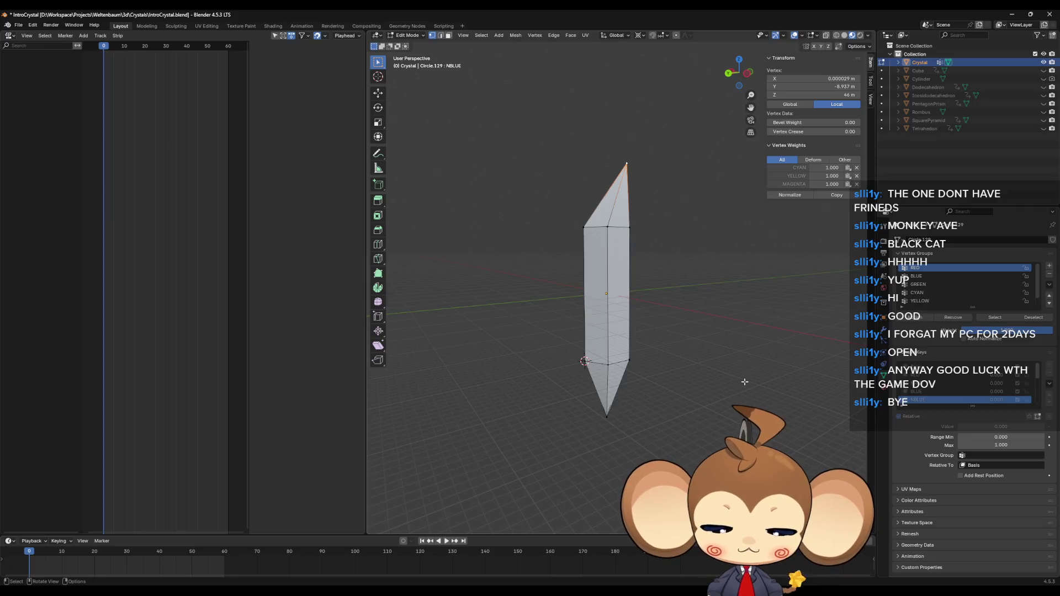
# Lower the tip vertex 3 m on the current shape key and 6 m on GREEN
pyautogui.write('gz')
pyautogui.write('-3')
pyautogui.press('Return')
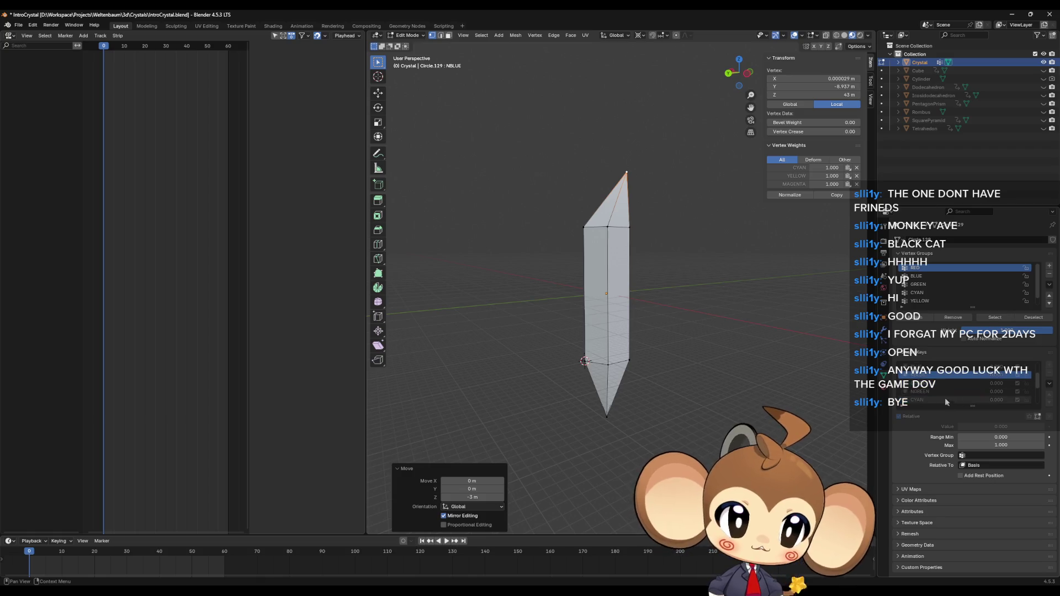
pyautogui.click(947, 383)
pyautogui.write('gz')
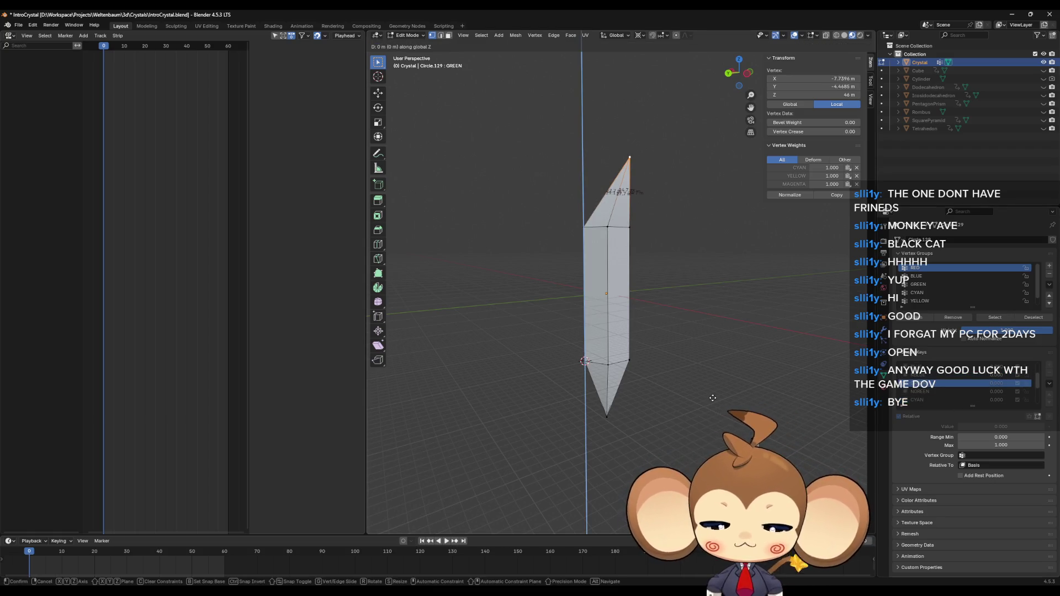
pyautogui.write('-6')
pyautogui.press('Return')
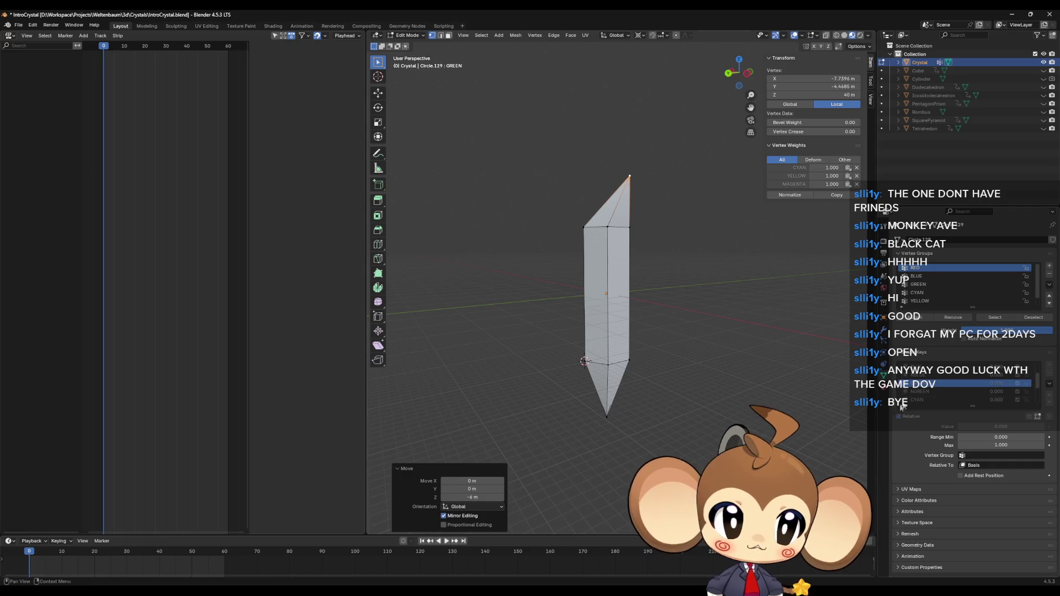
# On the NGREEN shape key, lower the tip vertex 9 m along Z
pyautogui.click(924, 395)
pyautogui.press('g')
pyautogui.press('z')
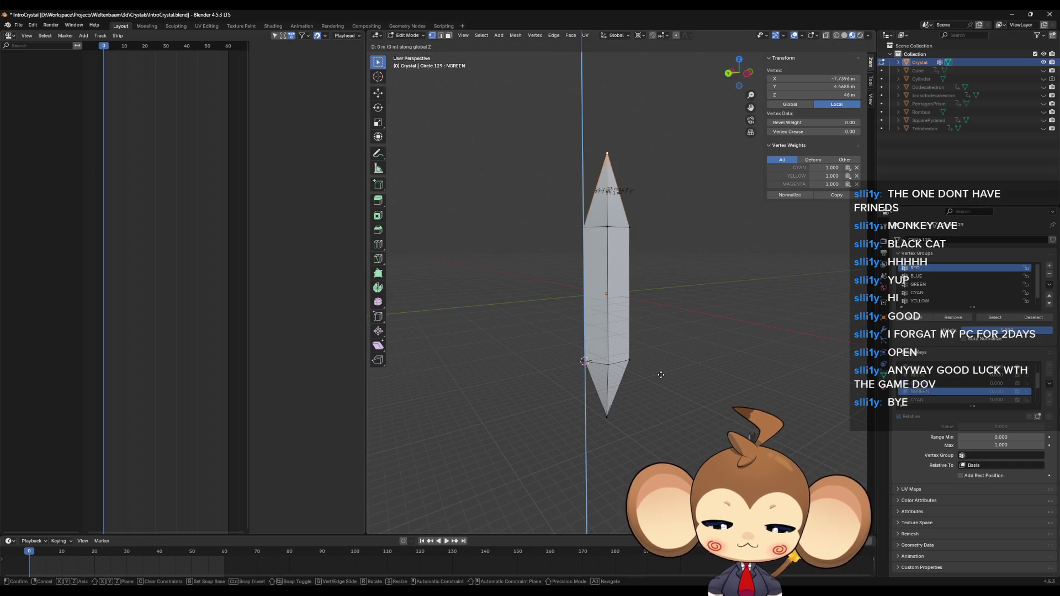
pyautogui.write('-9')
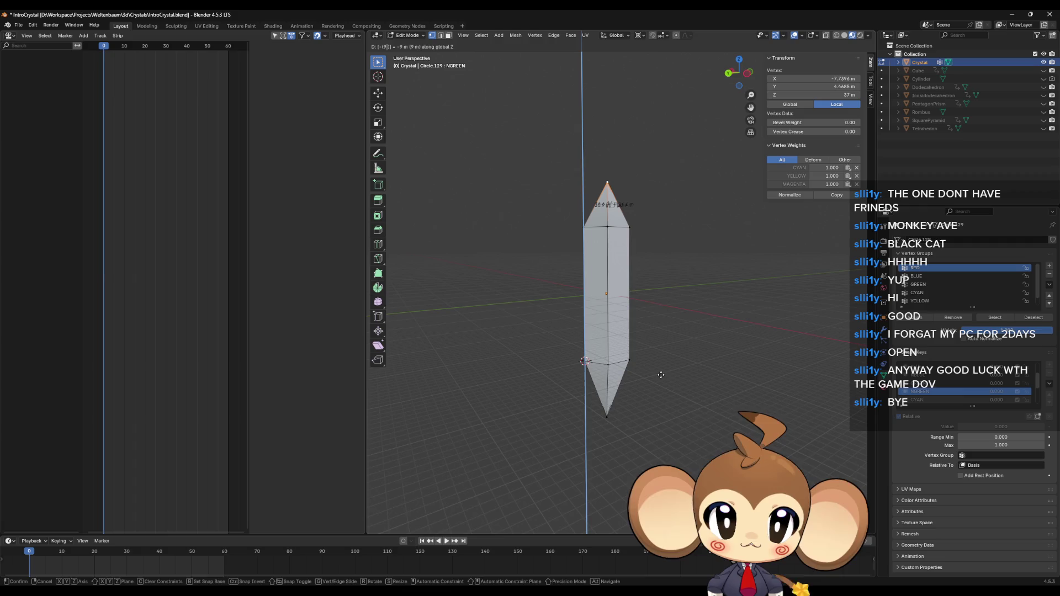
pyautogui.press('Return')
# On CYAN, try moving the bottom tip vertex down 9 m, then 6 m, undoing both
pyautogui.scroll(-3, 939, 386)
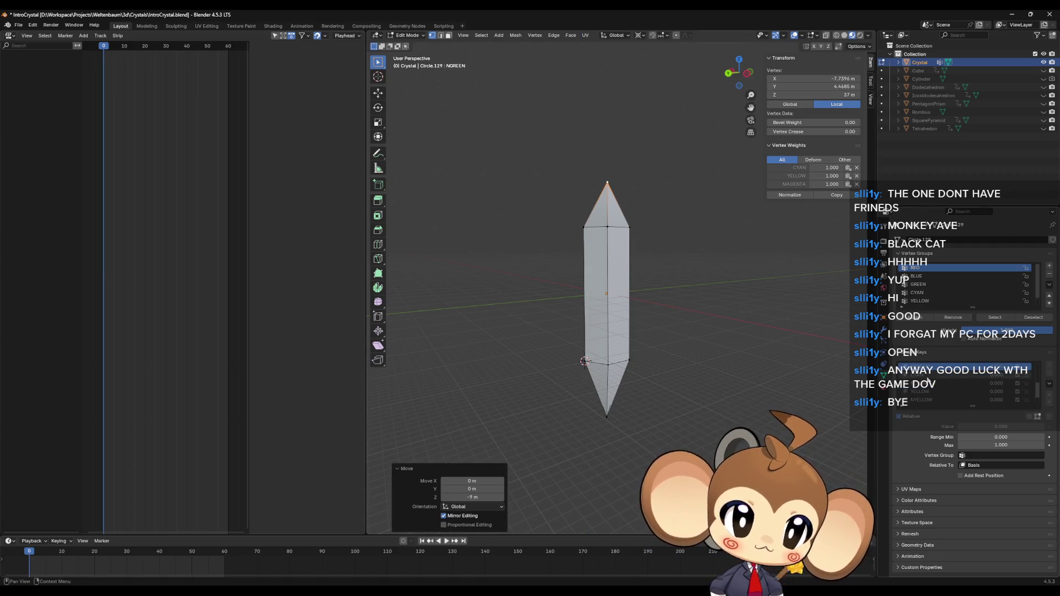
pyautogui.click(920, 375)
pyautogui.click(588, 423)
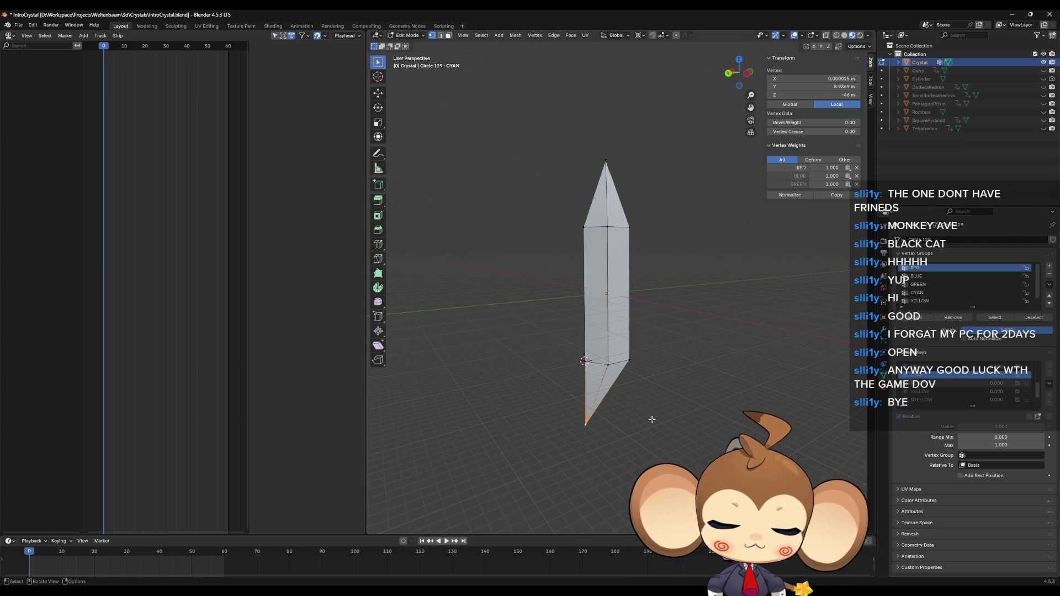
pyautogui.press('g')
pyautogui.write('z')
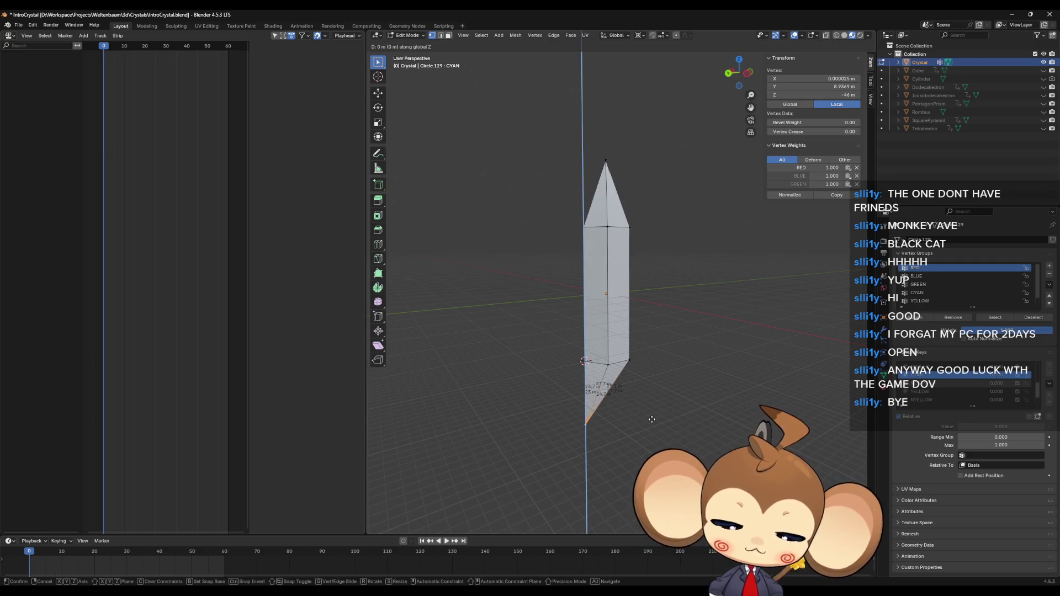
pyautogui.write('-9')
pyautogui.press('Return')
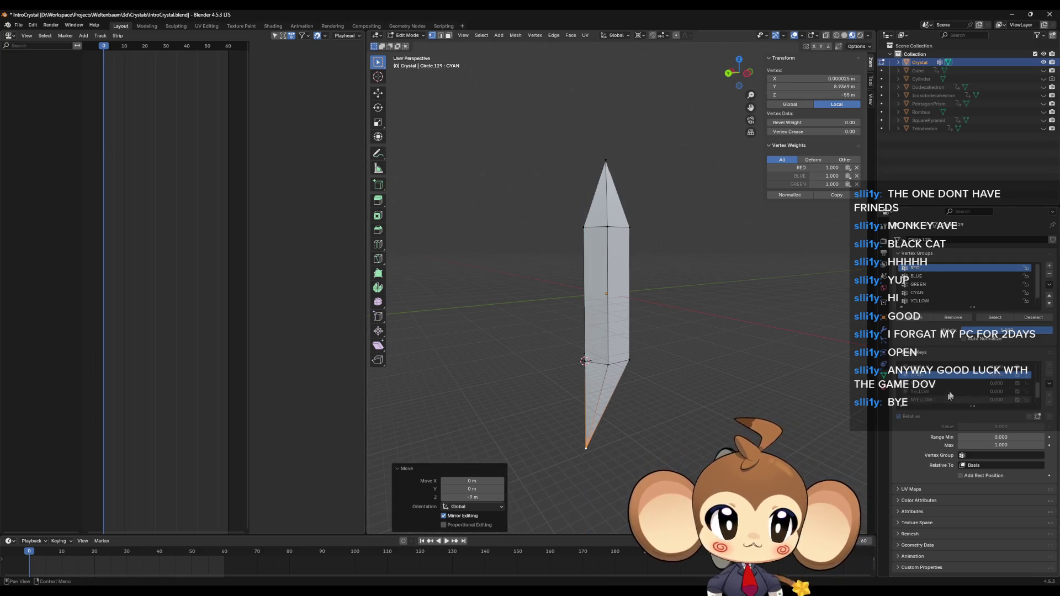
pyautogui.hotkey('ctrl', 'z')
pyautogui.write('gz-6')
pyautogui.press('Return')
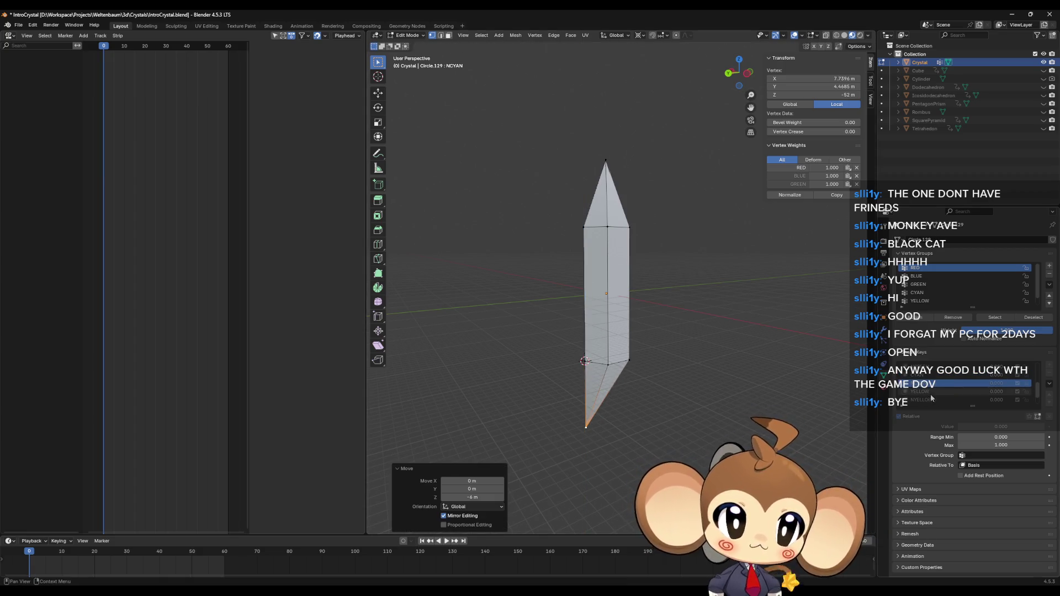
pyautogui.hotkey('ctrl', 'z')
# Settle on raising CYAN's bottom tip vertex 3 m along Z after several retries
pyautogui.press('g')
pyautogui.press('z')
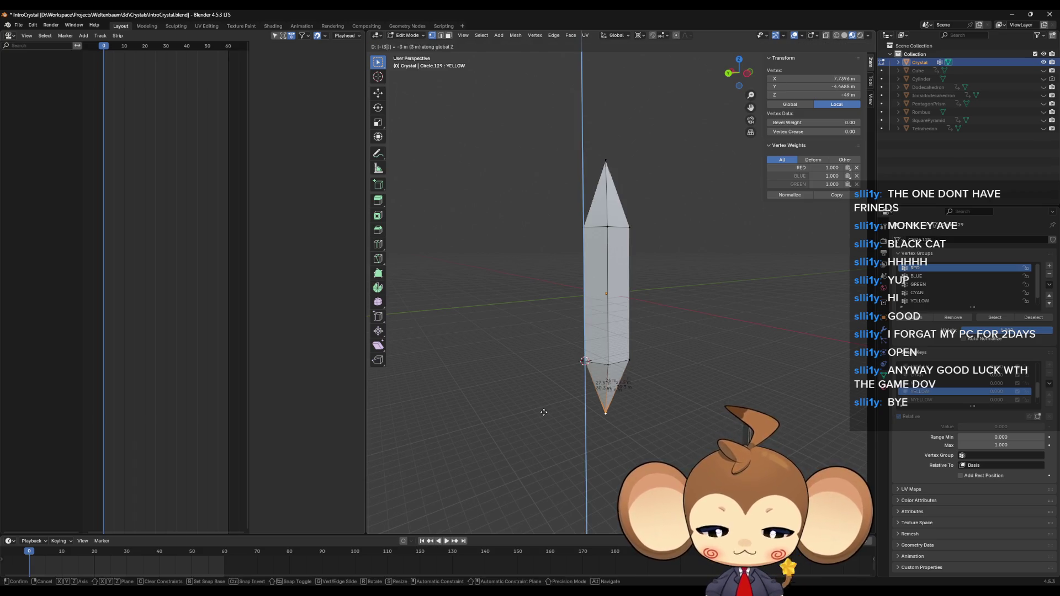
pyautogui.press('Return')
pyautogui.hotkey('ctrl', 'z')
pyautogui.press('g')
pyautogui.press('z')
pyautogui.press('3')
pyautogui.press('Return')
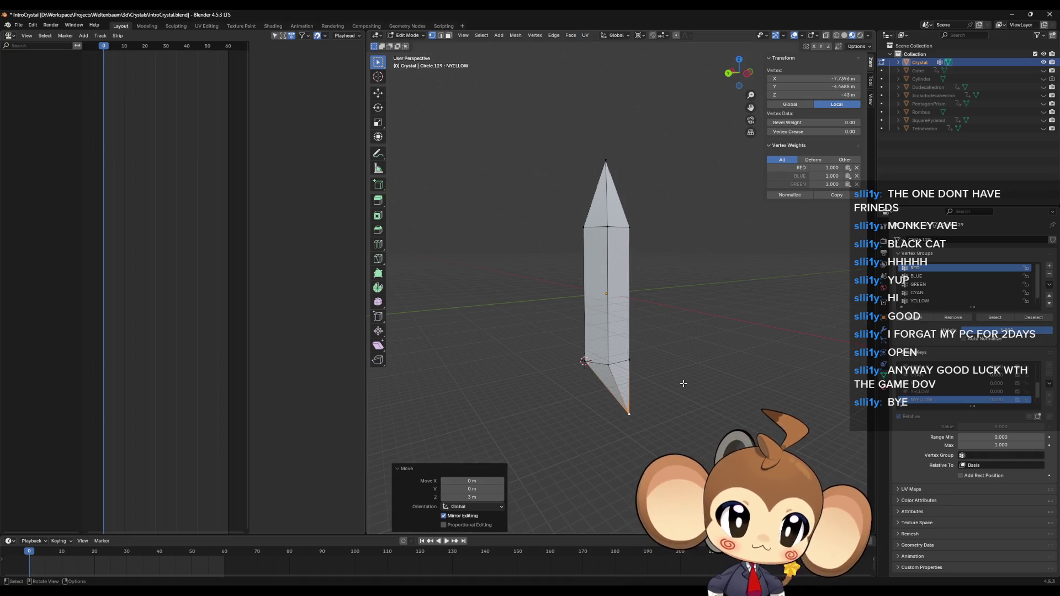
pyautogui.hotkey('ctrl', 'z')
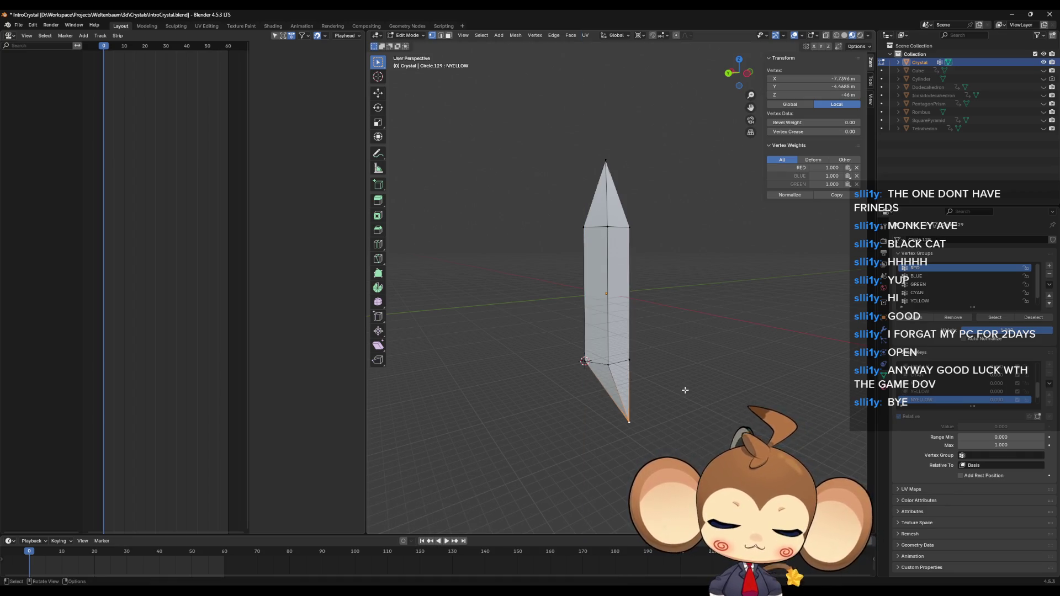
pyautogui.press('g')
pyautogui.press('z')
pyautogui.press('3')
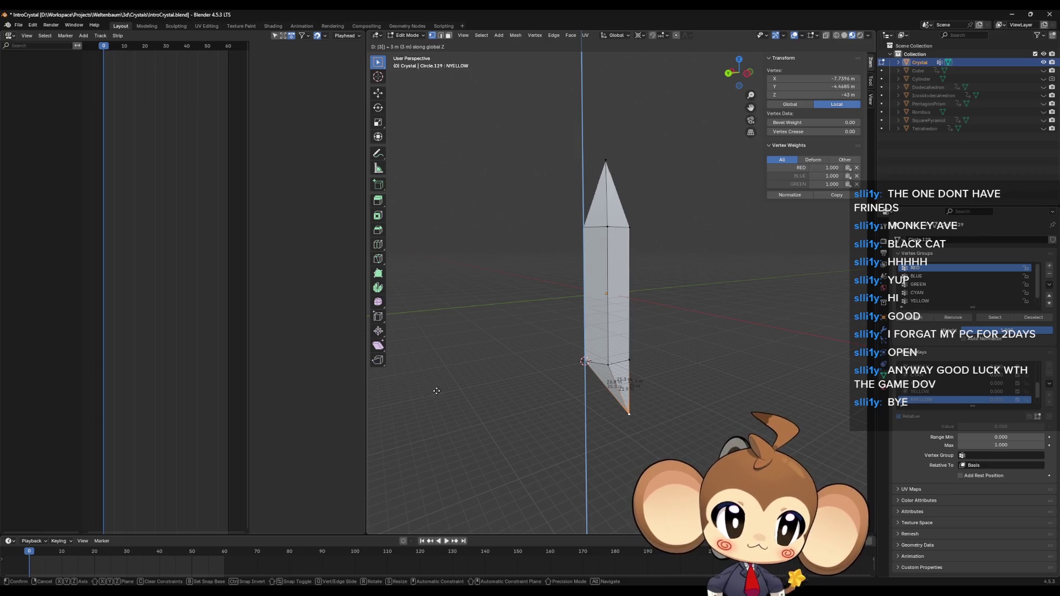
pyautogui.press('Return')
# Raise the bottom tip vertex 6 m on MAGENTA and 9 m on NMAGENTA
pyautogui.scroll(-2, 967, 389)
pyautogui.click(938, 391)
pyautogui.write('gz6')
pyautogui.press('Return')
pyautogui.click(917, 400)
pyautogui.press('g')
pyautogui.write('z')
pyautogui.write('9')
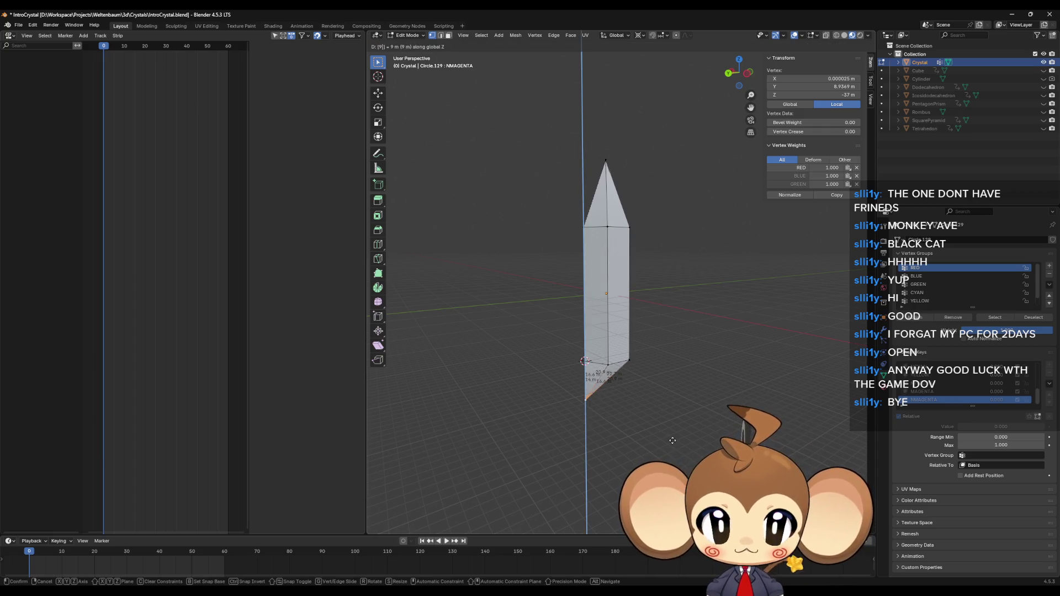
pyautogui.press('Return')
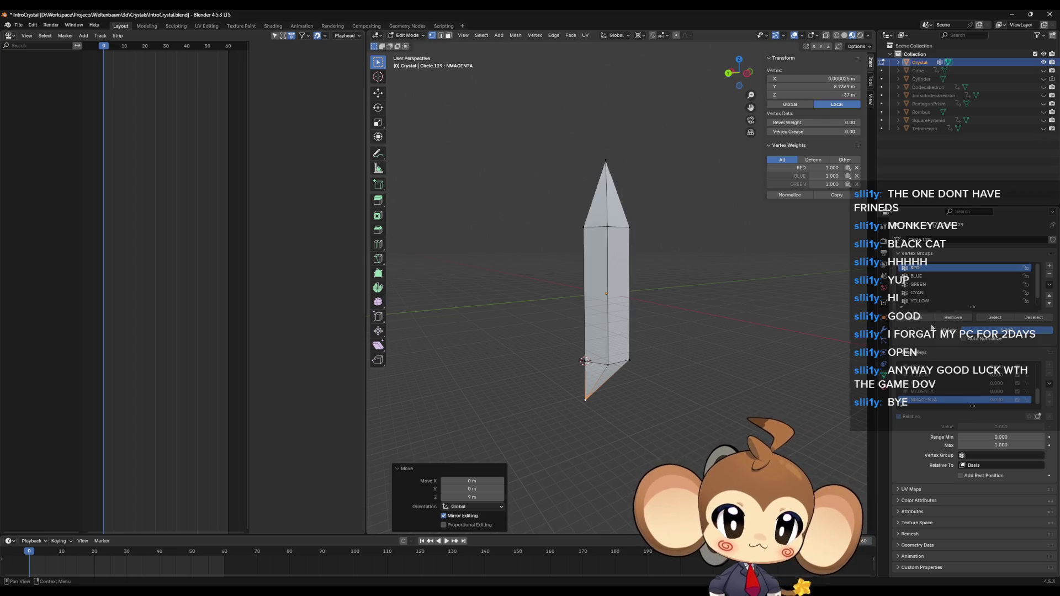
pyautogui.moveTo(687, 367)
pyautogui.mouseDown()
pyautogui.moveTo(691, 358)
pyautogui.moveTo(684, 365)
pyautogui.mouseUp()
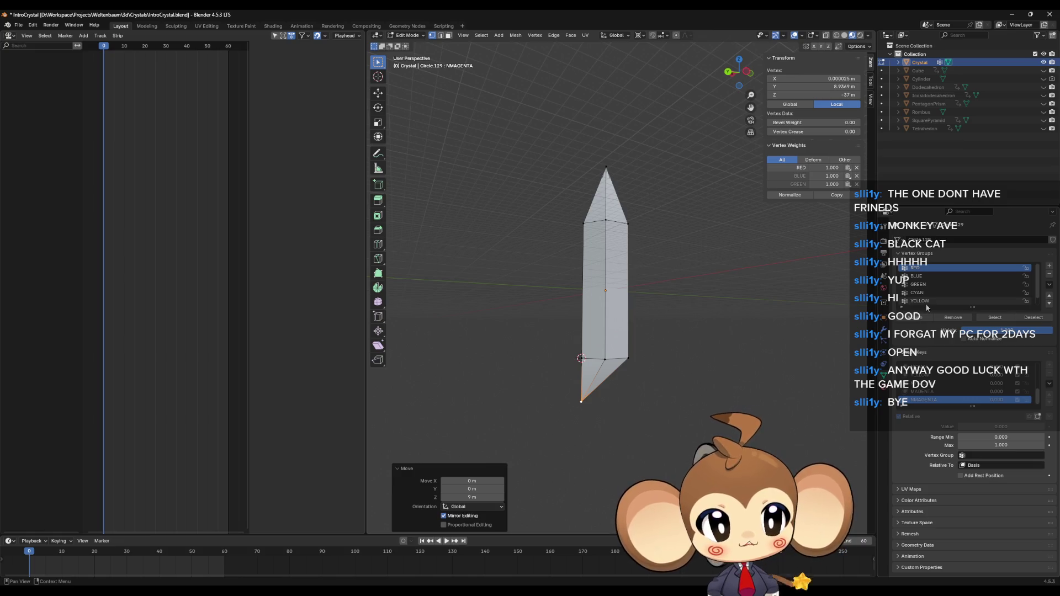
pyautogui.scroll(3, 922, 378)
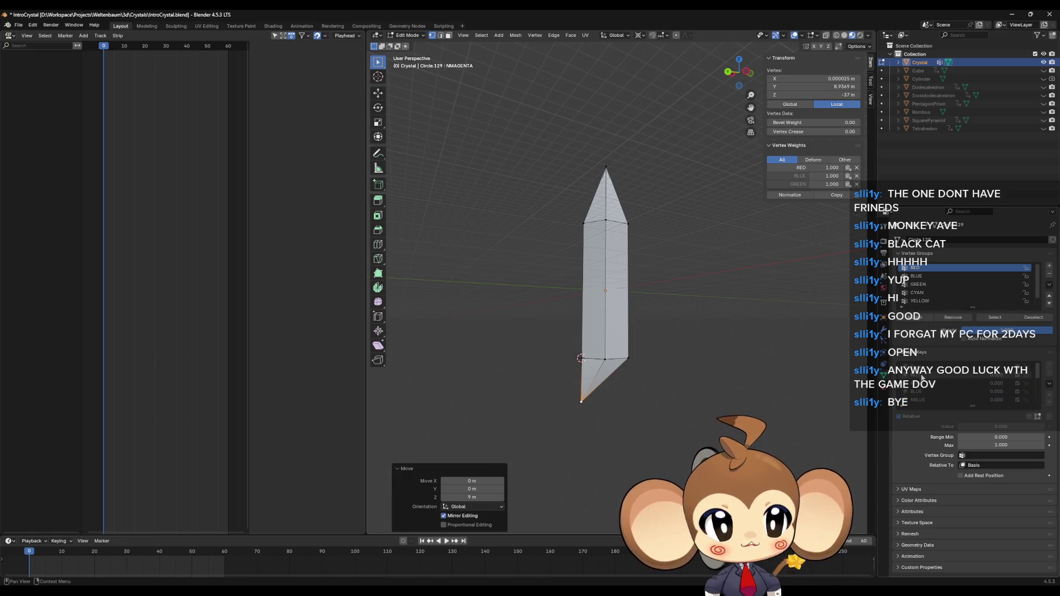
pyautogui.click(922, 377)
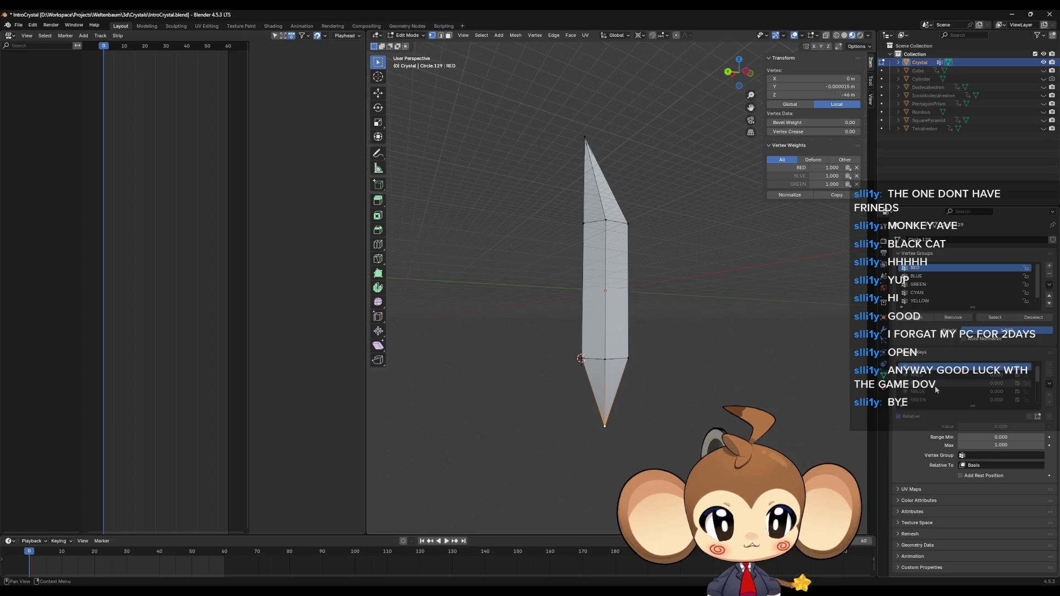
pyautogui.scroll(2, 937, 388)
pyautogui.scroll(-2, 937, 386)
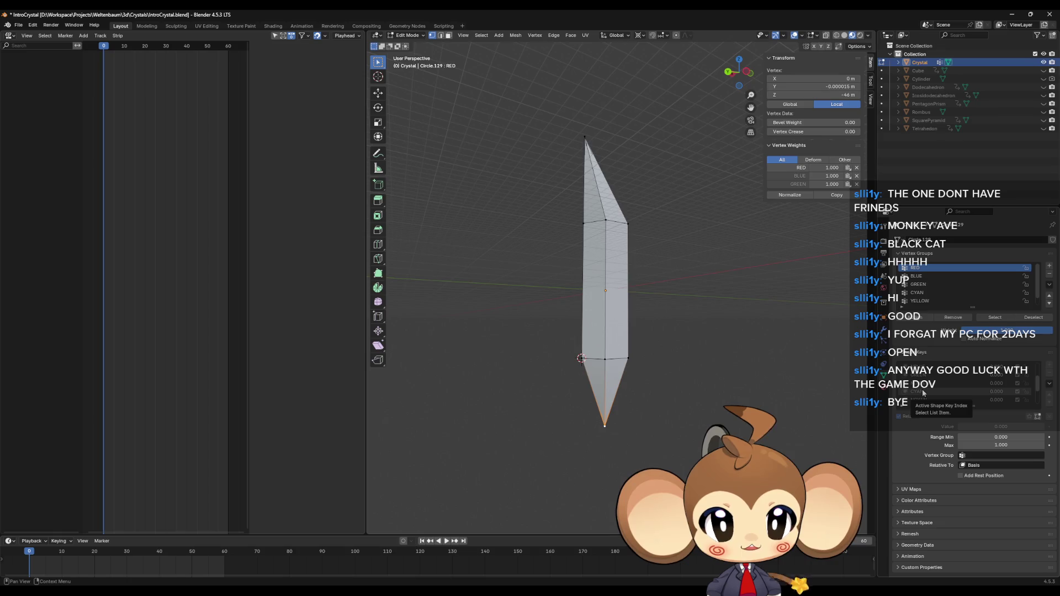
pyautogui.click(922, 391)
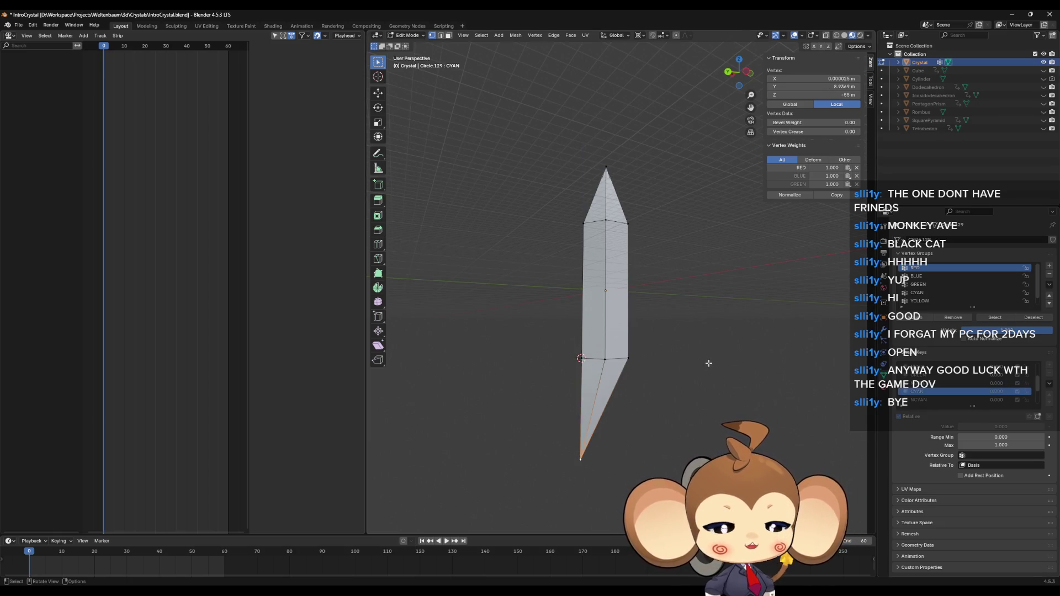
pyautogui.moveTo(689, 350); pyautogui.dragTo(707, 364)
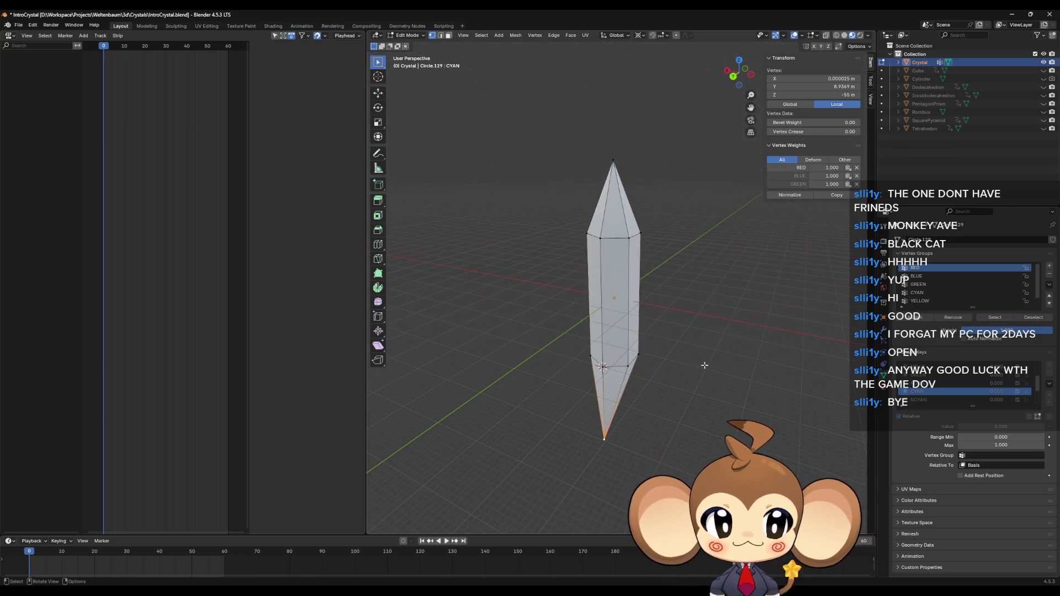
pyautogui.scroll(2, 934, 383)
pyautogui.click(933, 375)
pyautogui.moveTo(770, 356)
pyautogui.mouseDown()
pyautogui.moveTo(783, 334)
pyautogui.moveTo(755, 317)
pyautogui.moveTo(754, 331)
pyautogui.mouseUp()
pyautogui.click(625, 261)
pyautogui.moveTo(672, 289); pyautogui.dragTo(665, 320)
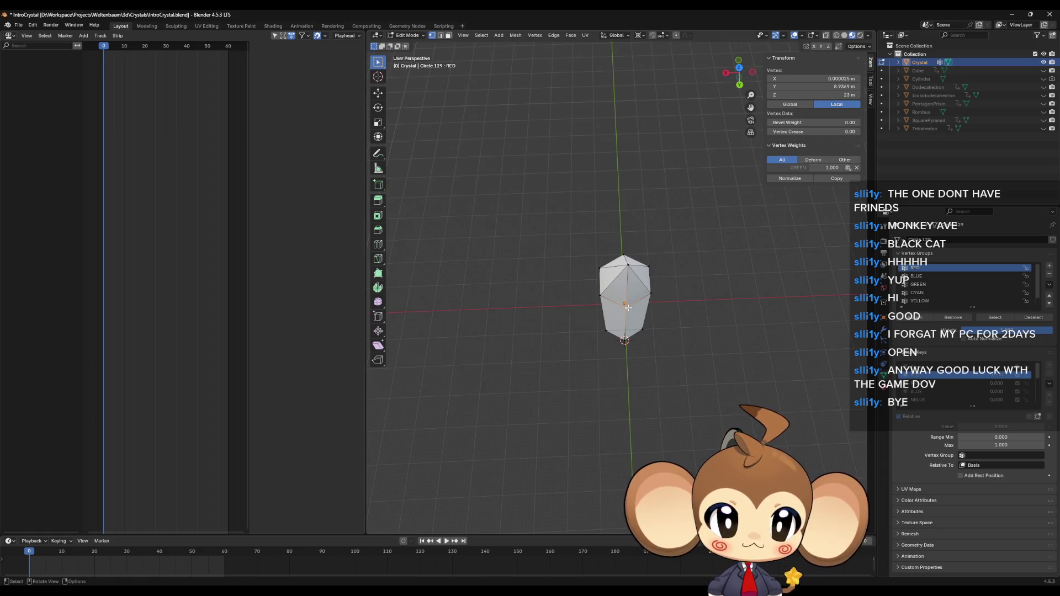
pyautogui.moveTo(628, 307)
pyautogui.mouseDown()
pyautogui.moveTo(608, 319)
pyautogui.moveTo(596, 304)
pyautogui.moveTo(648, 349)
pyautogui.moveTo(615, 287)
pyautogui.mouseUp()
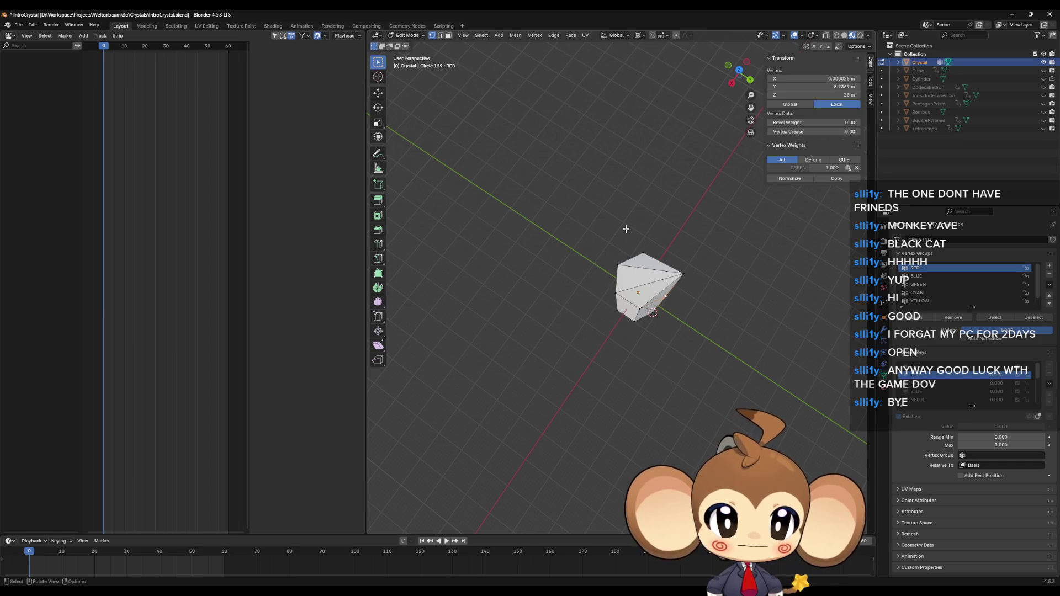
pyautogui.moveTo(727, 309)
pyautogui.mouseDown()
pyautogui.moveTo(693, 300)
pyautogui.moveTo(664, 314)
pyautogui.mouseUp()
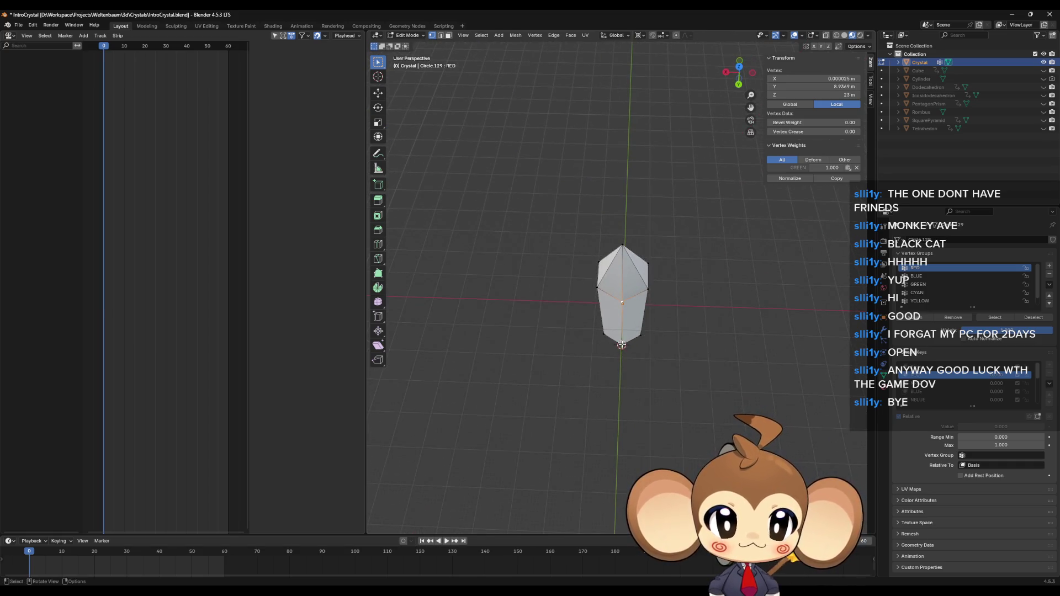
pyautogui.click(627, 338)
# Select the crystal's upper waist, lower waist and middle-ring vertices while orbiting around it
pyautogui.moveTo(627, 338); pyautogui.dragTo(639, 274)
pyautogui.click(625, 232)
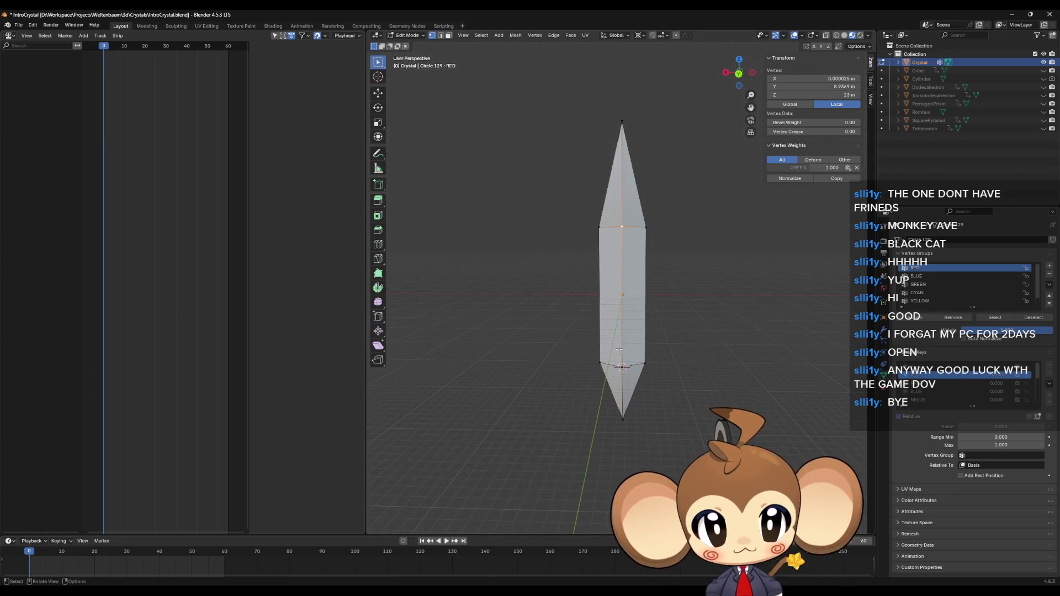
pyautogui.click(623, 366)
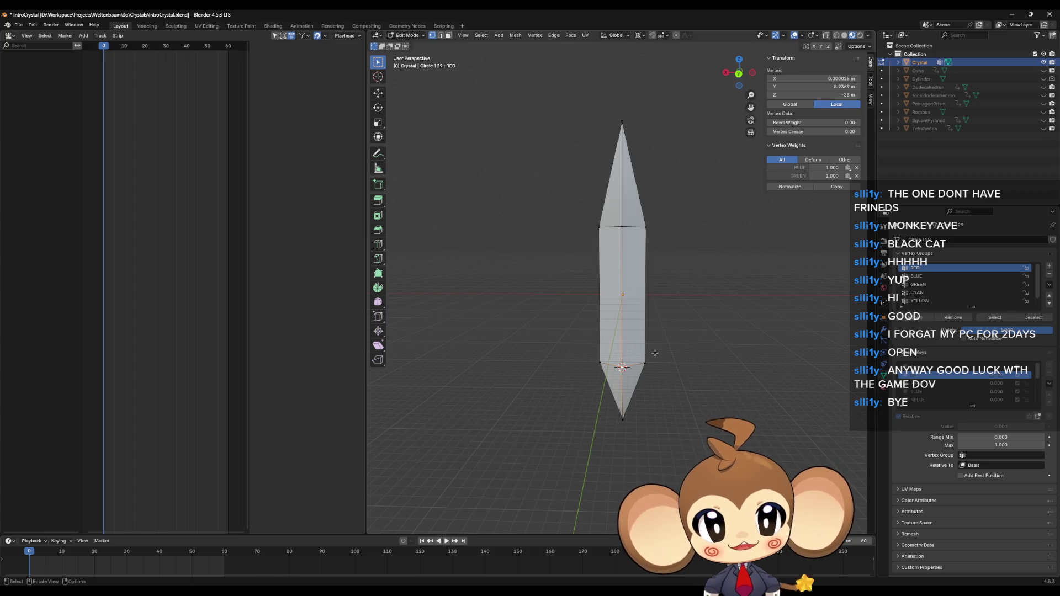
pyautogui.moveTo(687, 312); pyautogui.dragTo(689, 337)
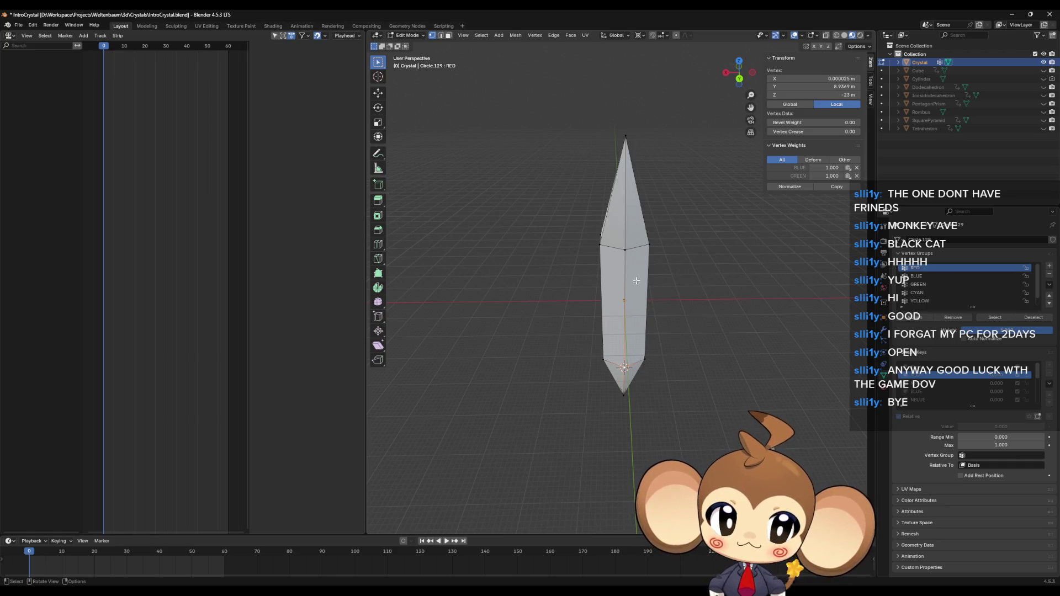
pyautogui.click(625, 251)
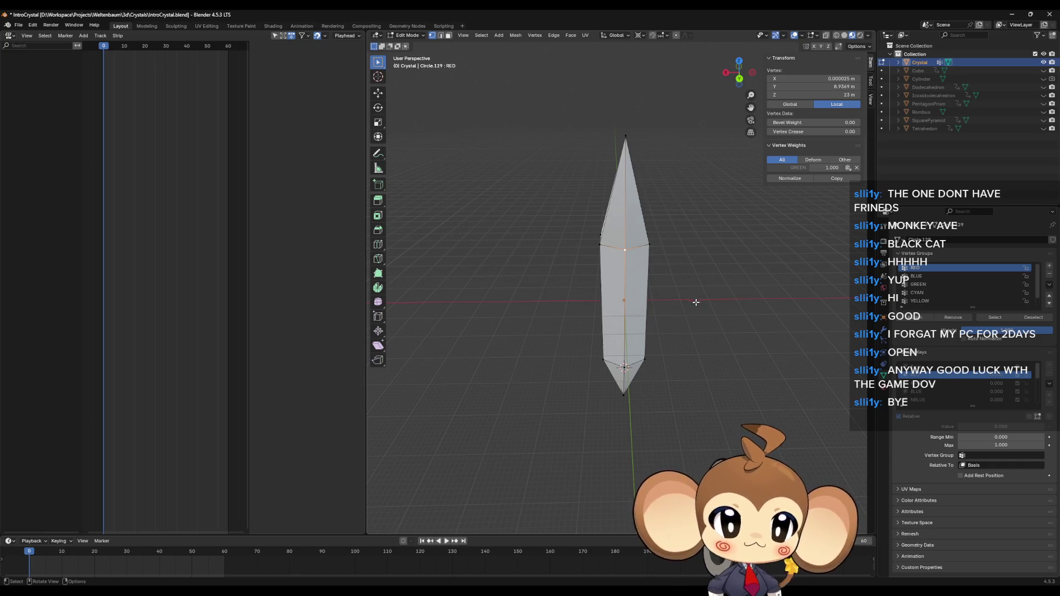
pyautogui.moveTo(641, 255); pyautogui.dragTo(626, 309)
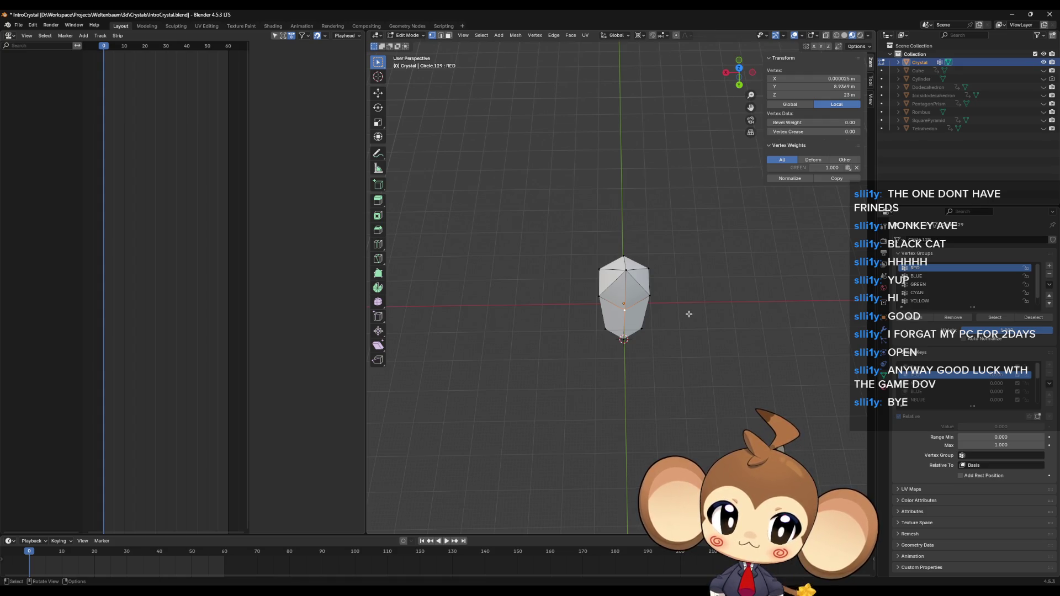
pyautogui.moveTo(689, 314); pyautogui.dragTo(679, 343)
pyautogui.moveTo(642, 270)
pyautogui.mouseDown()
pyautogui.moveTo(635, 298)
pyautogui.moveTo(652, 302)
pyautogui.moveTo(637, 301)
pyautogui.mouseUp()
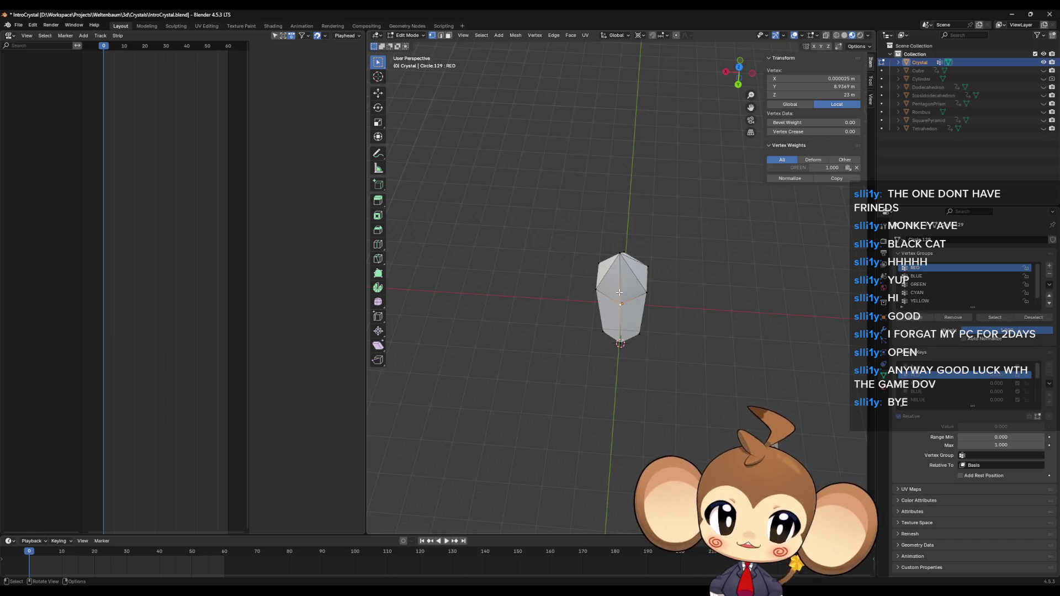
pyautogui.moveTo(624, 307); pyautogui.dragTo(656, 285)
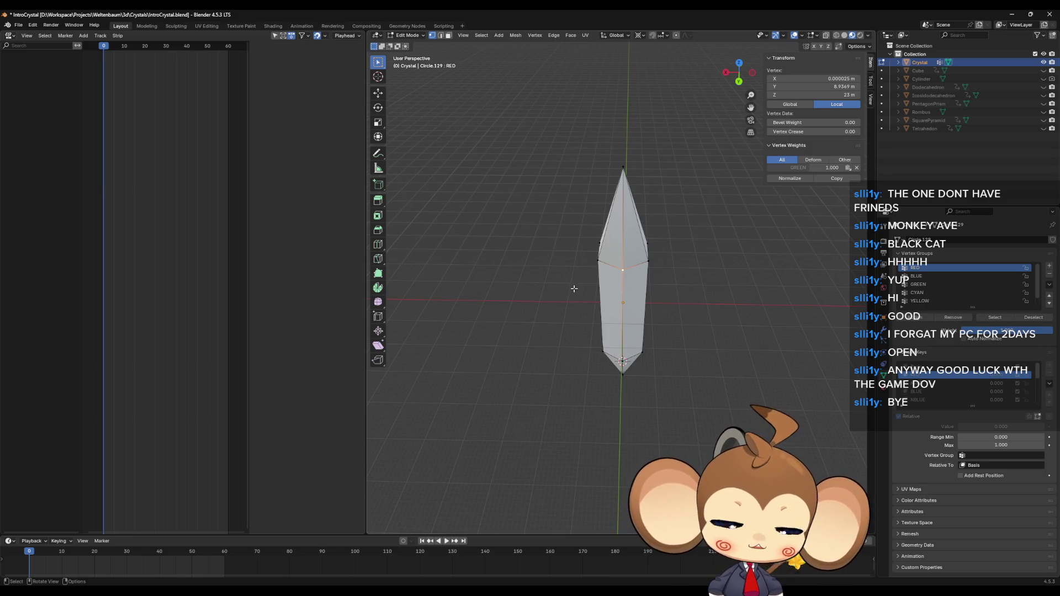
pyautogui.moveTo(575, 300)
pyautogui.mouseDown()
pyautogui.moveTo(572, 348)
pyautogui.moveTo(596, 265)
pyautogui.mouseUp()
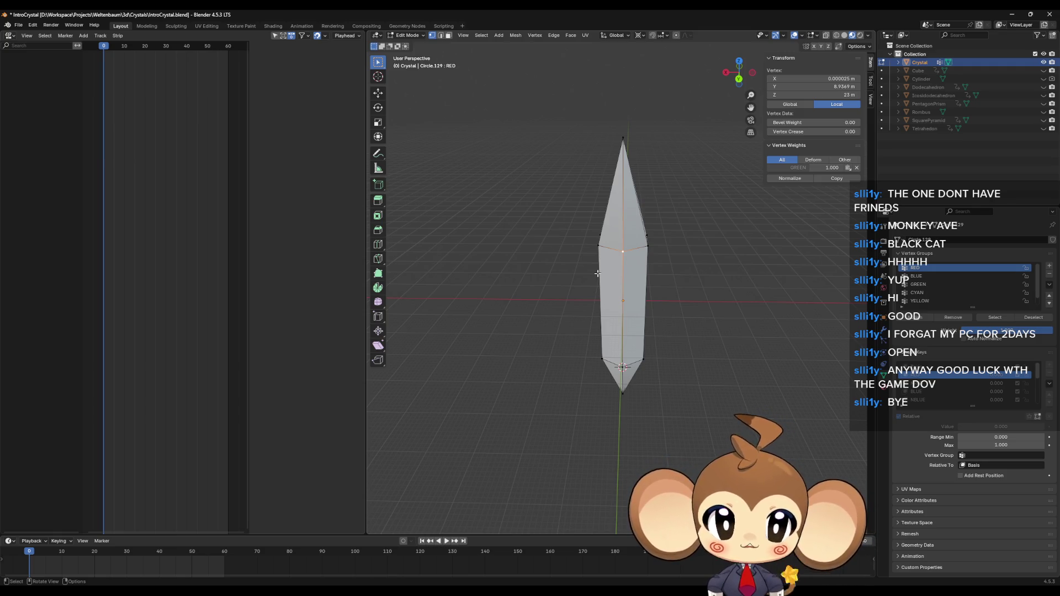
pyautogui.moveTo(436, 591)
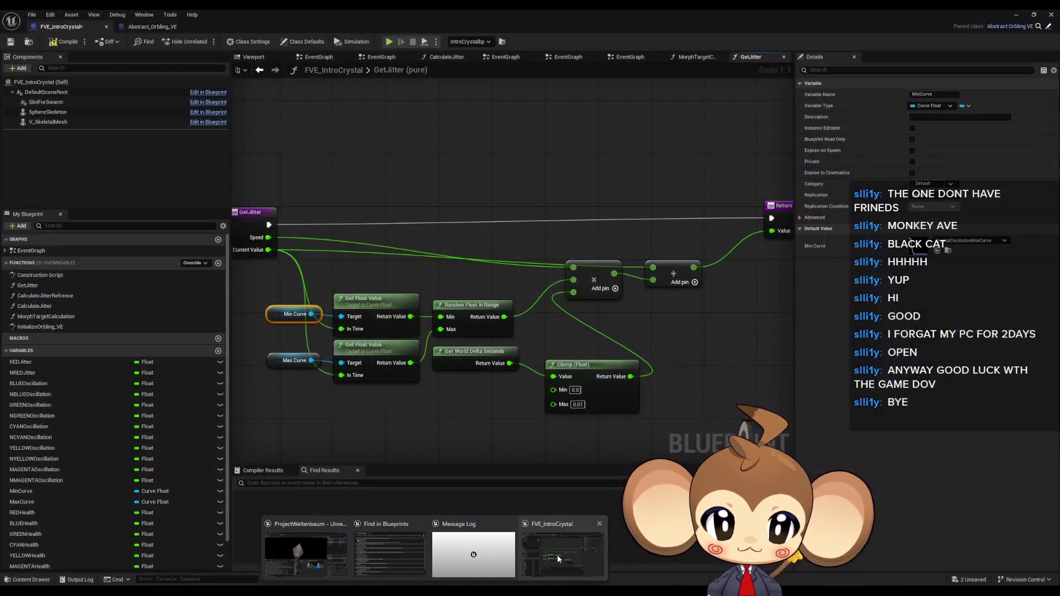
# In Unreal, find all BLUEOscillation references and jump to its use in CalculateJitter
pyautogui.click(558, 555)
pyautogui.moveTo(501, 395); pyautogui.dragTo(625, 392)
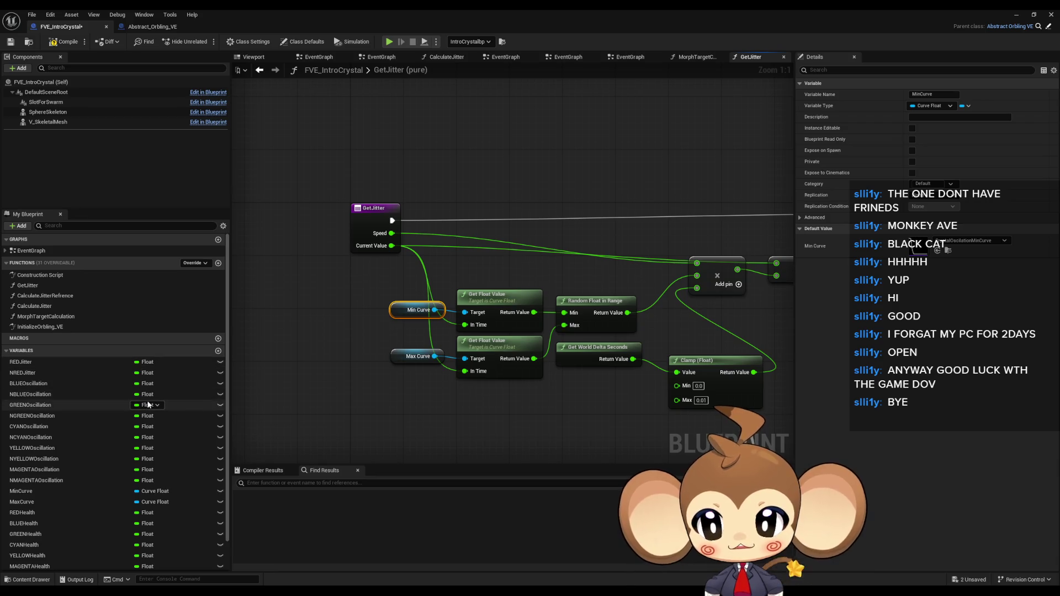
pyautogui.click(66, 385)
pyautogui.rightClick(65, 388)
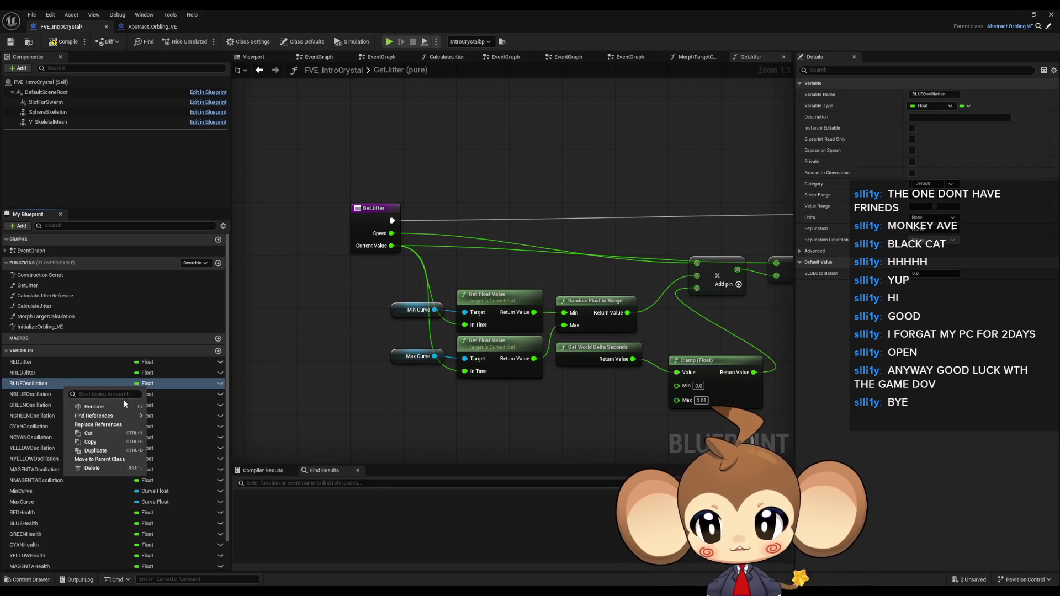
pyautogui.moveTo(110, 421)
pyautogui.click(176, 430)
pyautogui.doubleClick(279, 505)
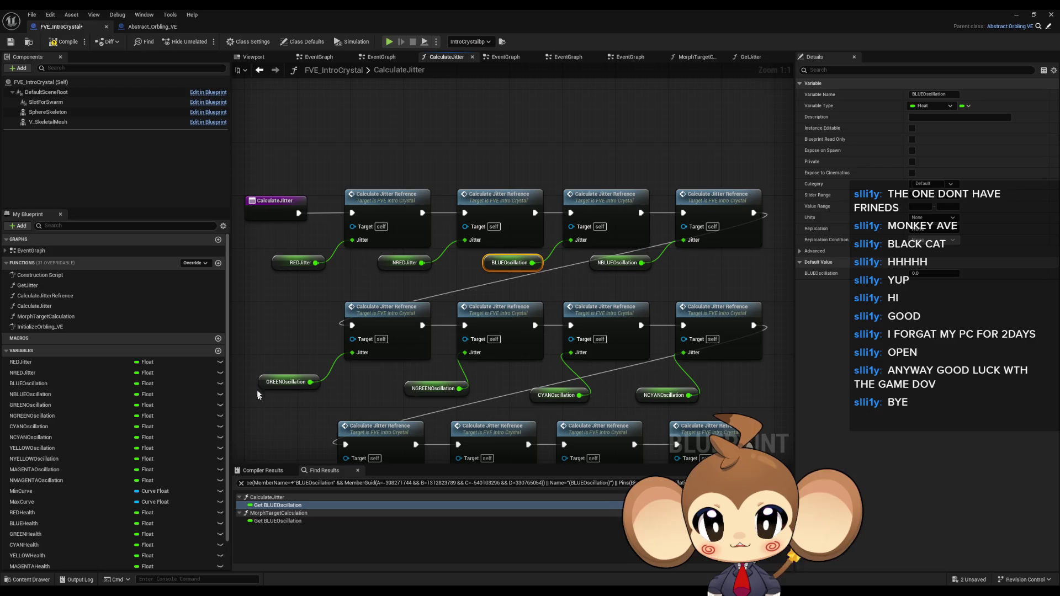
# Inspect the NREDJitter and NBLUEOscillation nodes and peek into the CalculateJitterRefrence graph
pyautogui.click(298, 263)
pyautogui.click(408, 279)
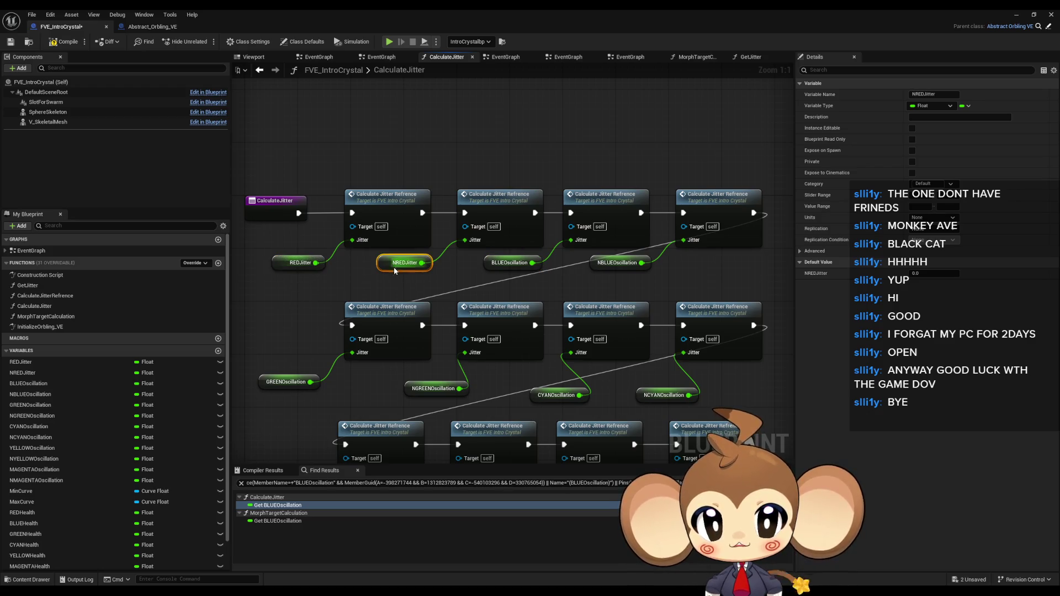
pyautogui.click(602, 269)
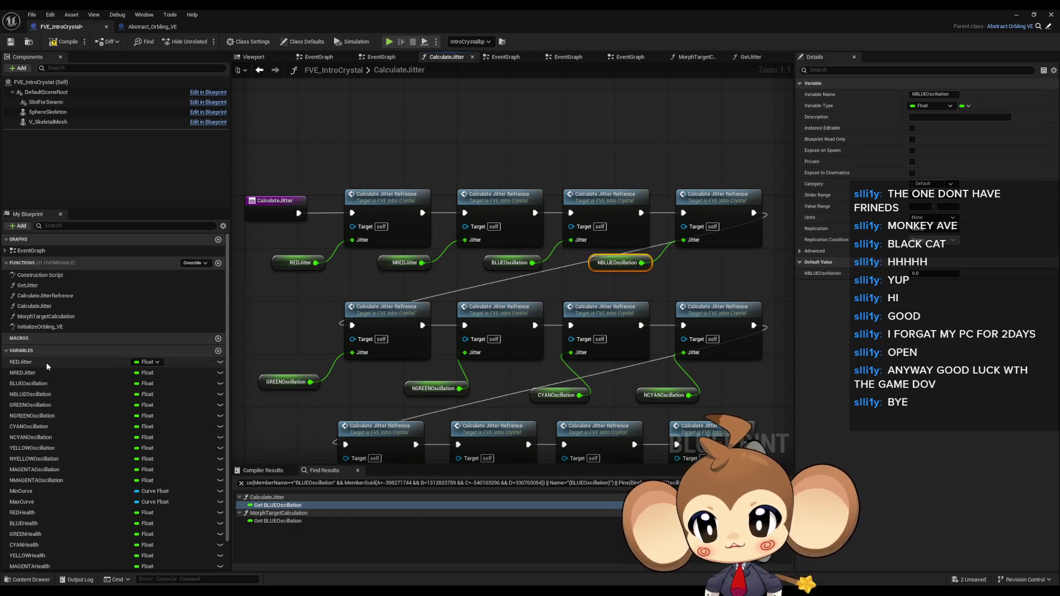
pyautogui.click(50, 384)
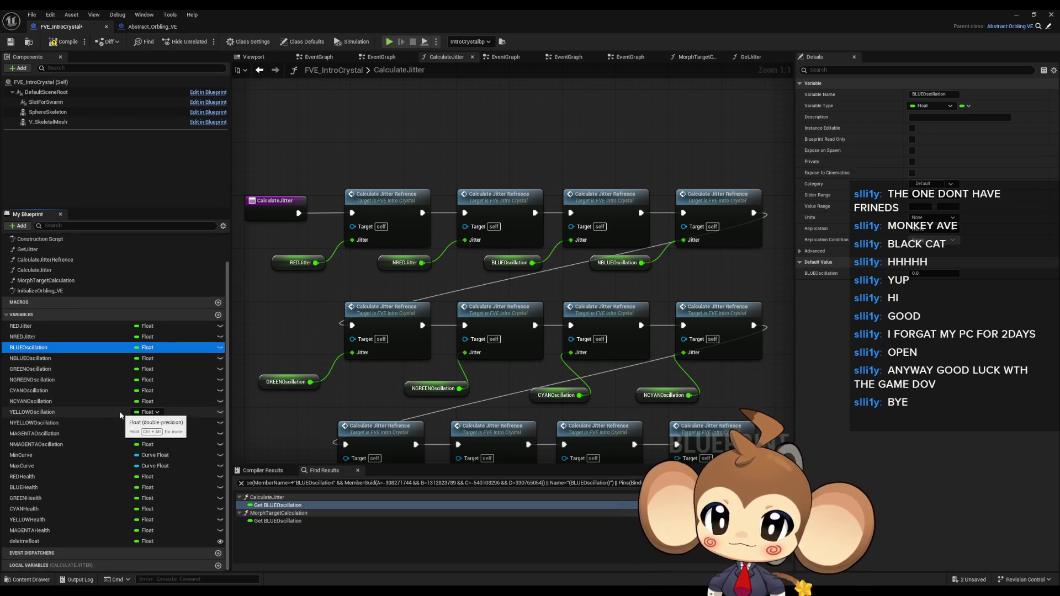
pyautogui.moveTo(397, 281); pyautogui.dragTo(446, 282)
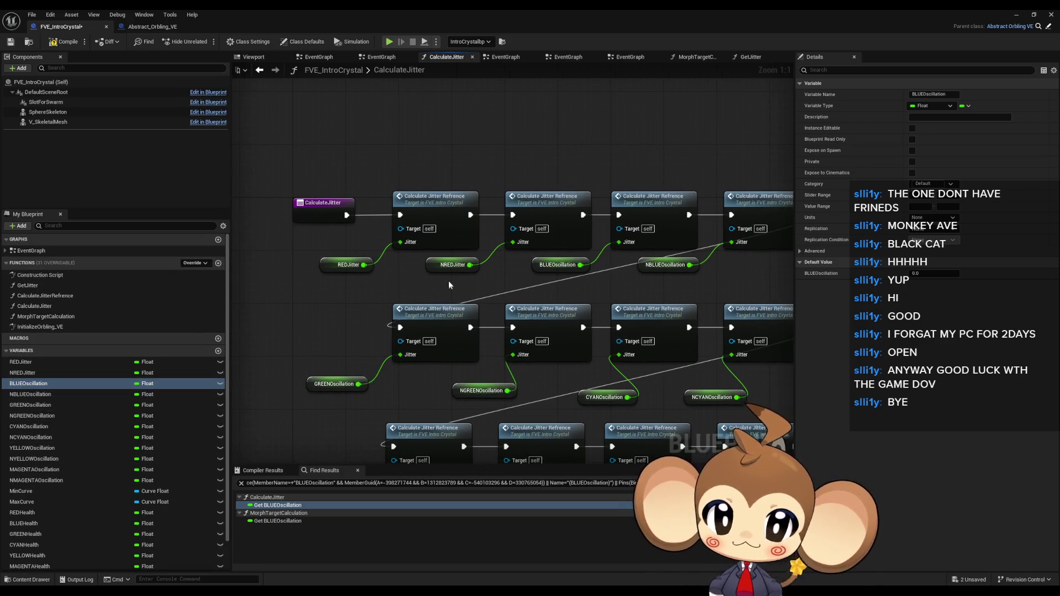
pyautogui.doubleClick(421, 217)
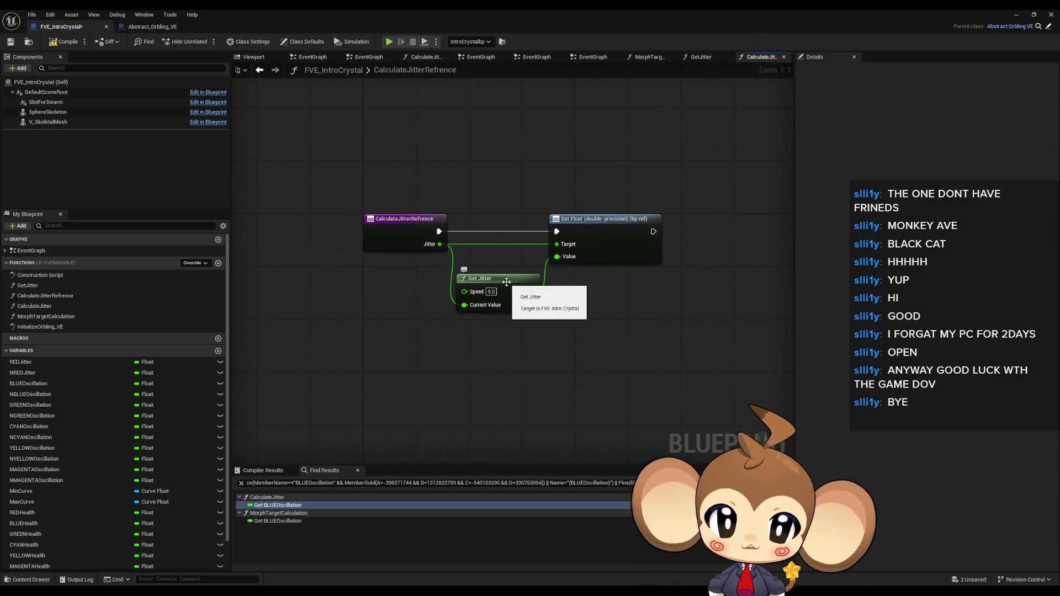
pyautogui.click(260, 70)
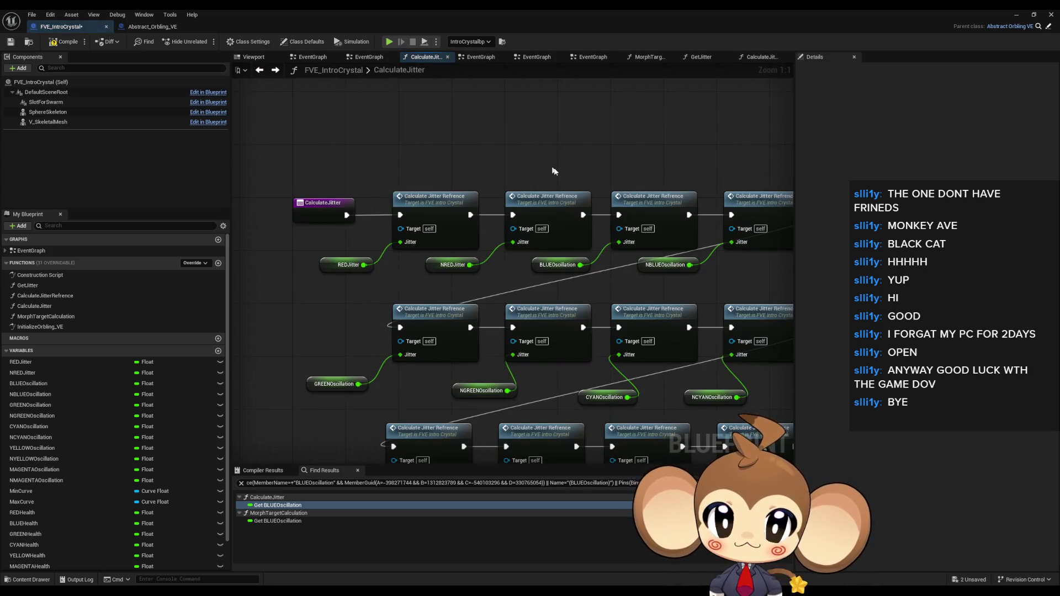
# Recentre and zoom the CalculateJitter graph, then return to Blender
pyautogui.moveTo(549, 174); pyautogui.dragTo(460, 177)
pyautogui.scroll(-3, 461, 177)
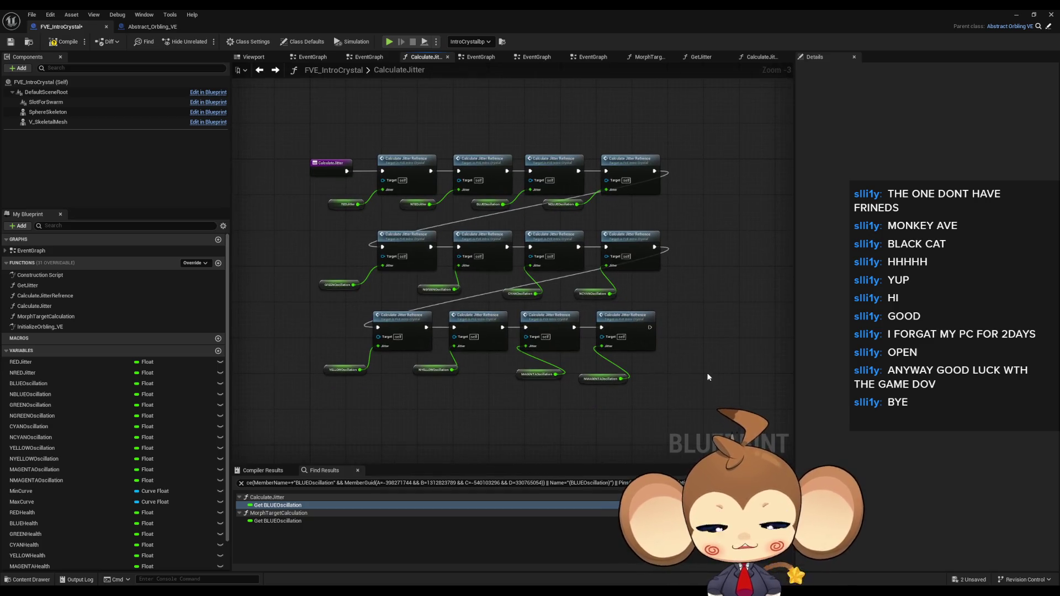
pyautogui.scroll(2, 673, 371)
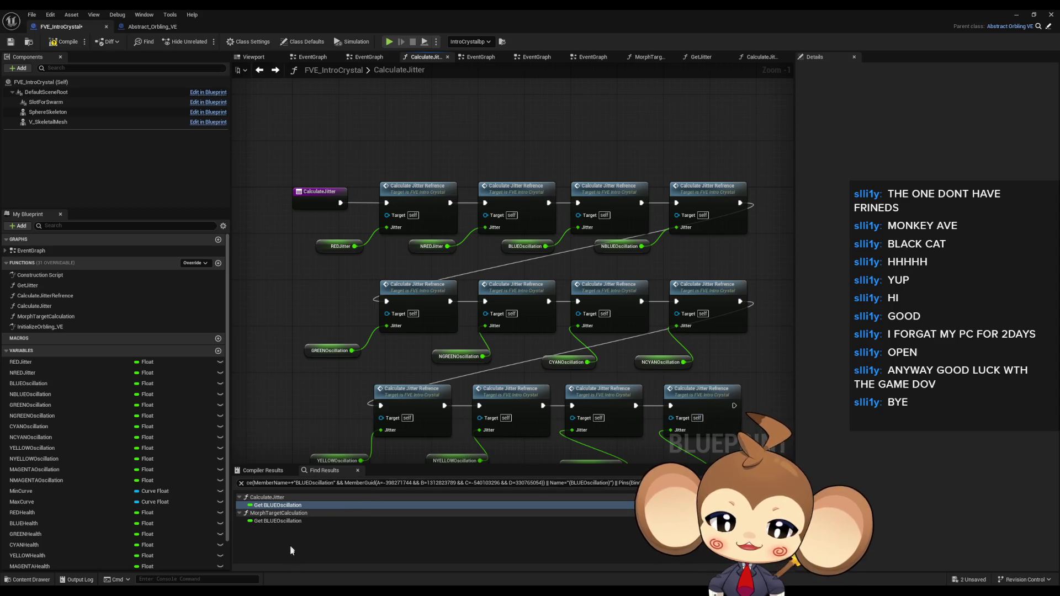
pyautogui.hotkey('alt', 'Tab')
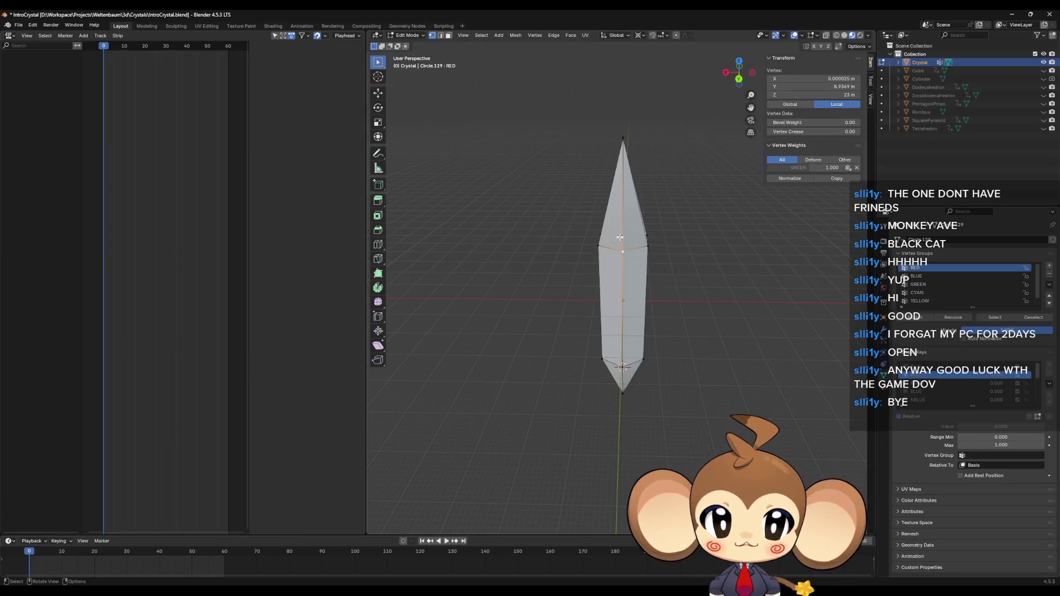
# Frame the selected vertex and orbit the RED-shaped crystal from several angles
pyautogui.press('KP_Decimal')
pyautogui.moveTo(623, 293)
pyautogui.mouseDown()
pyautogui.moveTo(637, 295)
pyautogui.moveTo(629, 236)
pyautogui.mouseUp()
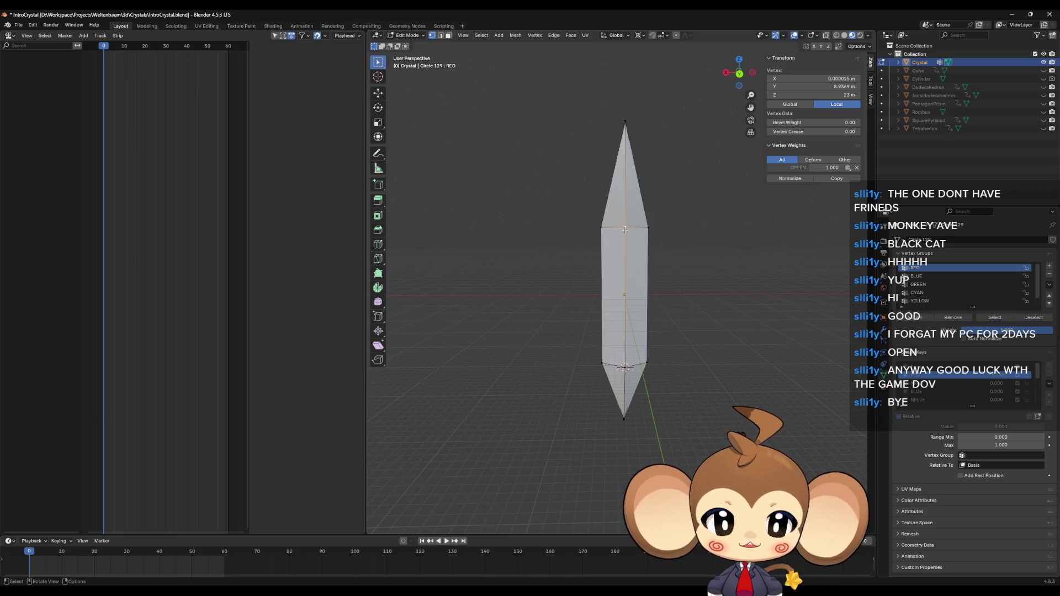
pyautogui.moveTo(625, 229); pyautogui.dragTo(615, 231)
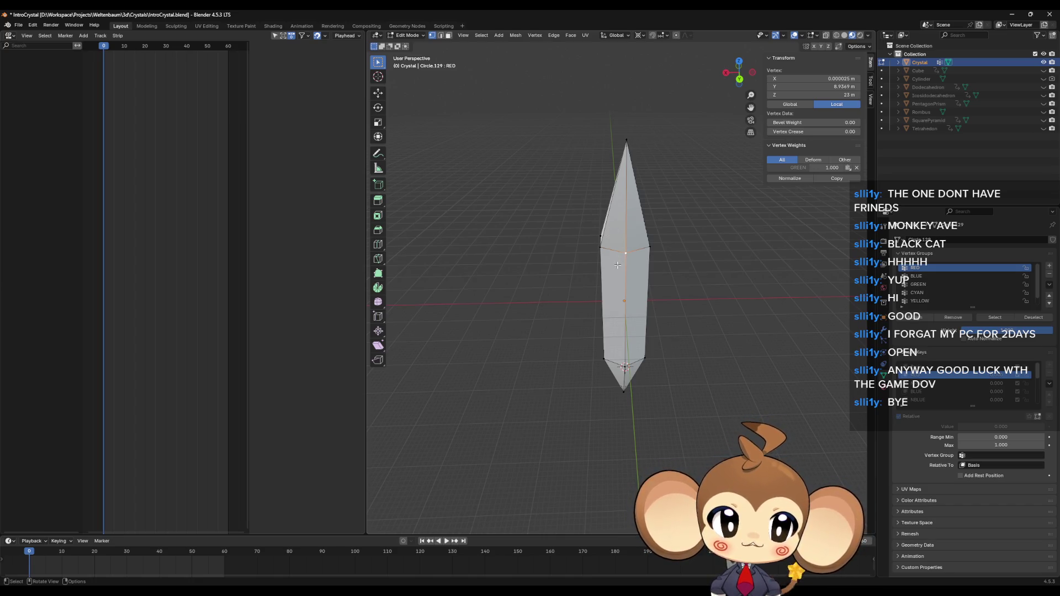
pyautogui.moveTo(617, 266)
pyautogui.mouseDown()
pyautogui.moveTo(616, 298)
pyautogui.moveTo(681, 322)
pyautogui.moveTo(691, 283)
pyautogui.mouseUp()
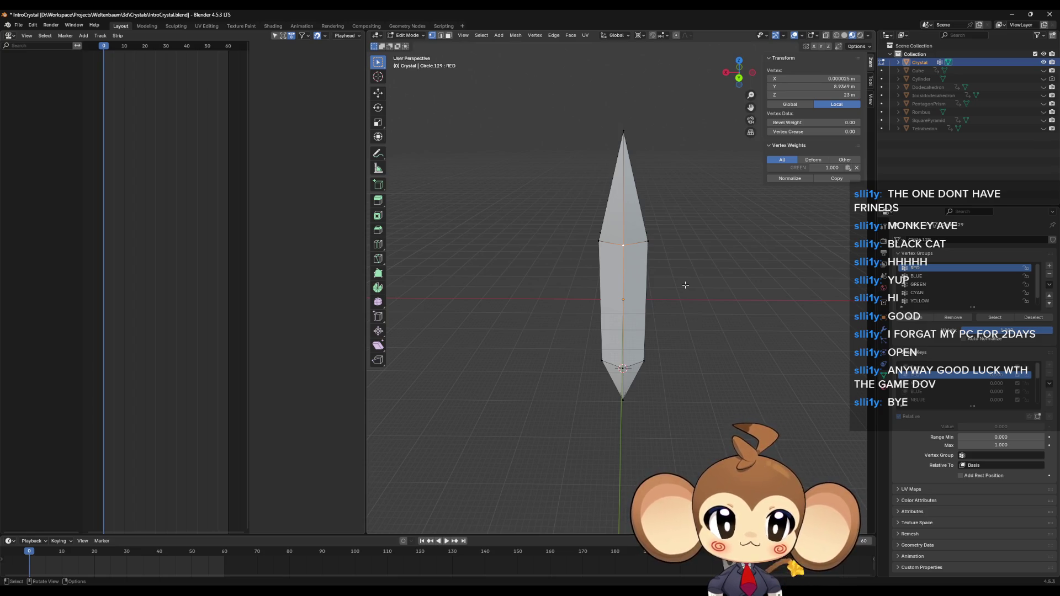
pyautogui.moveTo(709, 297)
pyautogui.mouseDown()
pyautogui.moveTo(690, 339)
pyautogui.moveTo(672, 348)
pyautogui.moveTo(613, 341)
pyautogui.mouseUp()
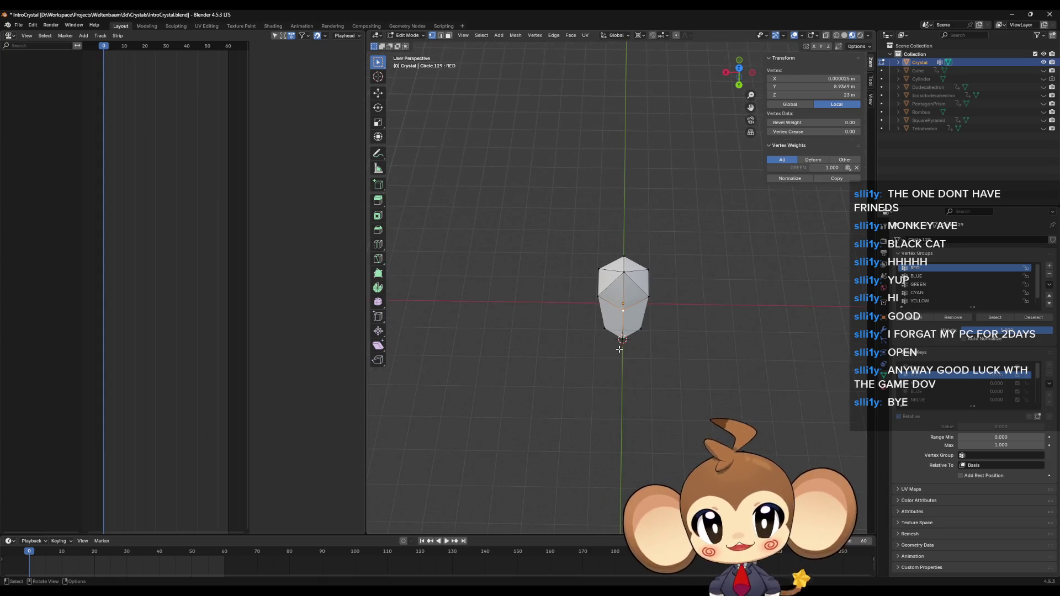
pyautogui.moveTo(617, 349)
pyautogui.mouseDown()
pyautogui.moveTo(619, 328)
pyautogui.moveTo(593, 320)
pyautogui.mouseUp()
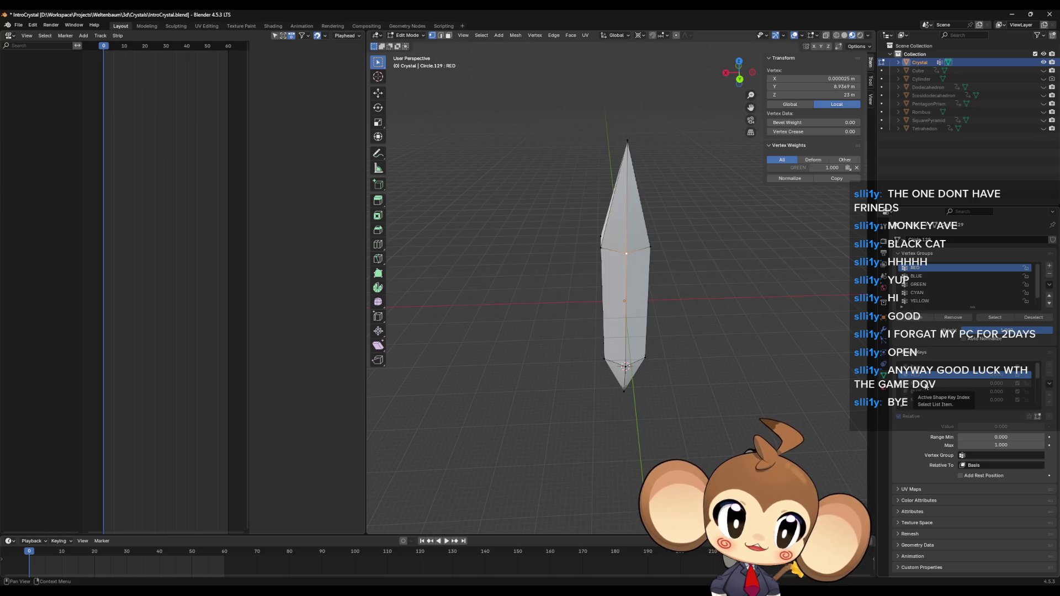
# Activate the NRED shape key and the CYAN vertex group, orbiting to inspect the leaning tip
pyautogui.click(925, 385)
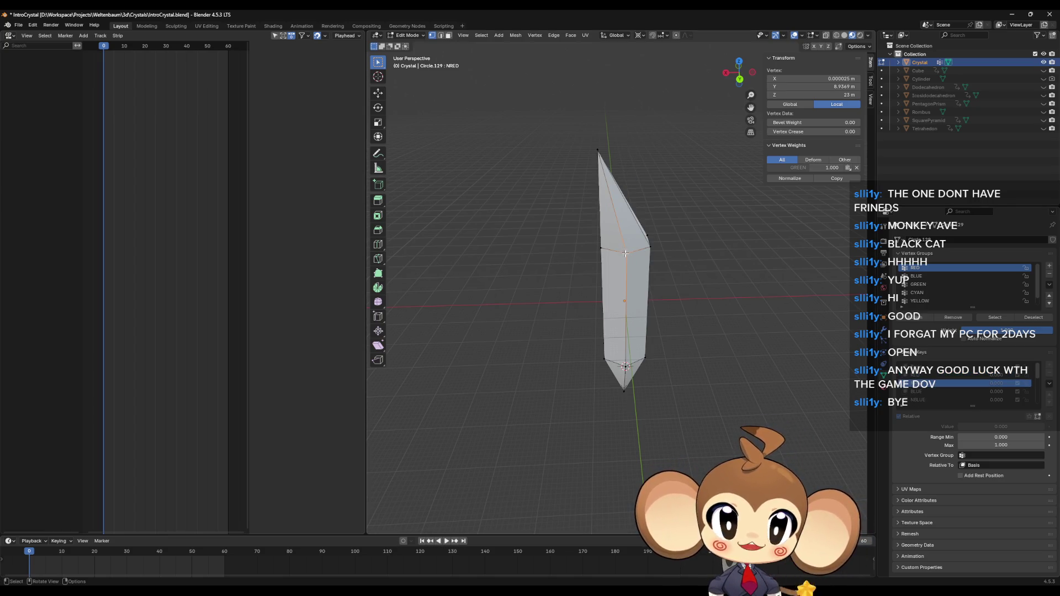
pyautogui.moveTo(626, 253); pyautogui.dragTo(621, 267)
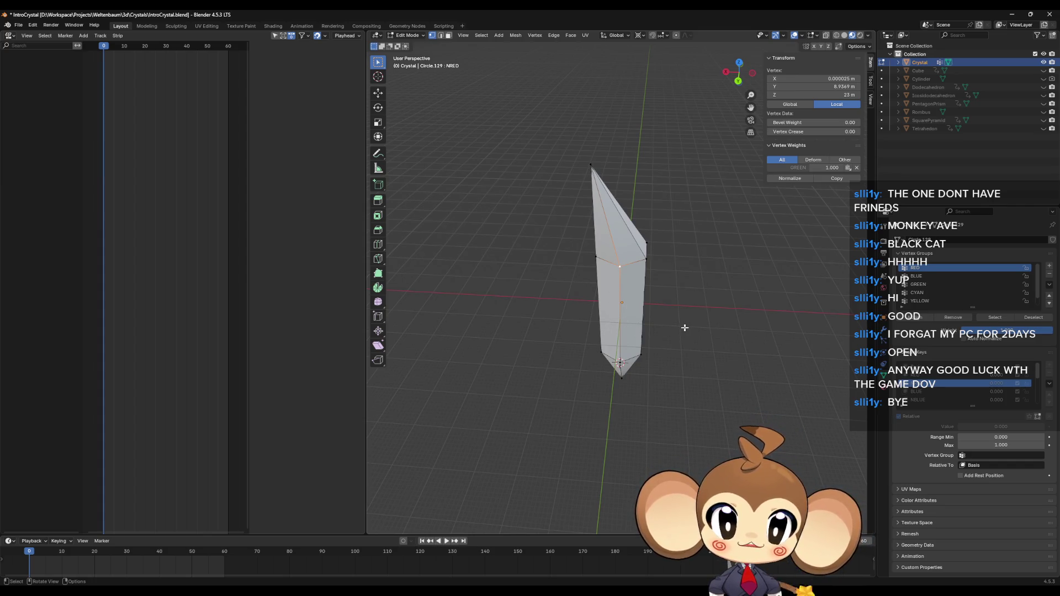
pyautogui.click(939, 293)
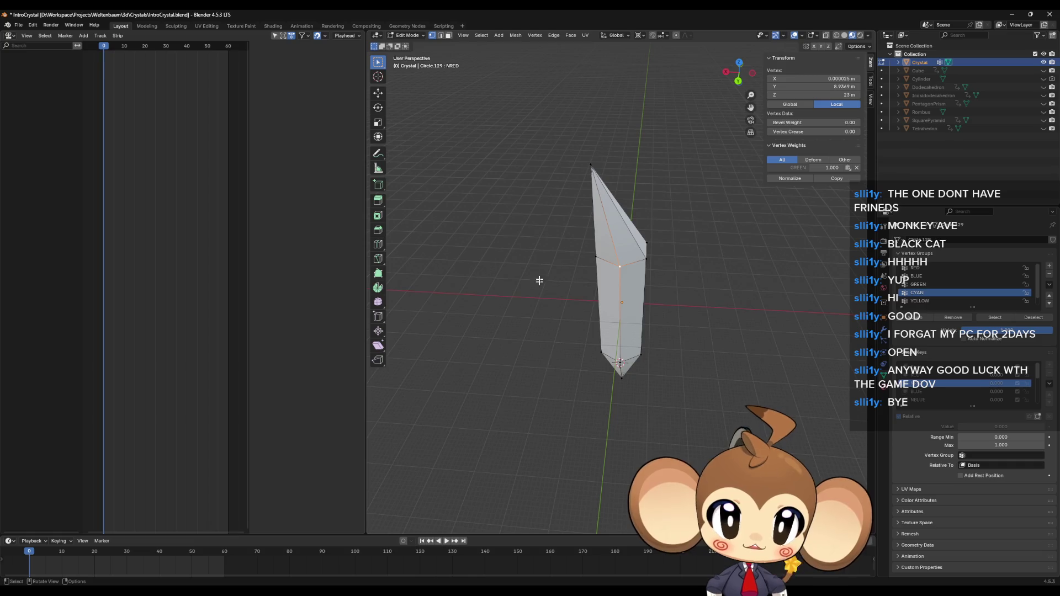
pyautogui.moveTo(660, 260); pyautogui.dragTo(654, 201)
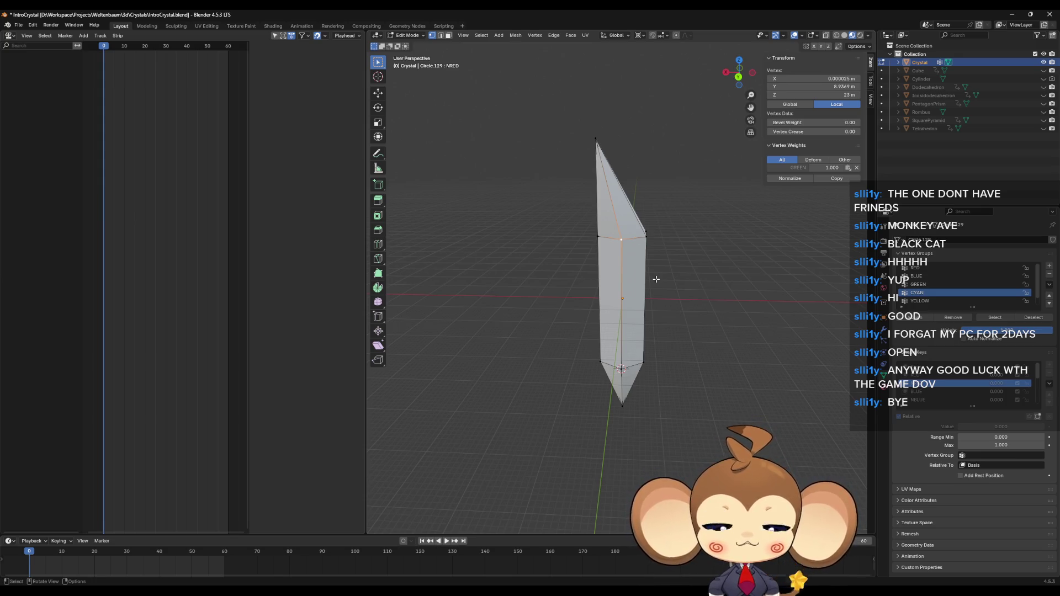
pyautogui.moveTo(657, 270)
pyautogui.mouseDown()
pyautogui.moveTo(726, 225)
pyautogui.moveTo(633, 327)
pyautogui.mouseUp()
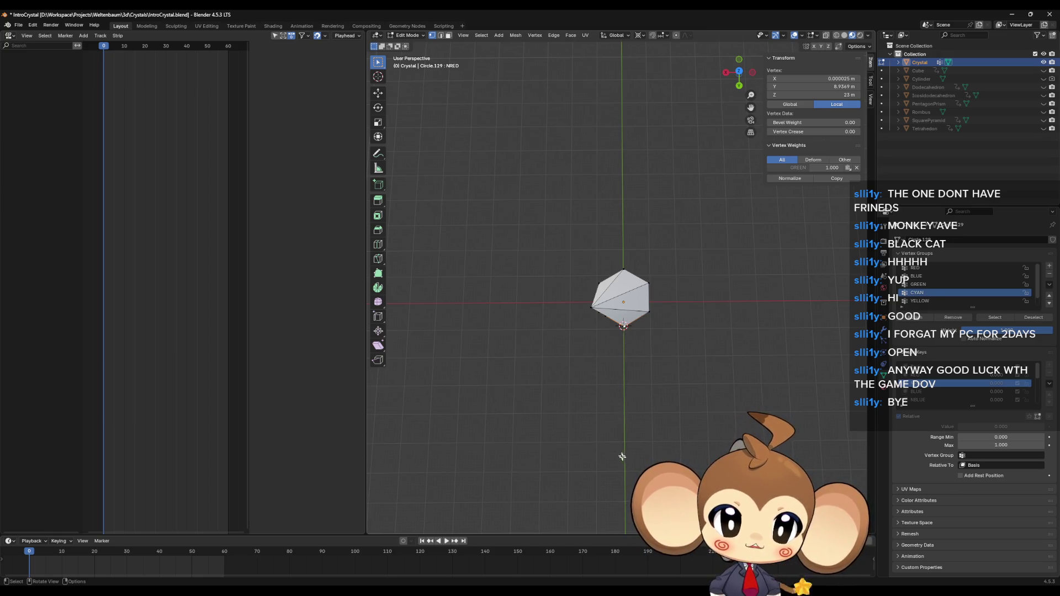
pyautogui.moveTo(644, 394); pyautogui.dragTo(647, 370)
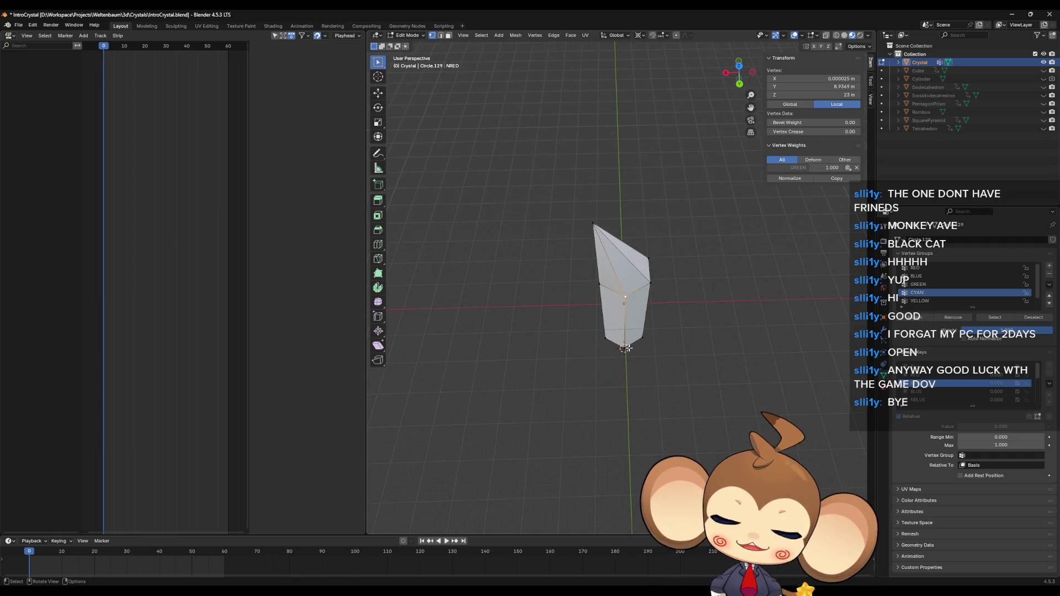
pyautogui.moveTo(633, 342); pyautogui.dragTo(640, 305)
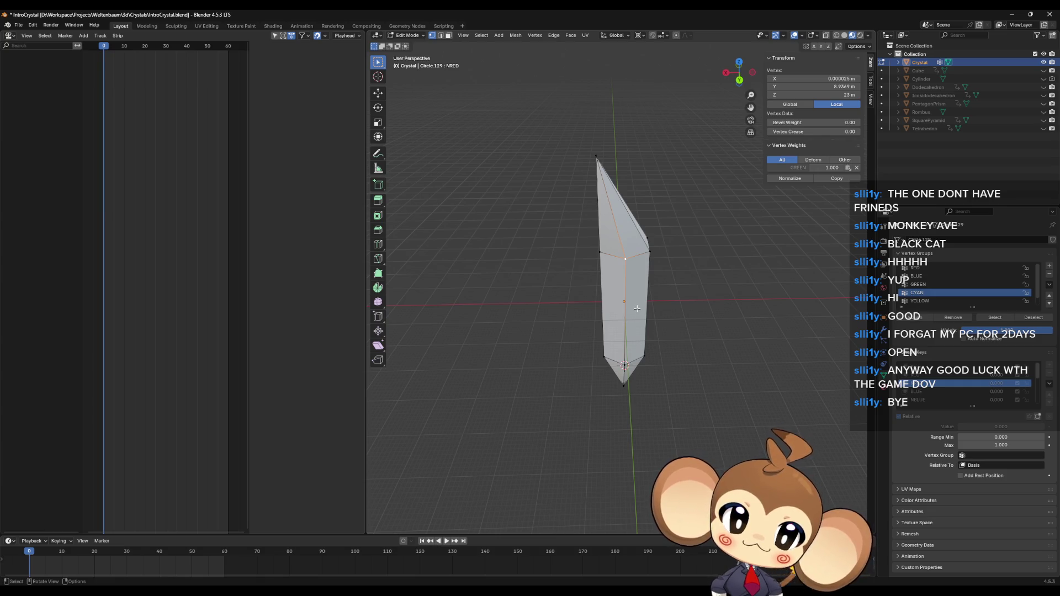
pyautogui.moveTo(638, 309); pyautogui.dragTo(645, 294)
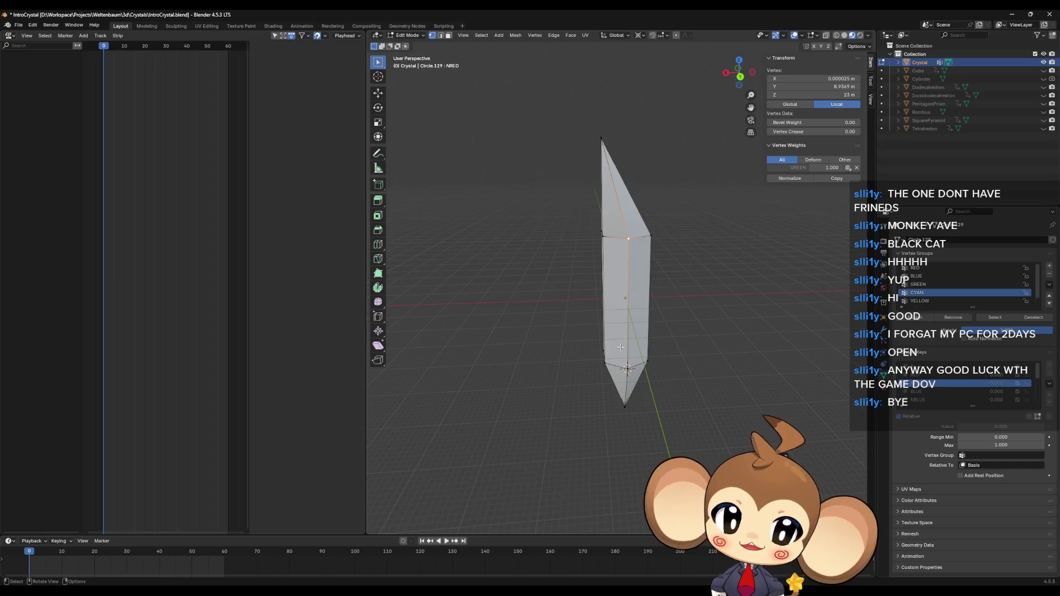
pyautogui.moveTo(665, 272)
pyautogui.mouseDown()
pyautogui.moveTo(651, 308)
pyautogui.moveTo(658, 321)
pyautogui.moveTo(635, 336)
pyautogui.mouseUp()
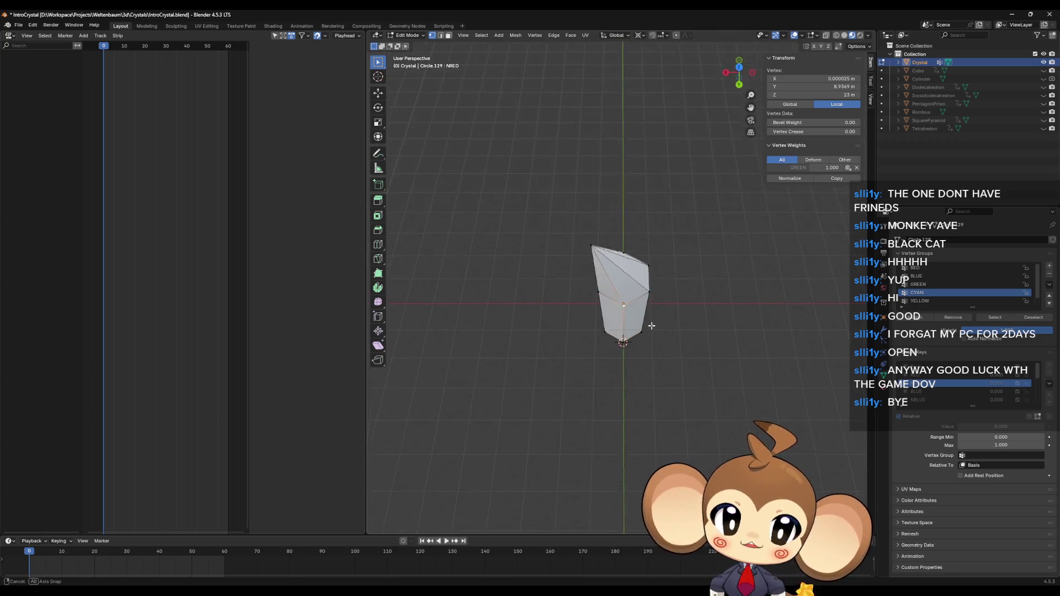
pyautogui.moveTo(644, 341); pyautogui.dragTo(650, 317)
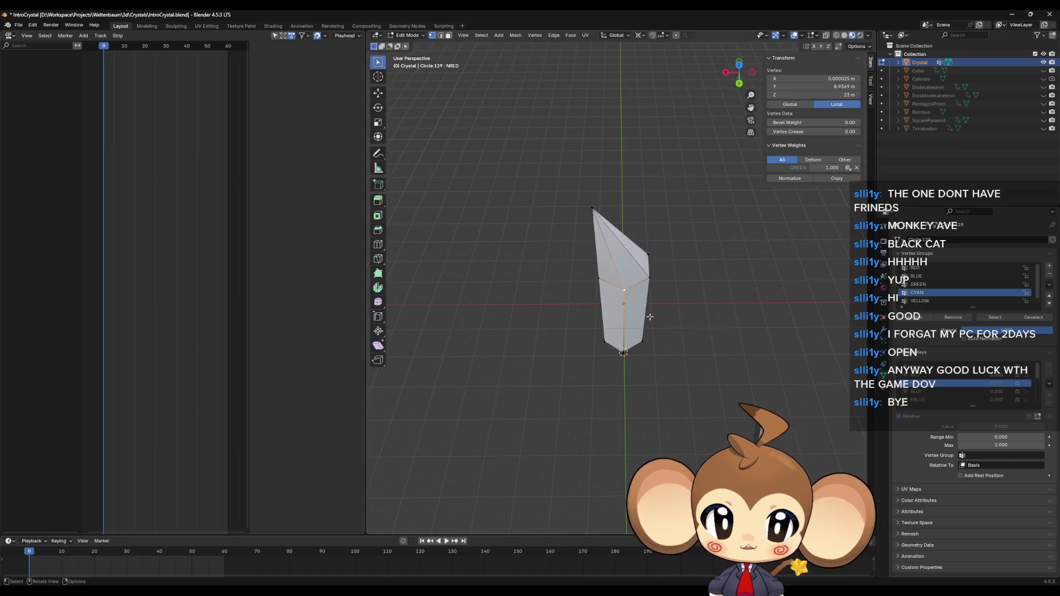
# Nudge the NRED shape key's selected vertices slightly higher
pyautogui.moveTo(647, 324); pyautogui.dragTo(644, 344)
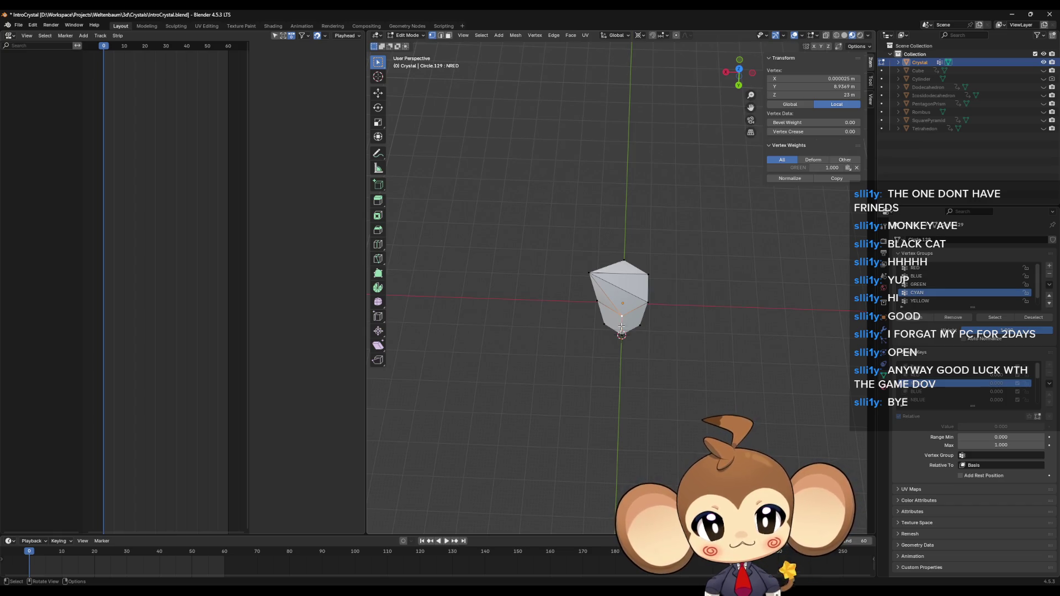
pyautogui.press('KP_6')
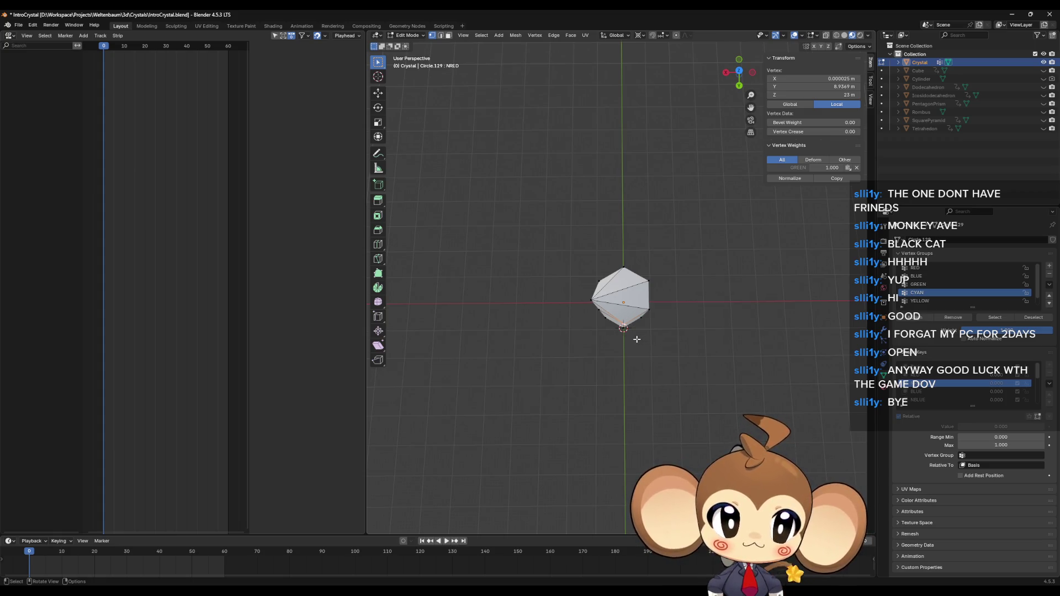
pyautogui.click(623, 339)
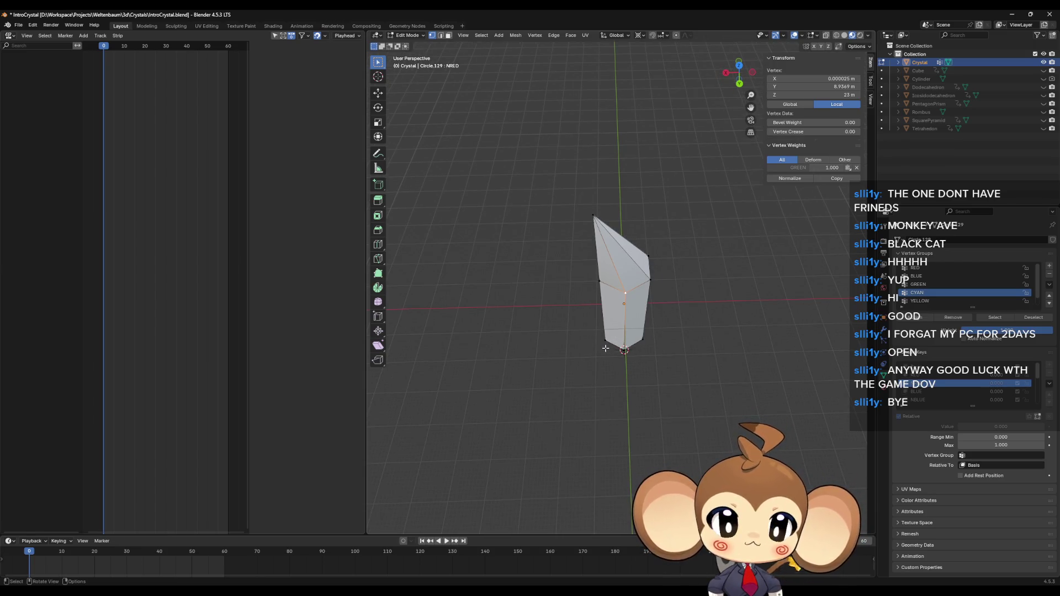
# Orbit around the tall crystal to check the lean, then return to the RED shape key
pyautogui.moveTo(599, 362); pyautogui.dragTo(597, 316)
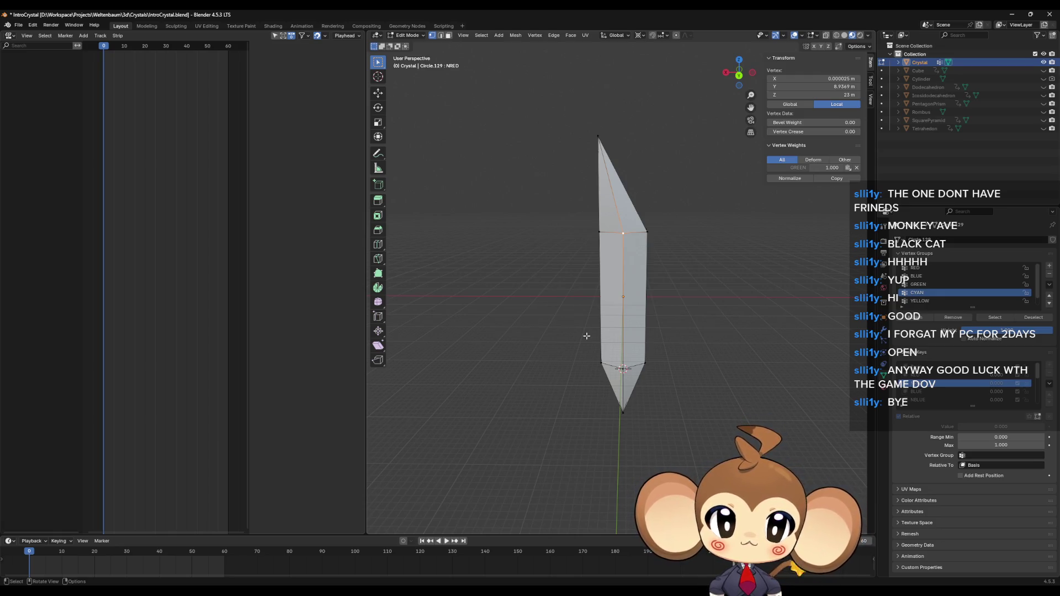
pyautogui.moveTo(586, 337); pyautogui.dragTo(584, 380)
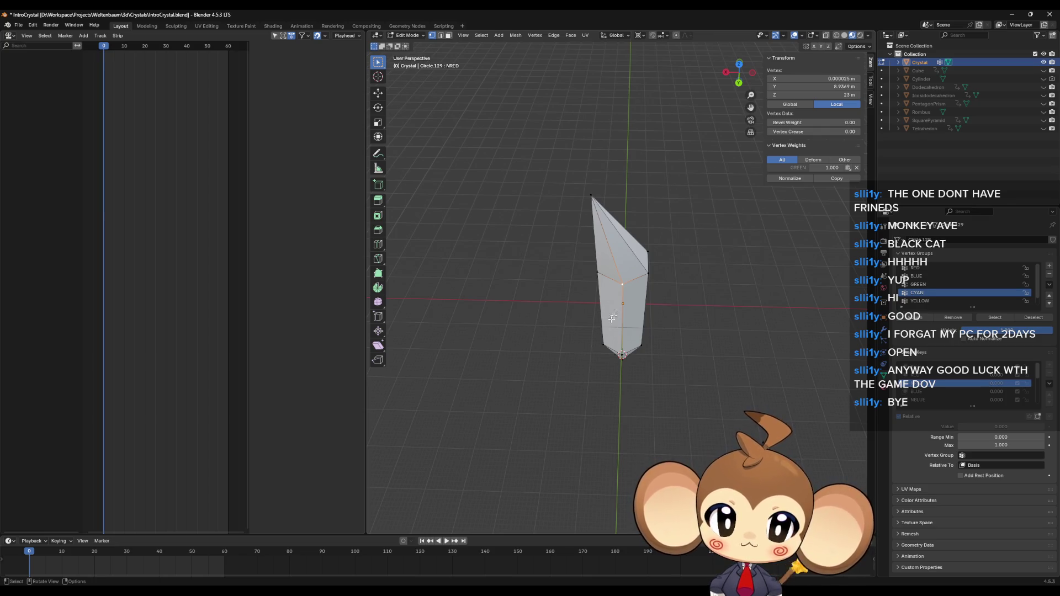
pyautogui.moveTo(648, 292); pyautogui.dragTo(627, 311)
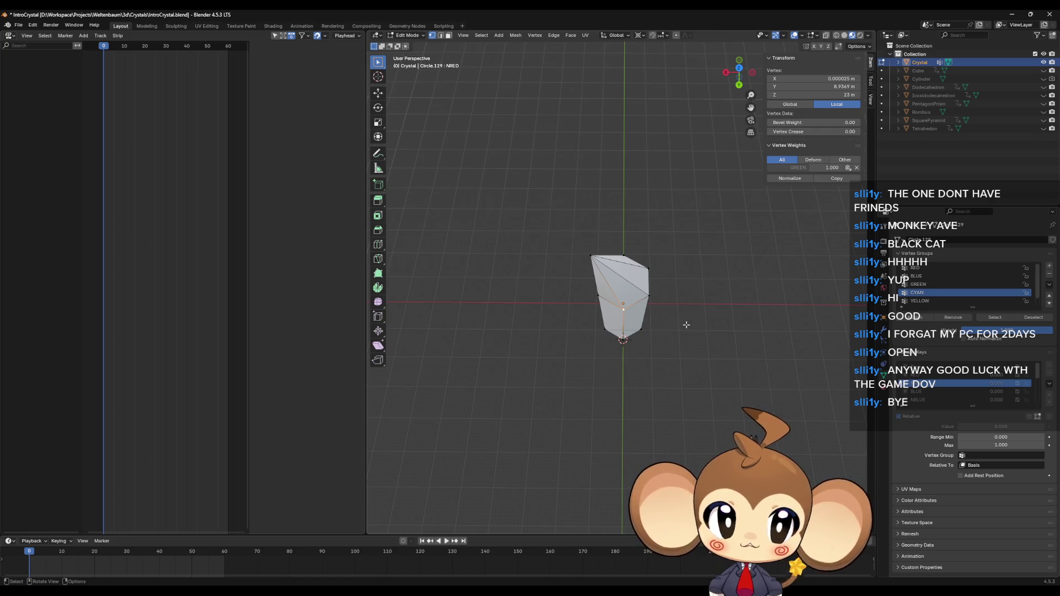
pyautogui.moveTo(686, 326)
pyautogui.mouseDown()
pyautogui.moveTo(673, 331)
pyautogui.moveTo(678, 289)
pyautogui.moveTo(676, 298)
pyautogui.mouseUp()
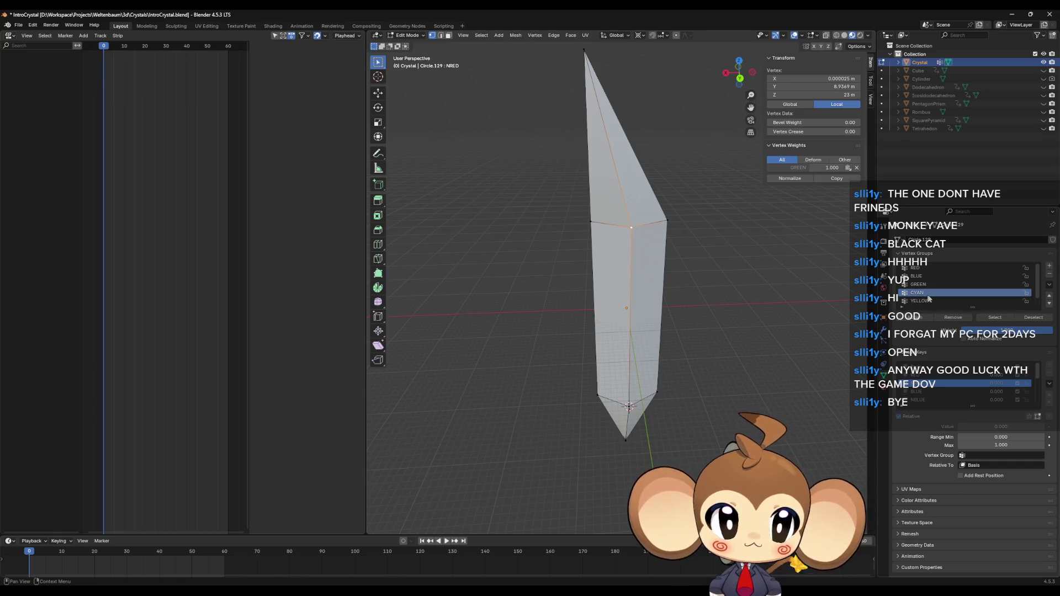
pyautogui.scroll(-1, 930, 300)
pyautogui.scroll(1, 930, 302)
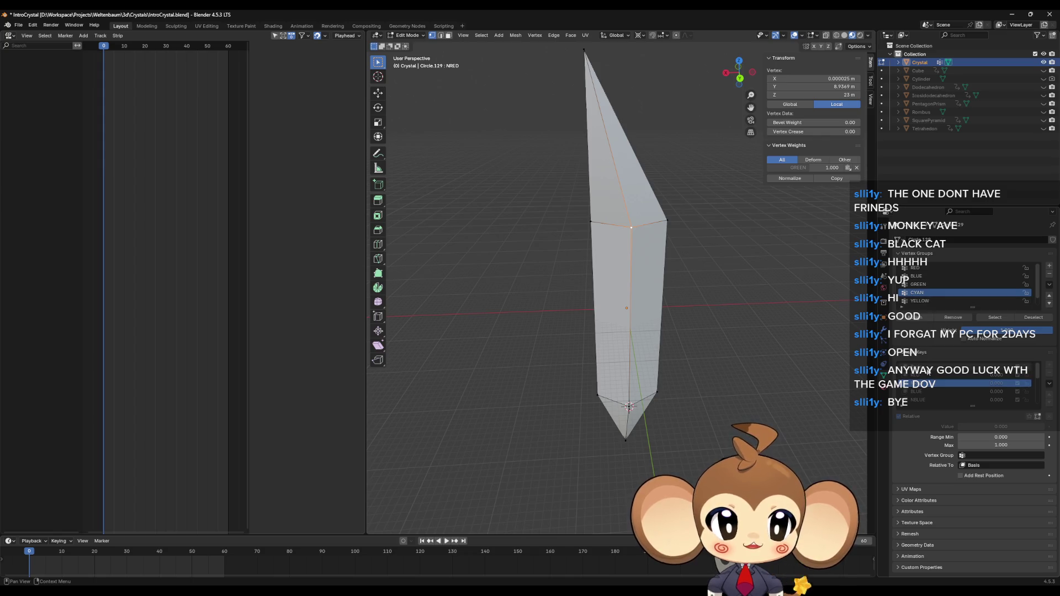
pyautogui.click(927, 375)
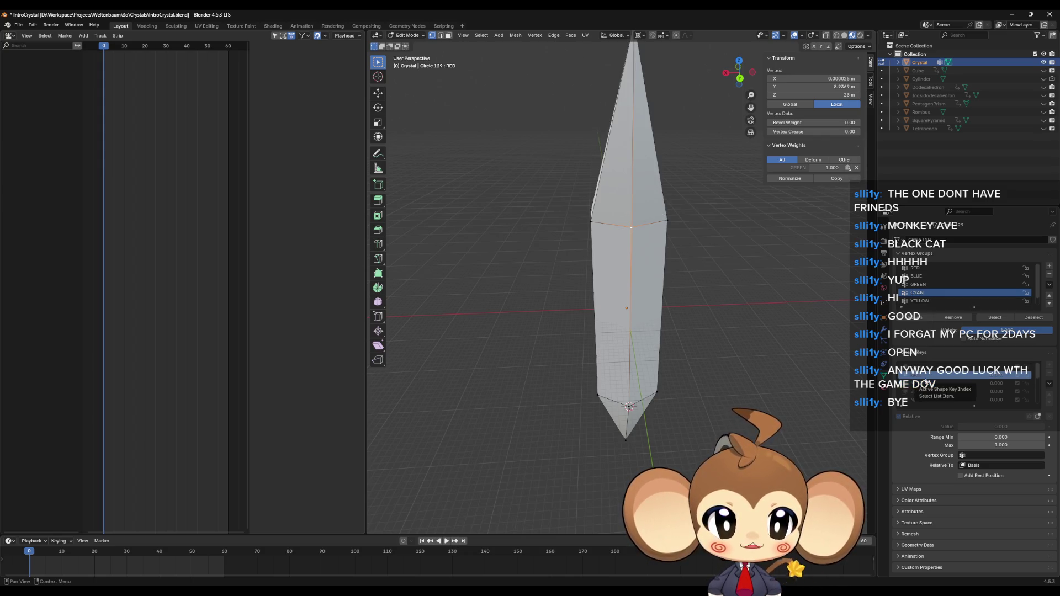
# Flip between Basis, RED, NRED and another shape key to compare their deformations
pyautogui.scroll(-3, 719, 301)
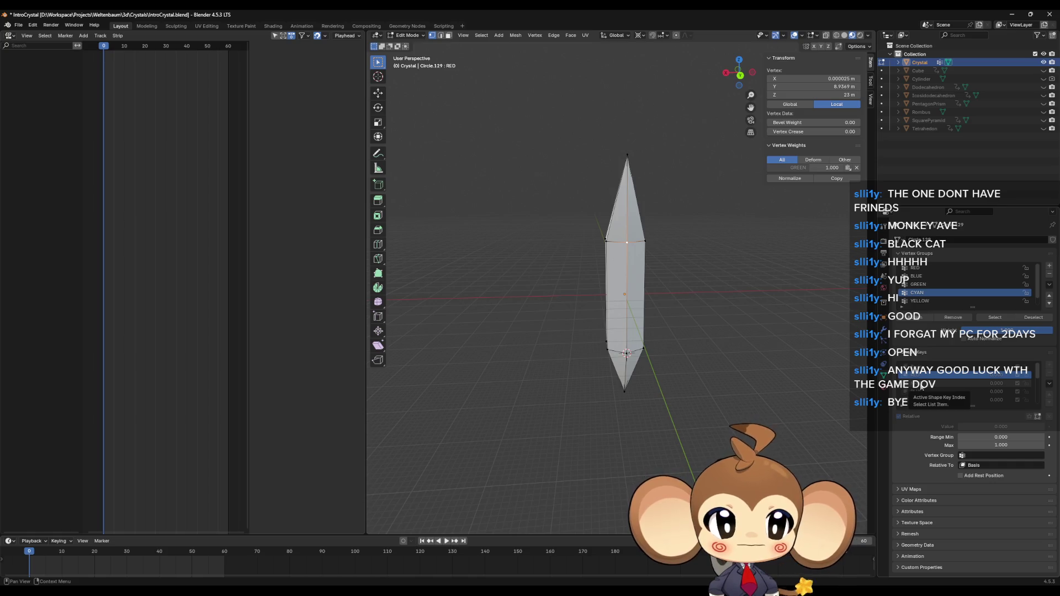
pyautogui.click(921, 389)
pyautogui.click(921, 380)
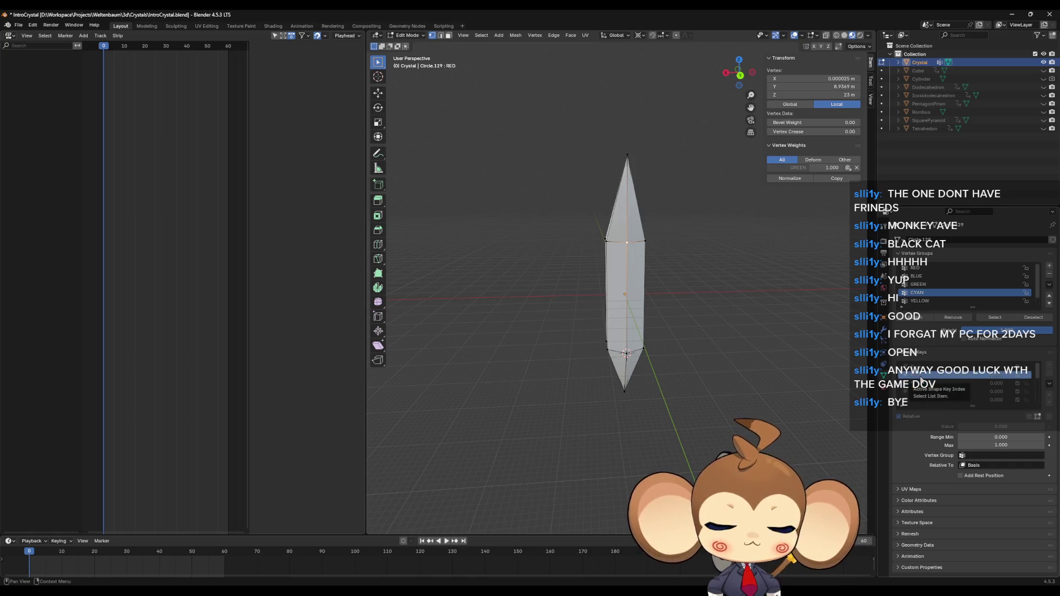
pyautogui.click(920, 384)
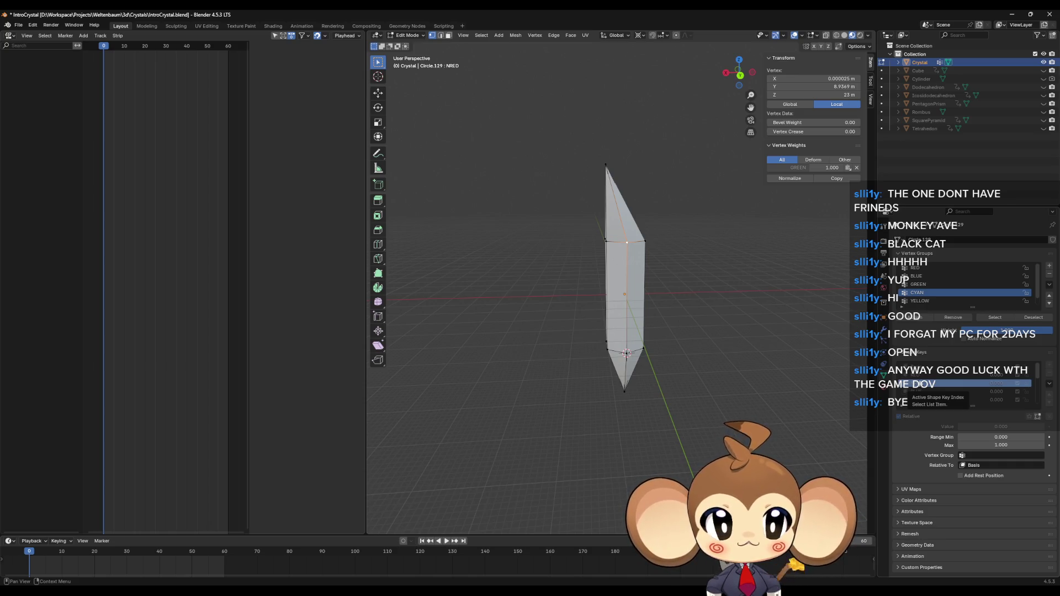
pyautogui.click(918, 376)
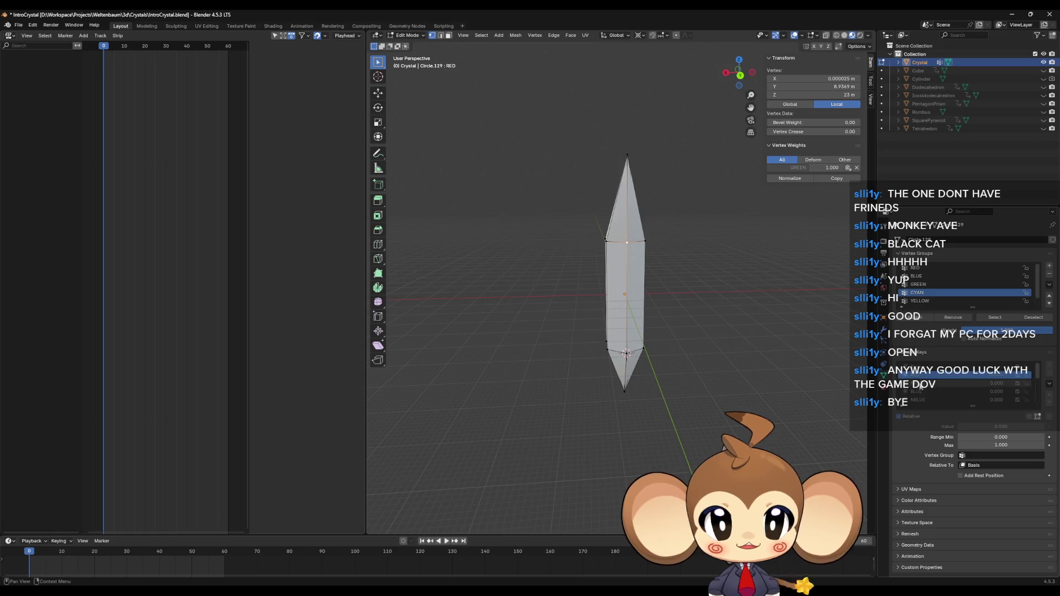
pyautogui.click(921, 383)
pyautogui.click(923, 378)
pyautogui.click(921, 384)
pyautogui.click(923, 378)
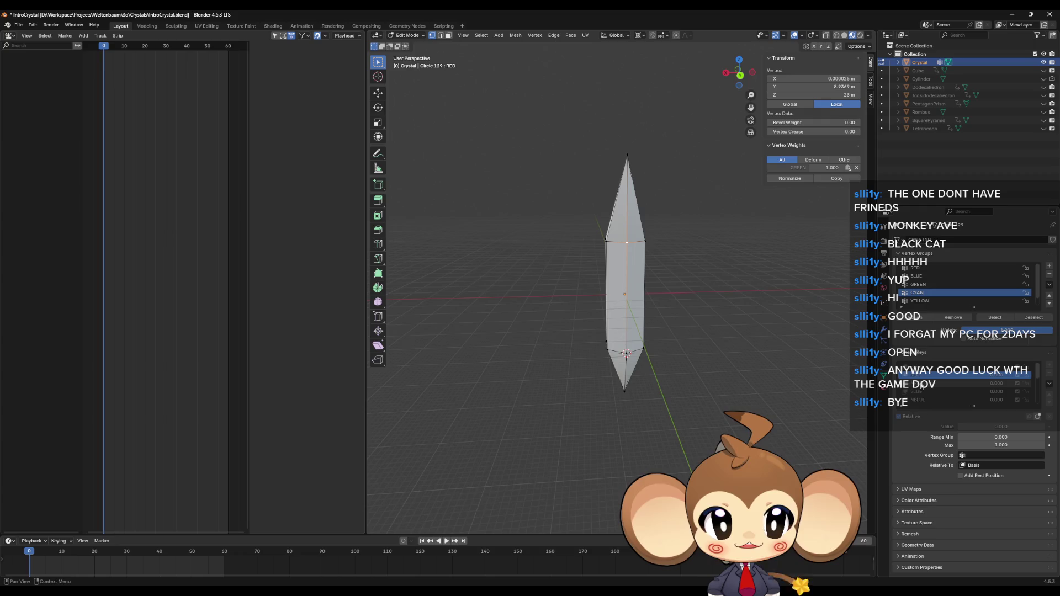
# Compare NRED once more, return to Basis, and select the crystal's top vertex for cursor snapping
pyautogui.click(921, 383)
pyautogui.click(922, 378)
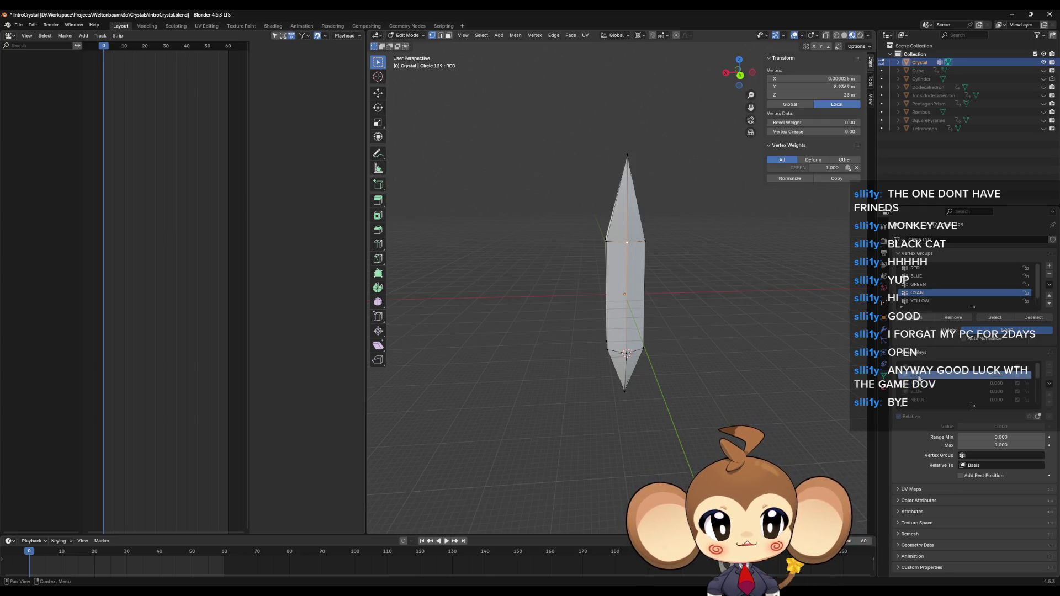
pyautogui.click(921, 383)
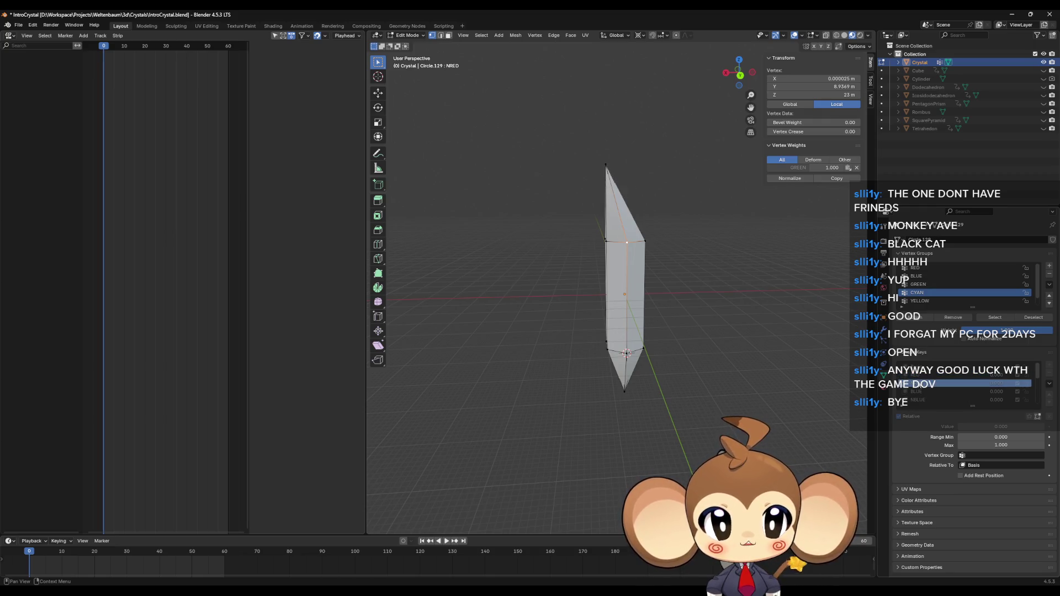
pyautogui.click(923, 376)
pyautogui.click(924, 385)
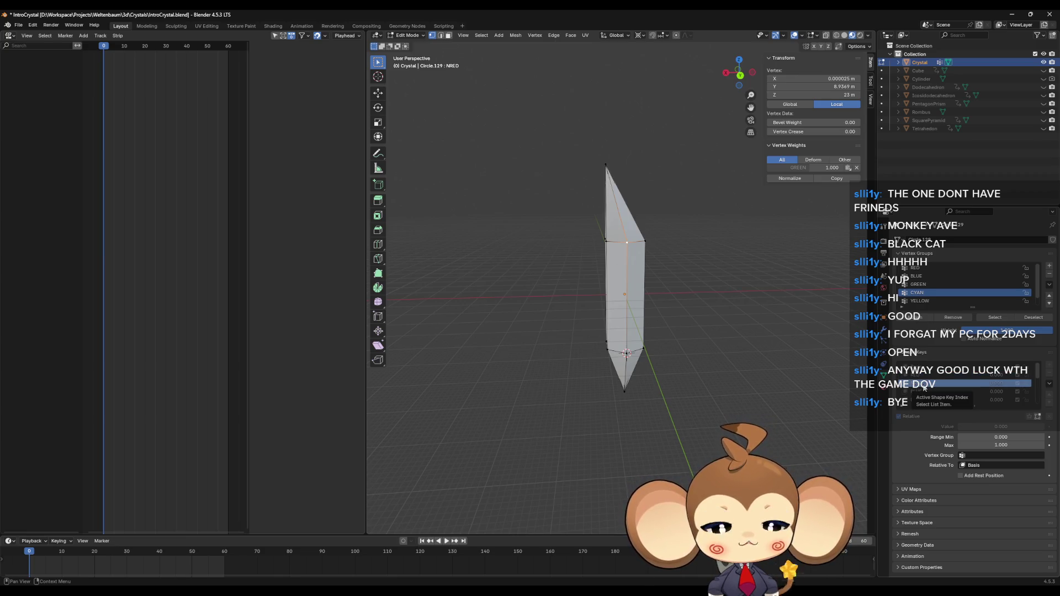
pyautogui.click(921, 367)
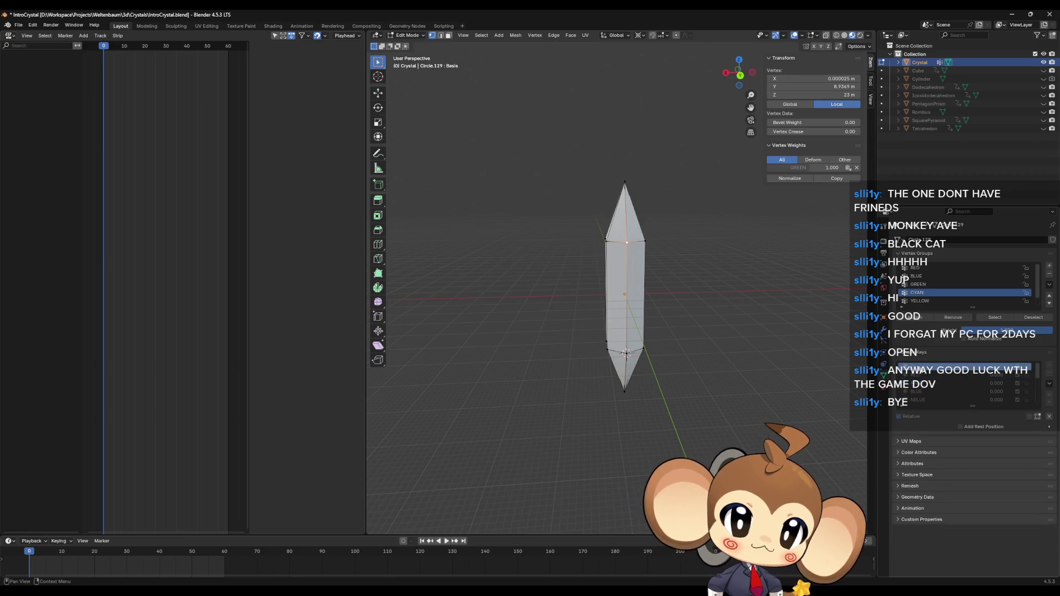
pyautogui.click(626, 181)
pyautogui.hotkey('shift', 's')
# In the RED key, flatten the tip to zero Z scale, raise it 3 m, and snap the 3D cursor there
pyautogui.click(694, 234)
pyautogui.click(914, 375)
pyautogui.moveTo(678, 184)
pyautogui.mouseDown()
pyautogui.moveTo(695, 182)
pyautogui.moveTo(684, 178)
pyautogui.mouseUp()
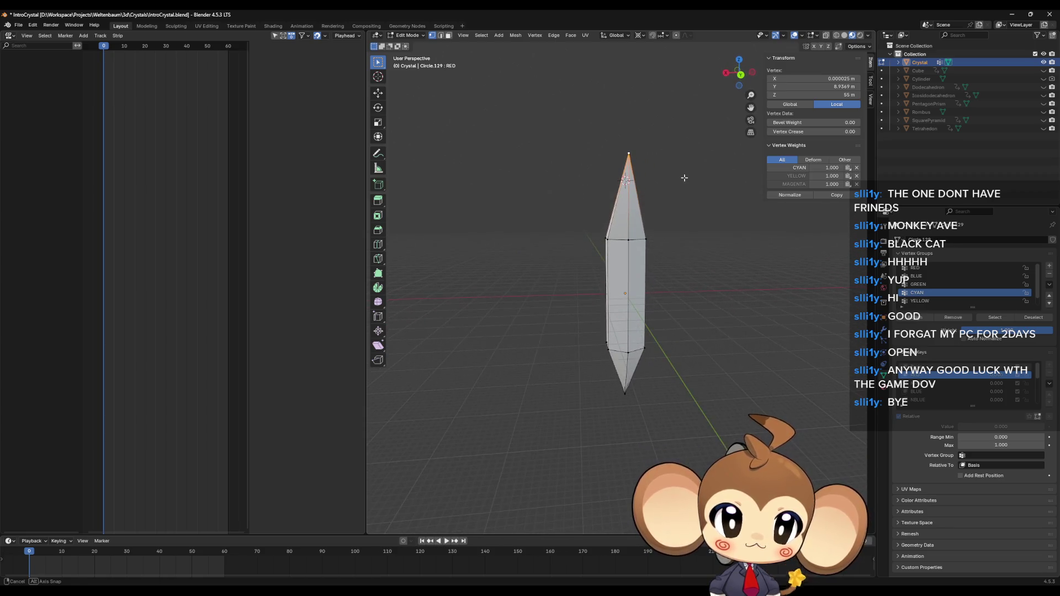
pyautogui.write('sz0')
pyautogui.press('Return')
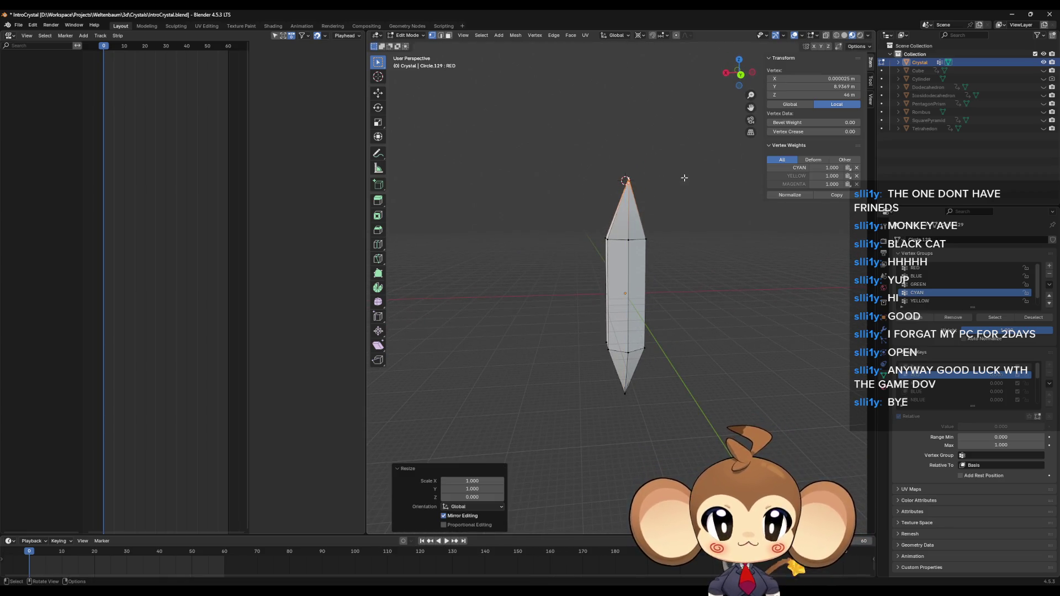
pyautogui.write('gz')
pyautogui.write('3')
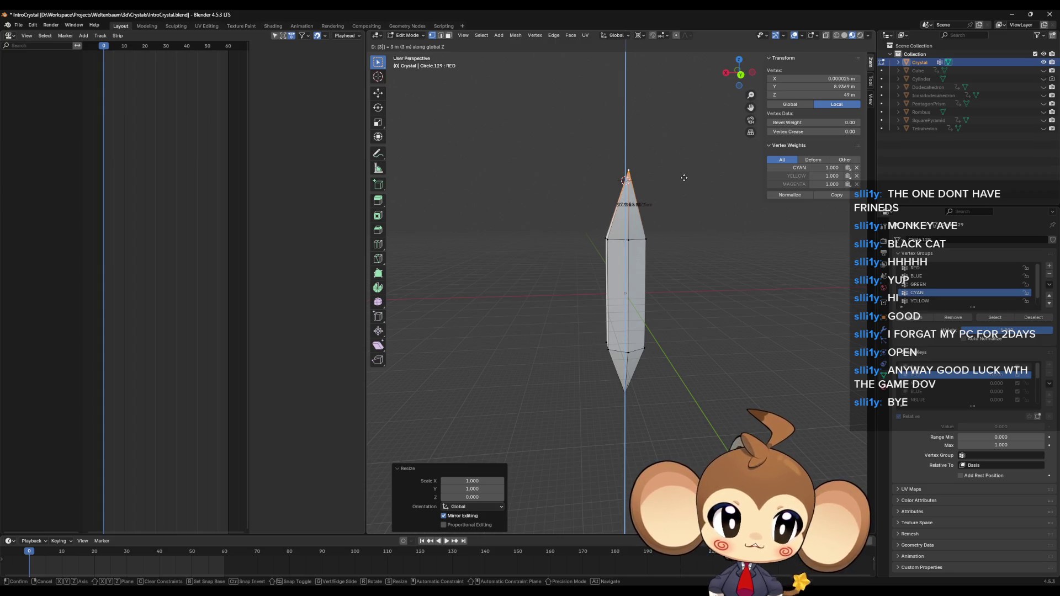
pyautogui.press('Return')
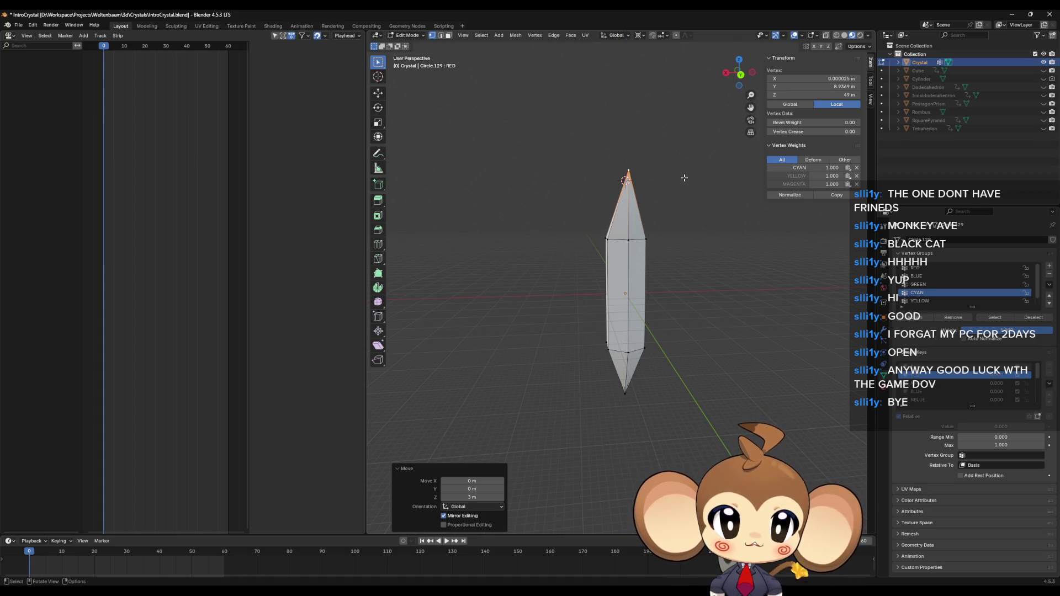
pyautogui.hotkey('shift', 's')
pyautogui.click(660, 231)
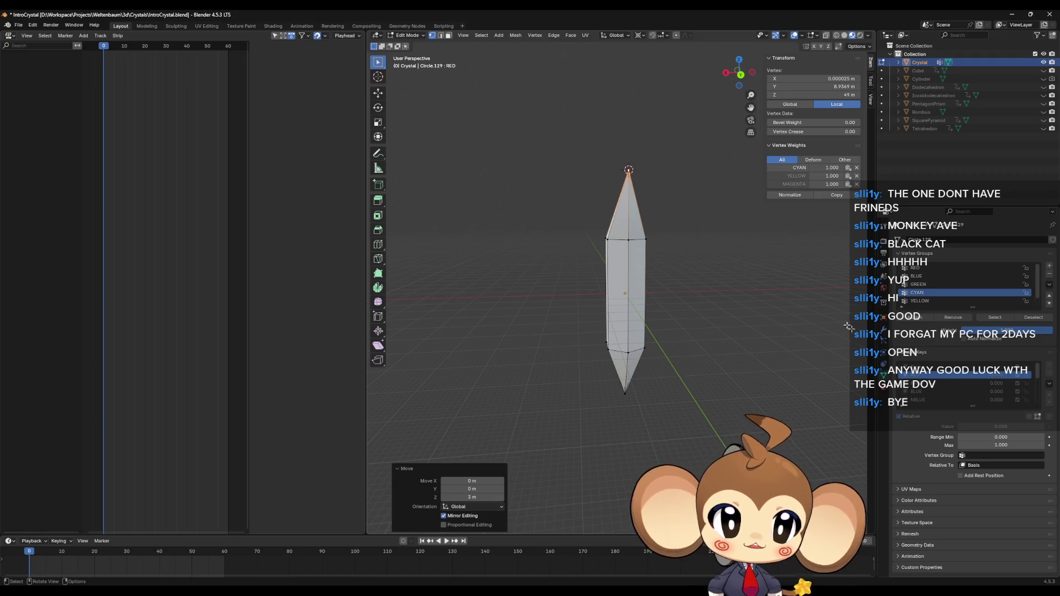
# Move the tip vertically in the BLUE and GREEN shape keys
pyautogui.click(924, 392)
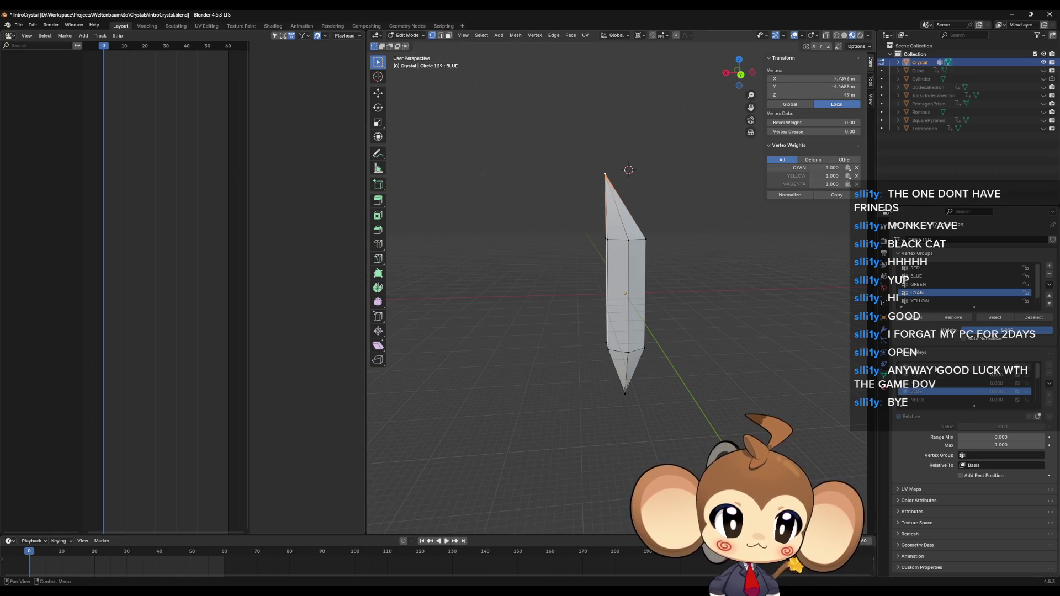
pyautogui.click(927, 376)
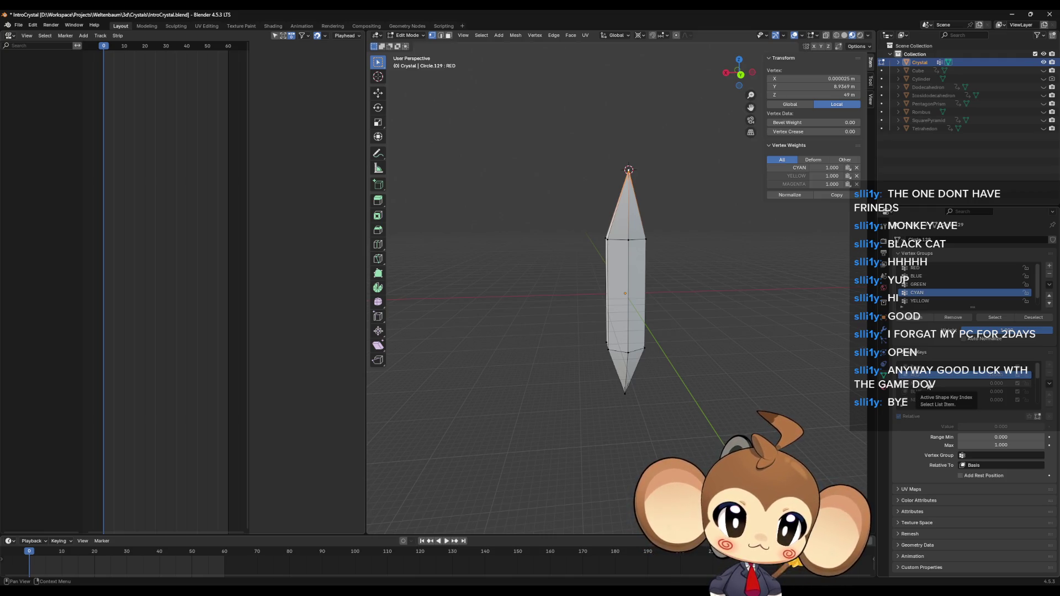
pyautogui.click(928, 393)
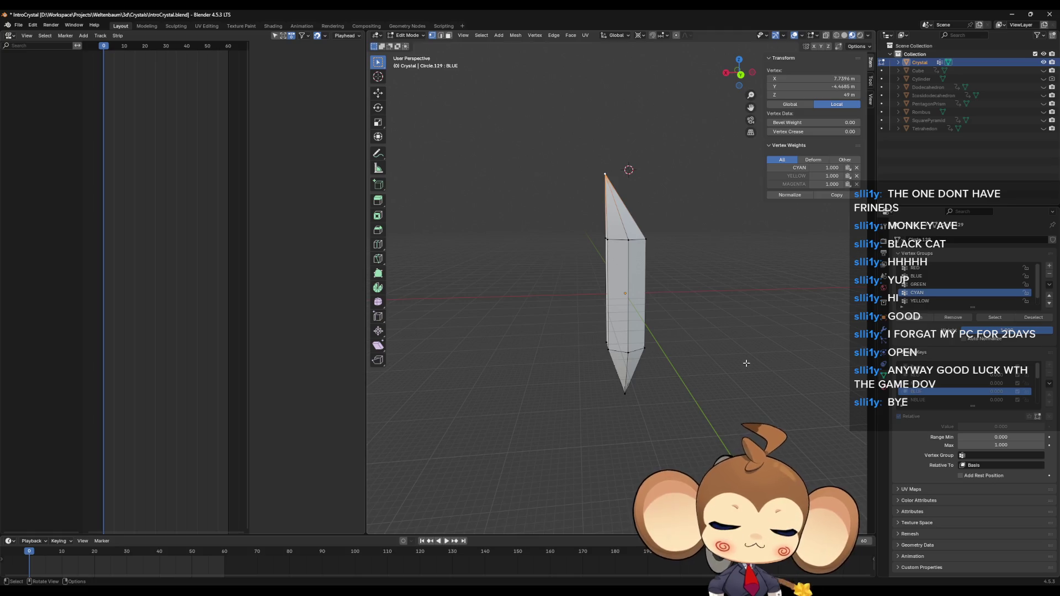
pyautogui.press('g')
pyautogui.press('z')
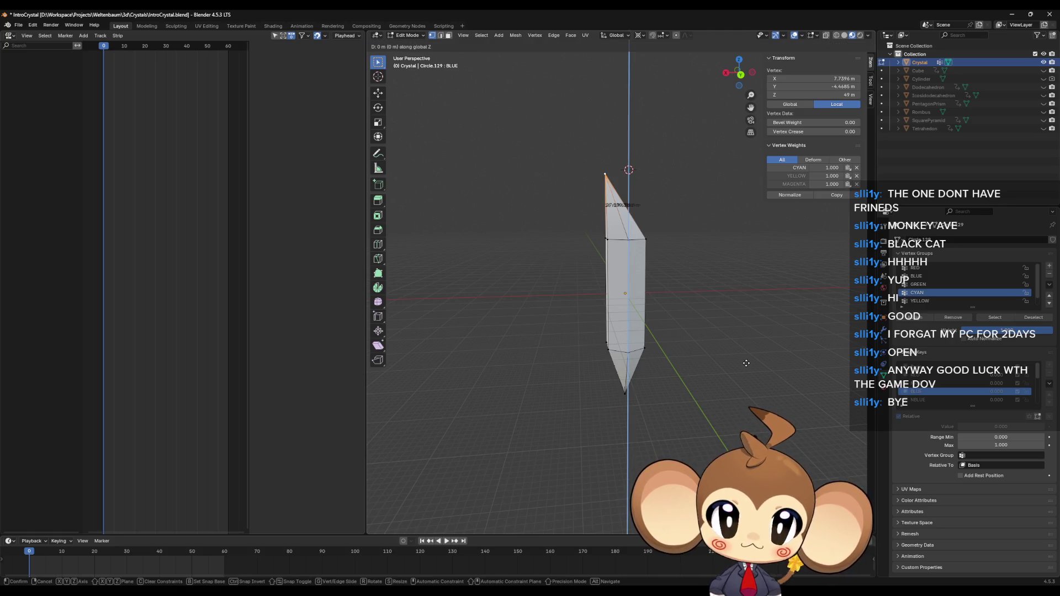
pyautogui.click(746, 362)
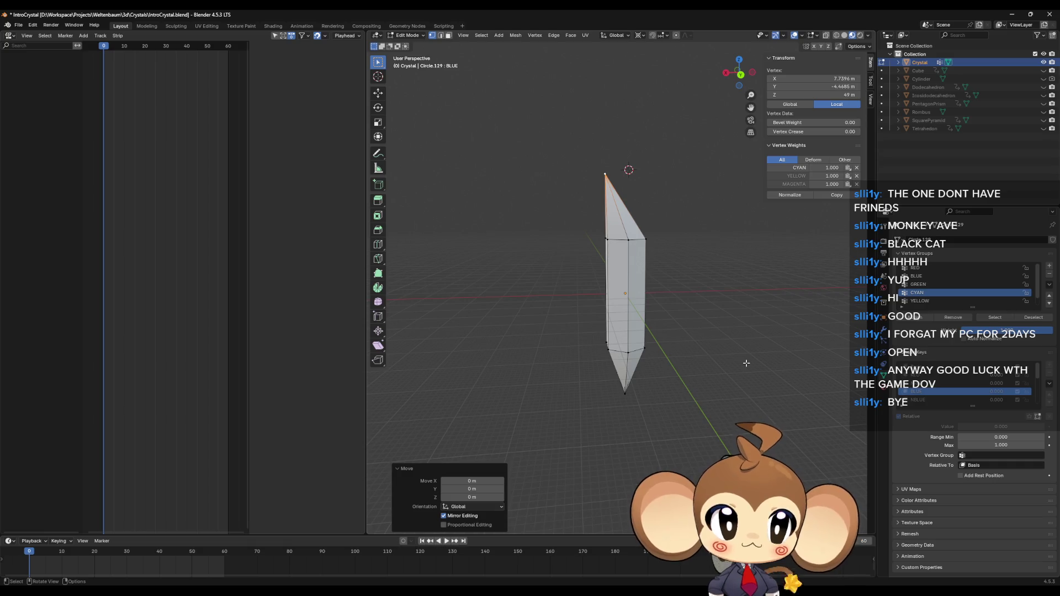
pyautogui.scroll(-1, 939, 392)
pyautogui.click(928, 399)
pyautogui.press('g')
pyautogui.press('z')
pyautogui.click(729, 373)
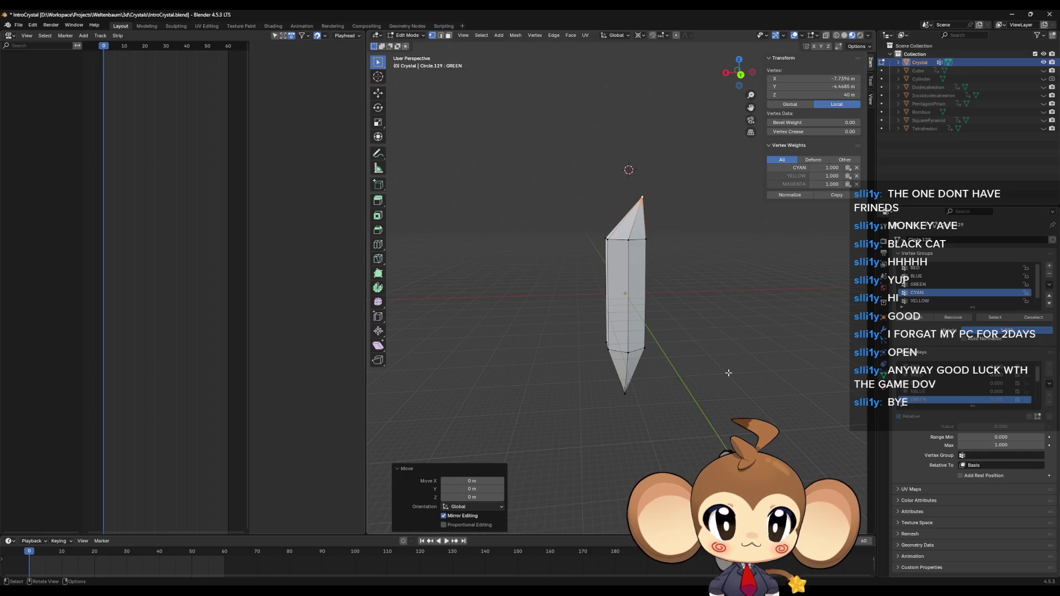
# Level the tip with a zero Z scale in the GREEN, BLUE and RED keys
pyautogui.press('s')
pyautogui.press('z')
pyautogui.press('0')
pyautogui.press('Return')
pyautogui.click(912, 383)
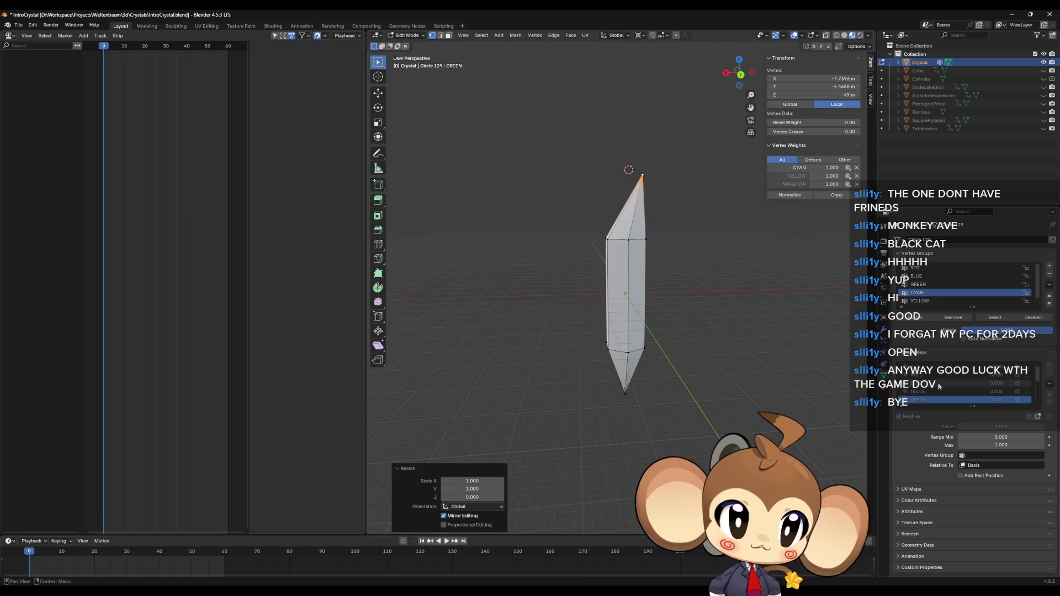
pyautogui.press('s')
pyautogui.press('z')
pyautogui.press('0')
pyautogui.press('Return')
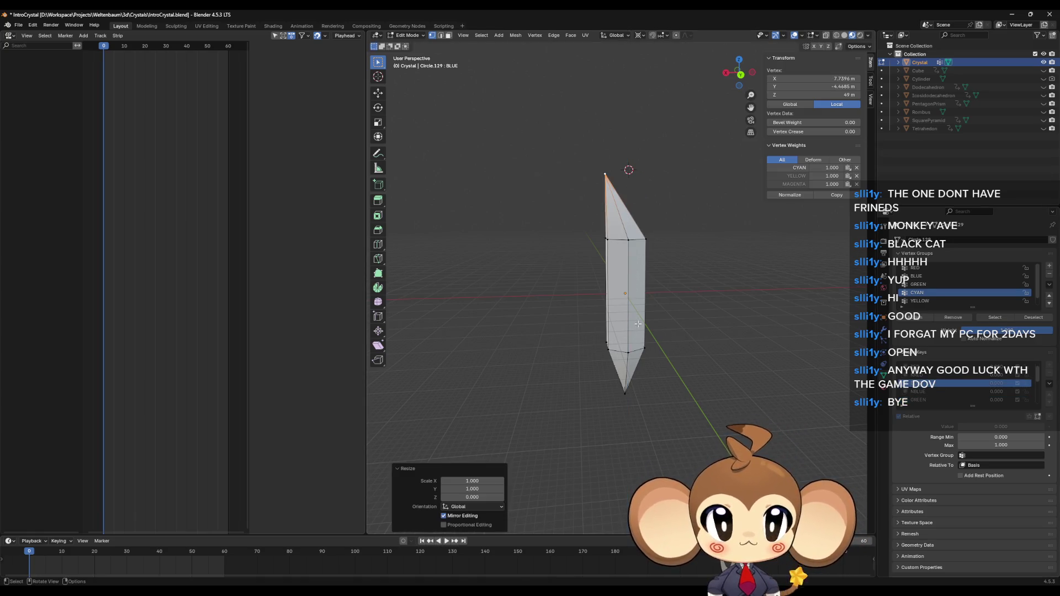
pyautogui.click(917, 375)
pyautogui.press('s')
pyautogui.press('z')
pyautogui.press('0')
pyautogui.press('Return')
# Return to the Basis shape key and snap the 3D cursor onto the tip vertex
pyautogui.click(917, 367)
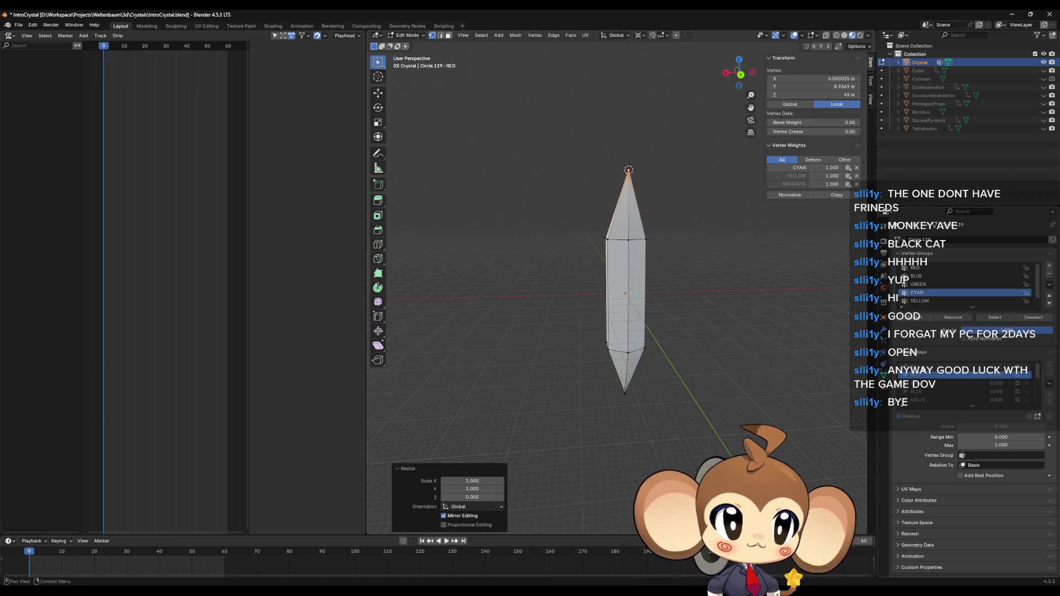
pyautogui.hotkey('shift', 's')
pyautogui.click(650, 218)
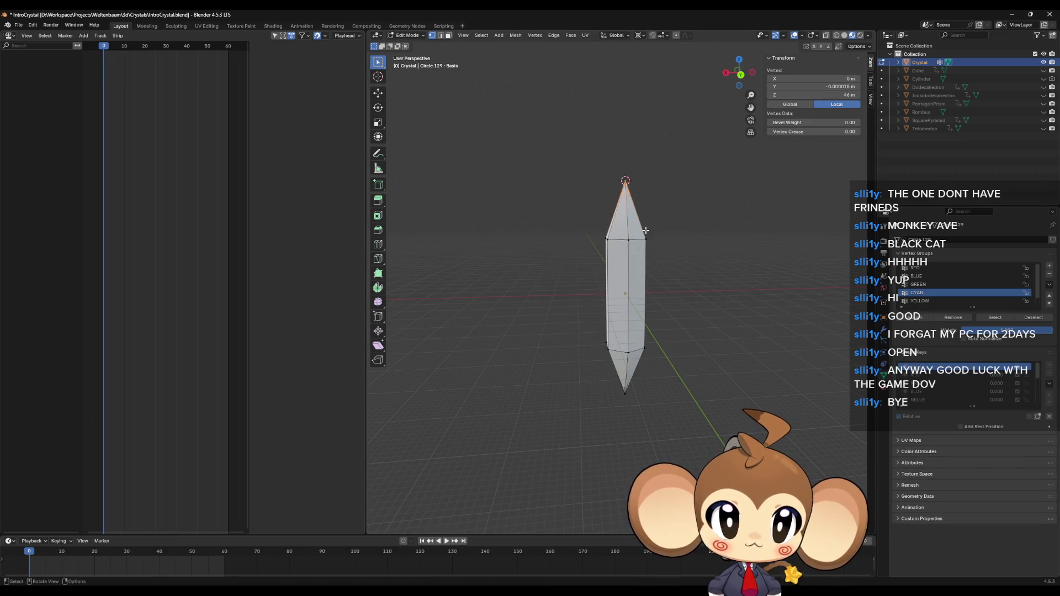
# In NRED, flatten the tip, lower it 3 m, and snap the 3D cursor onto it
pyautogui.click(931, 384)
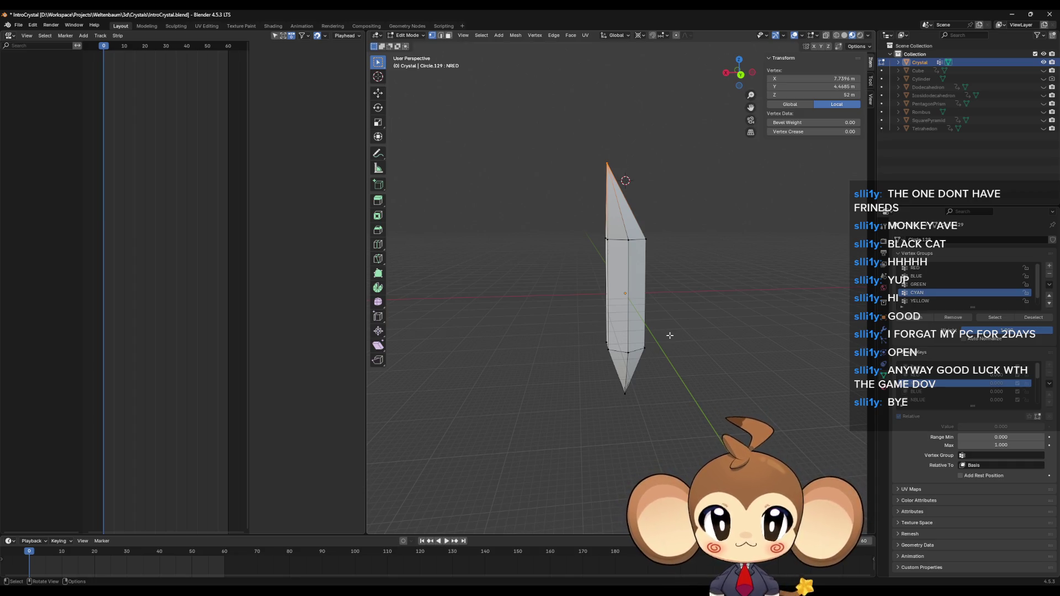
pyautogui.press('s')
pyautogui.press('z')
pyautogui.press('0')
pyautogui.press('Return')
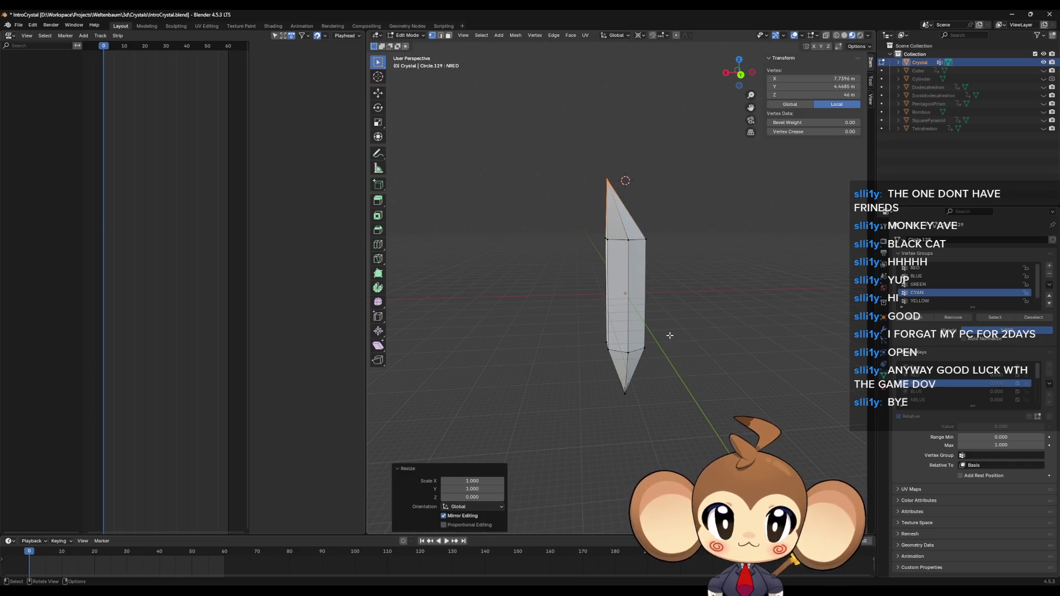
pyautogui.press('g')
pyautogui.write('z')
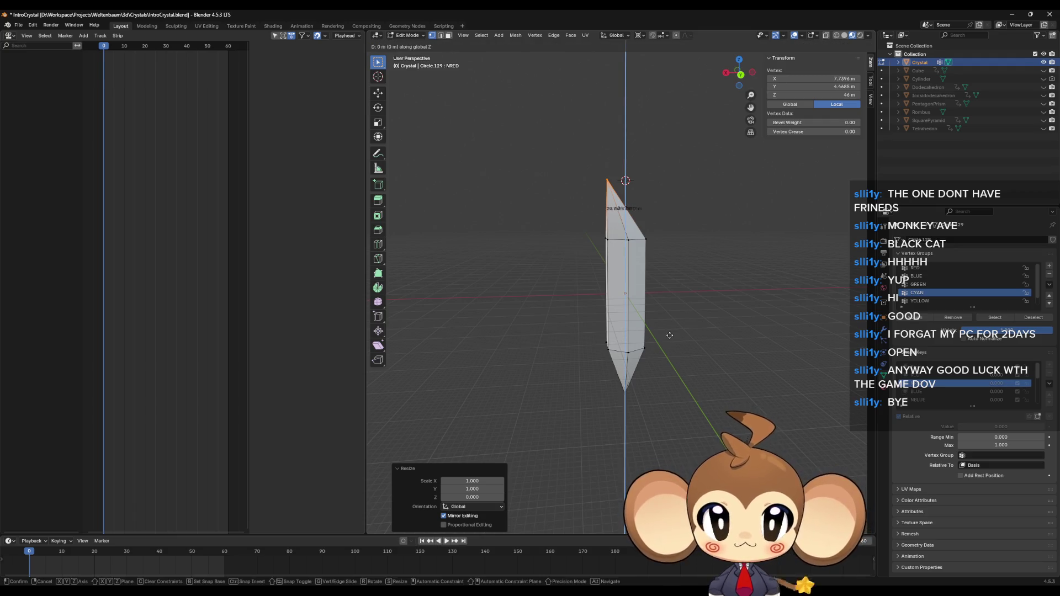
pyautogui.write('-3')
pyautogui.press('Return')
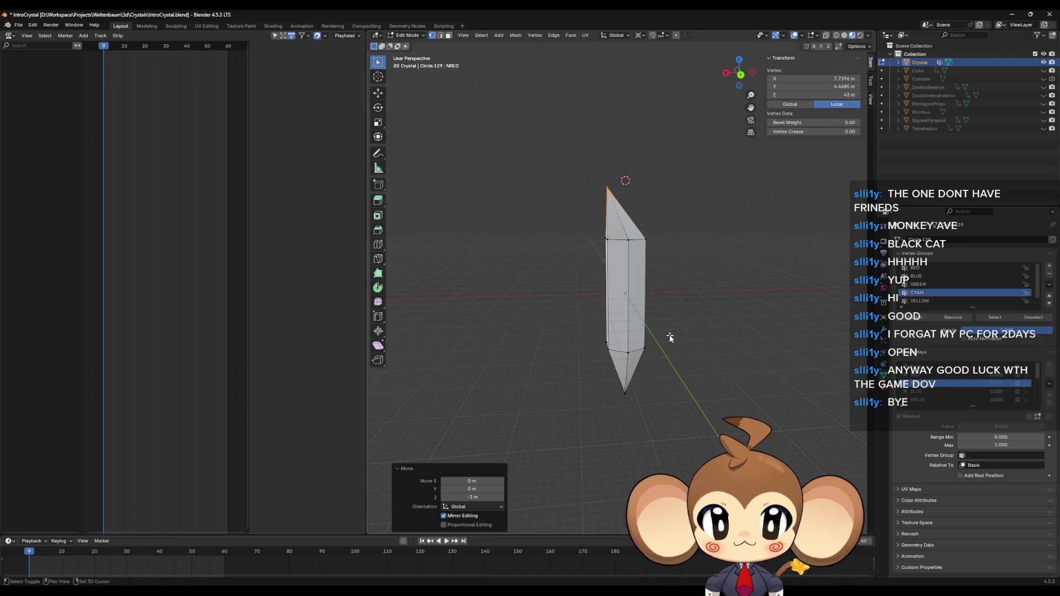
pyautogui.hotkey('shift', 's')
pyautogui.click(668, 378)
# Level the tip with a zero Z scale in the NBLUE and NGREEN shape keys
pyautogui.click(928, 400)
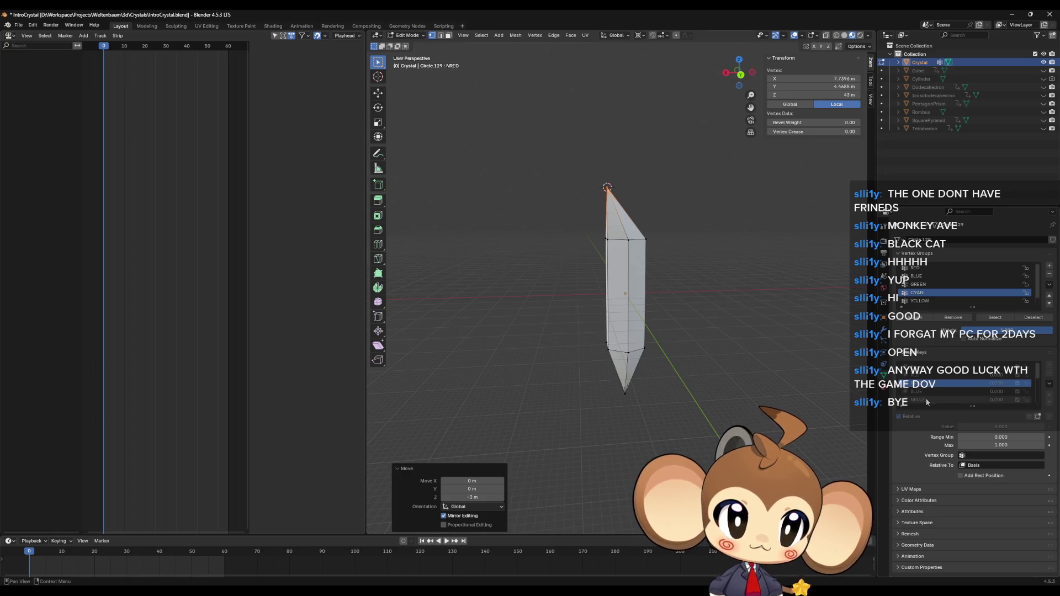
pyautogui.press('s')
pyautogui.press('z')
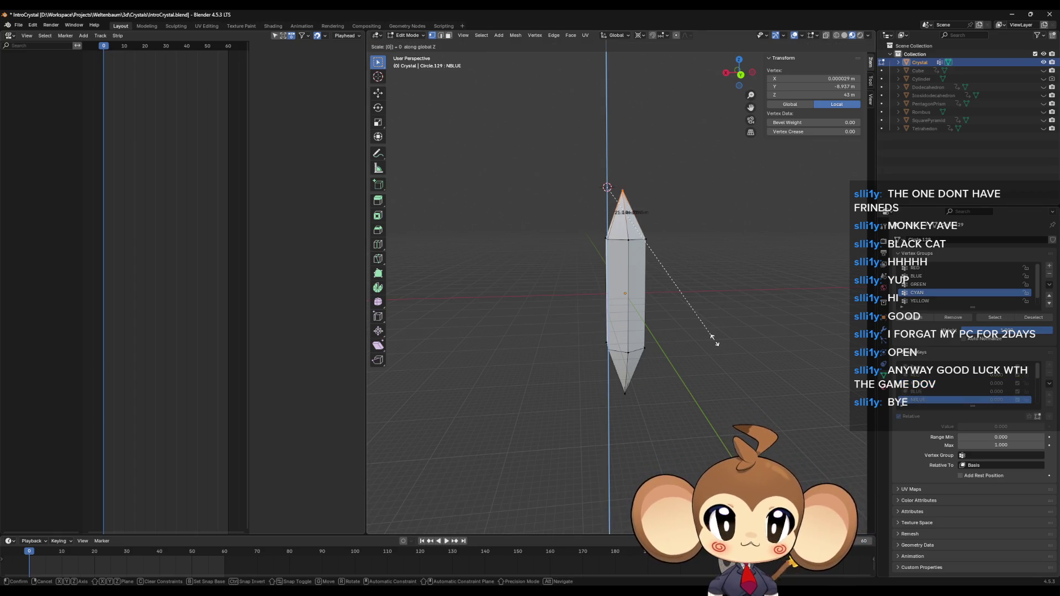
pyautogui.press('Return')
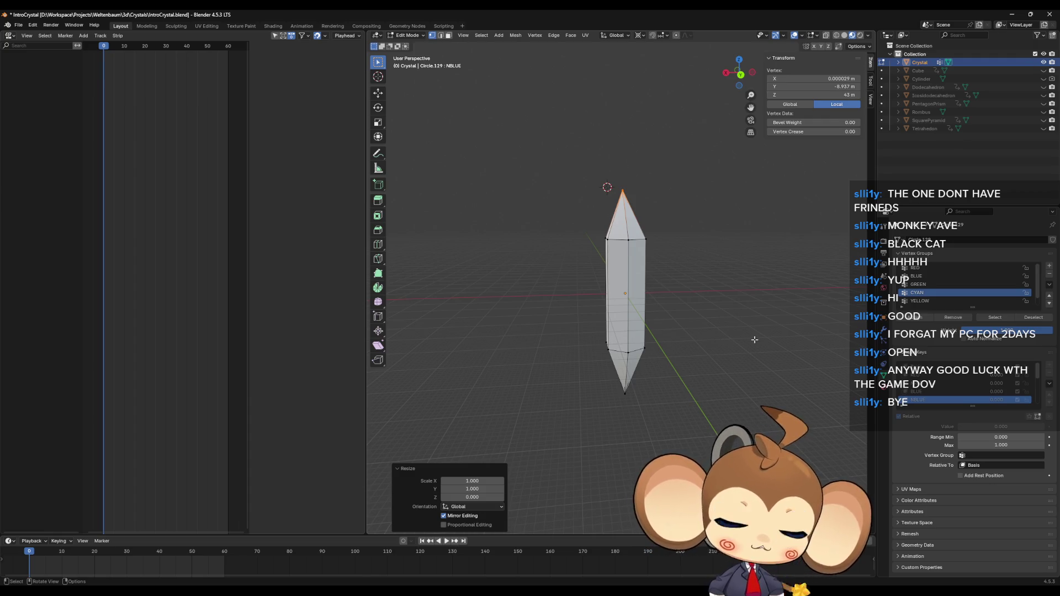
pyautogui.press('s')
pyautogui.press('z')
pyautogui.press('Escape')
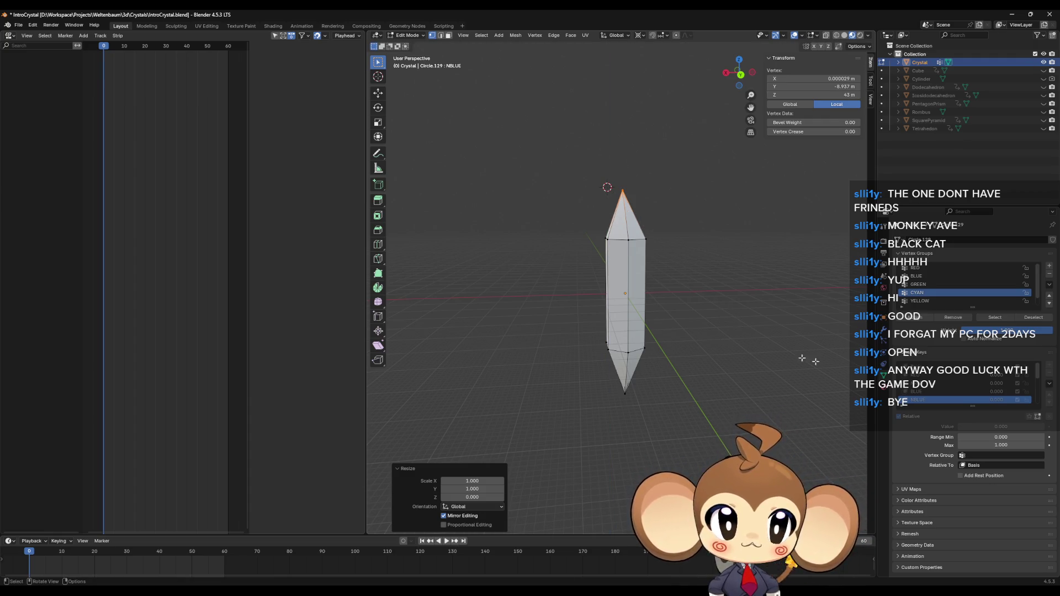
pyautogui.scroll(-2, 939, 392)
pyautogui.click(939, 400)
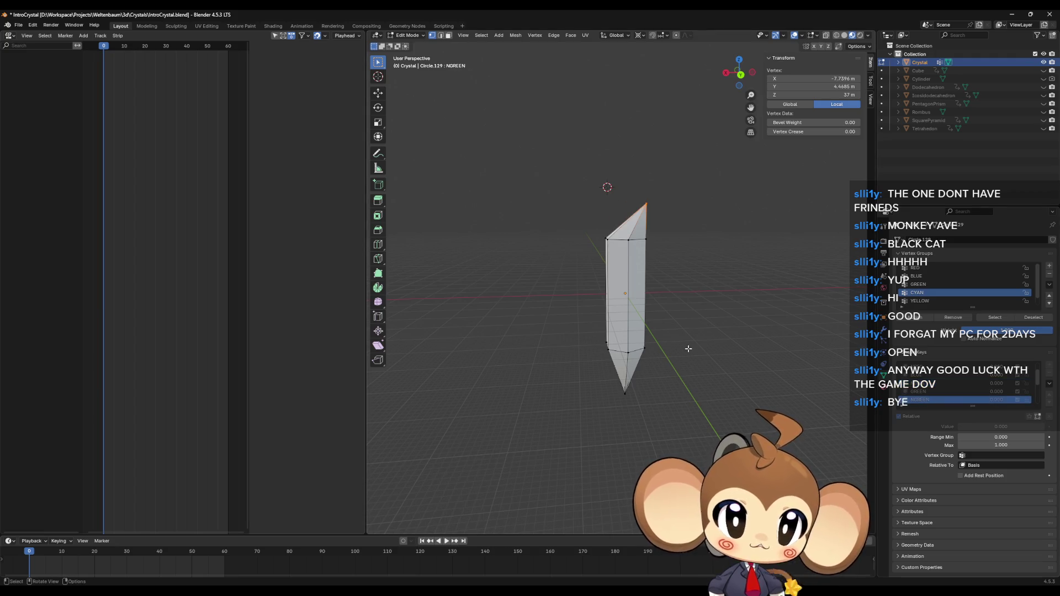
pyautogui.press('s')
pyautogui.press('z')
pyautogui.press('0')
pyautogui.press('Return')
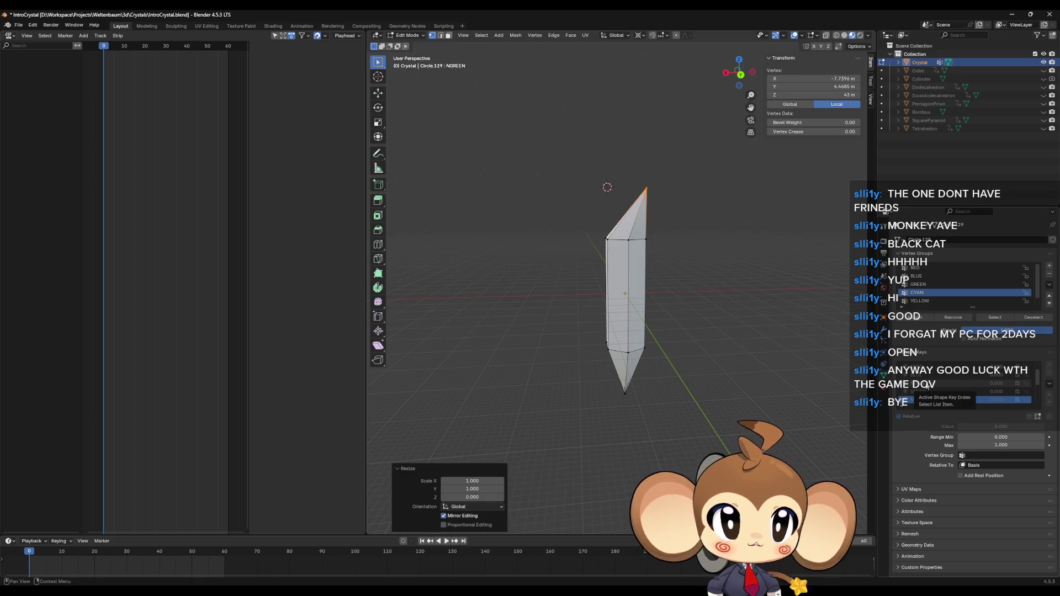
# Preview NBLUE, NRED, Basis, RED, BLUE, GREEN and CYAN to compare tip heights
pyautogui.click(928, 384)
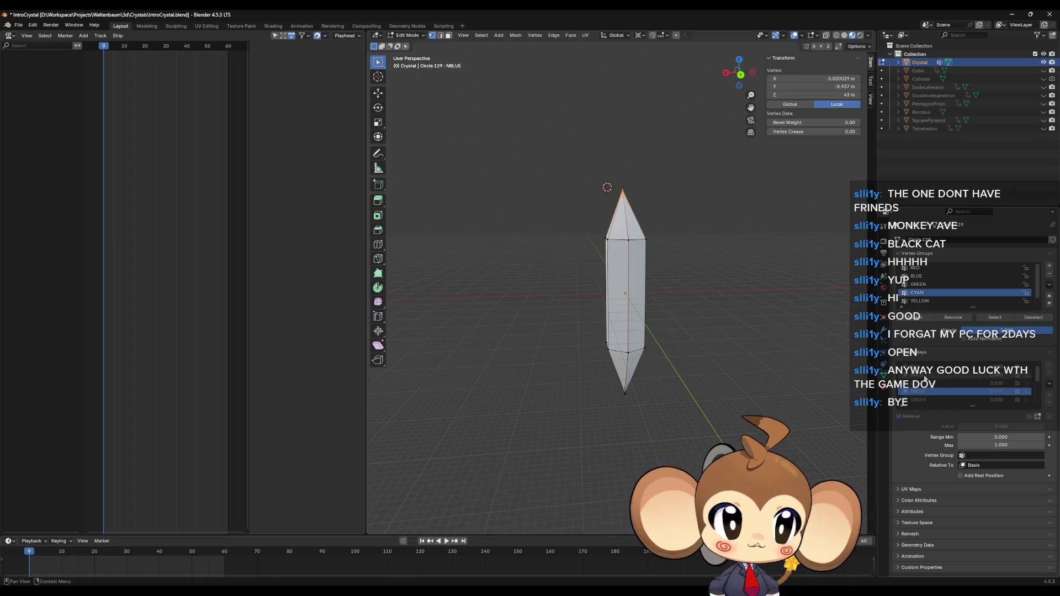
pyautogui.click(929, 375)
pyautogui.scroll(1, 929, 381)
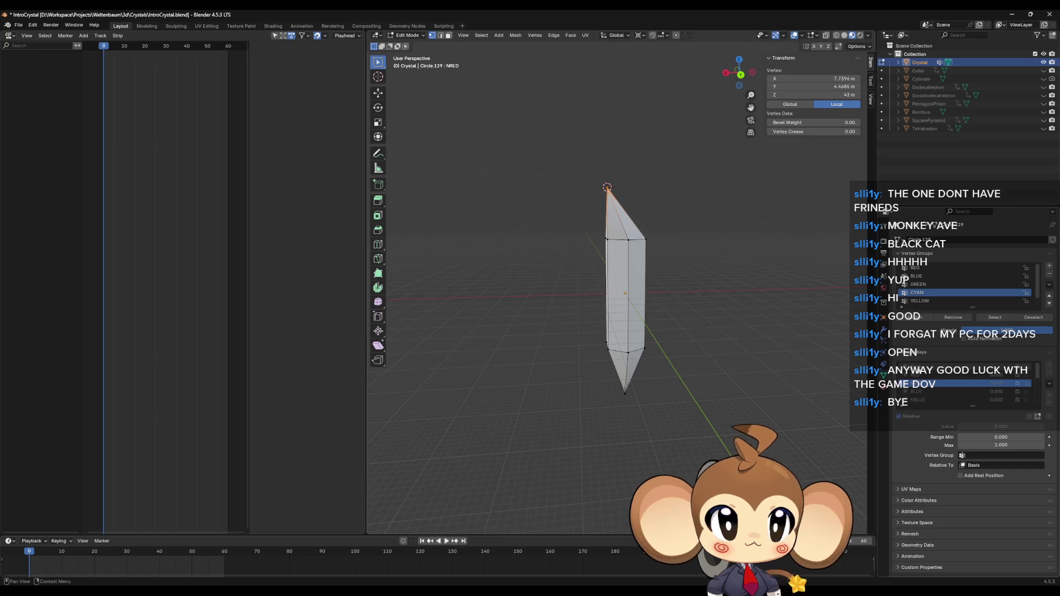
pyautogui.click(923, 368)
pyautogui.click(924, 376)
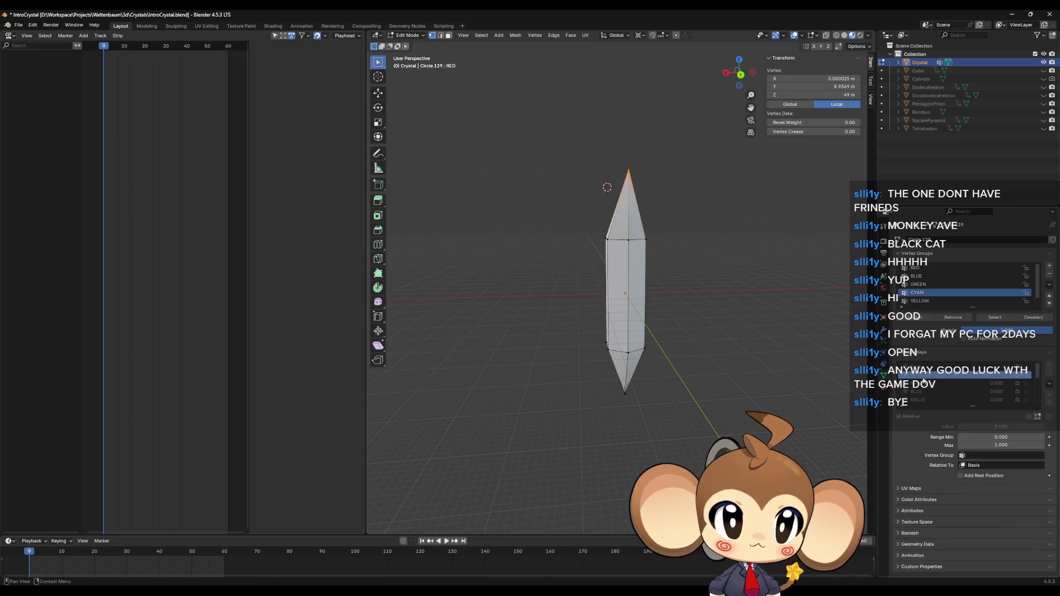
pyautogui.click(930, 384)
pyautogui.click(933, 391)
pyautogui.scroll(-2, 941, 389)
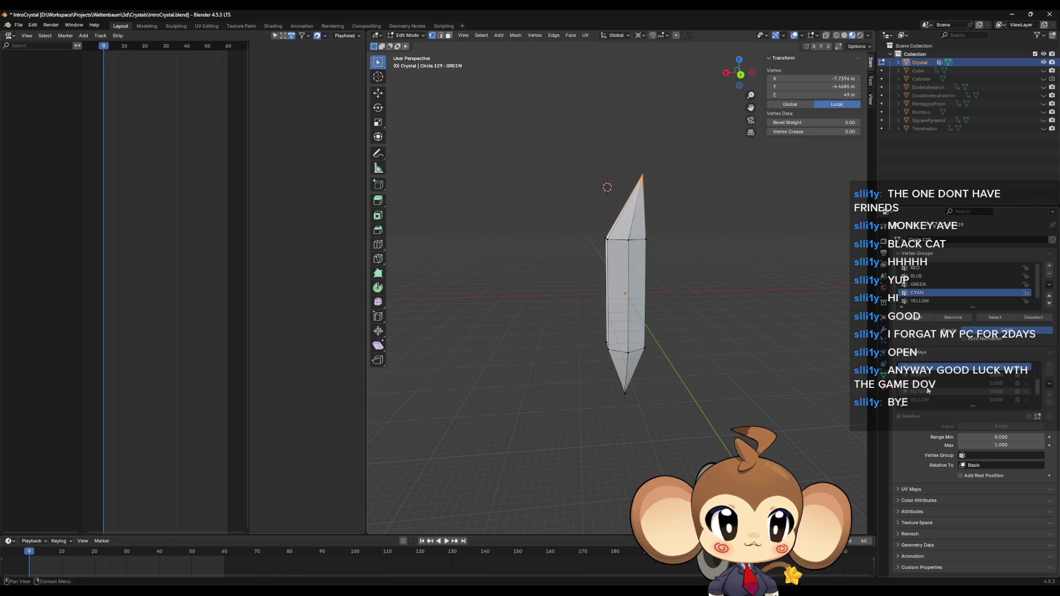
pyautogui.click(925, 385)
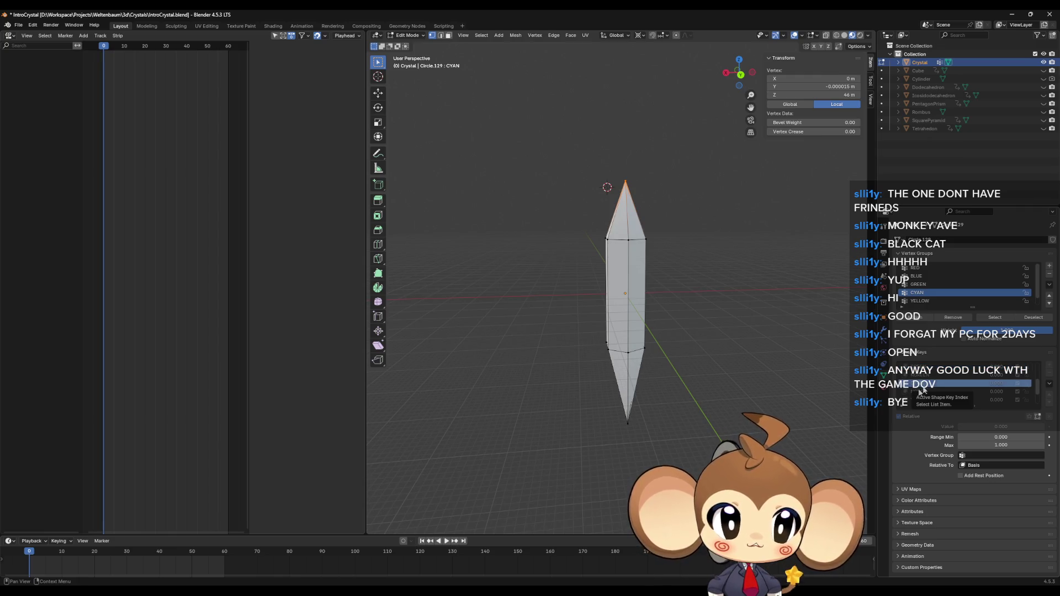
# Select the crystal's bottom tip vertex on the Basis shape key
pyautogui.moveTo(641, 425); pyautogui.dragTo(636, 418)
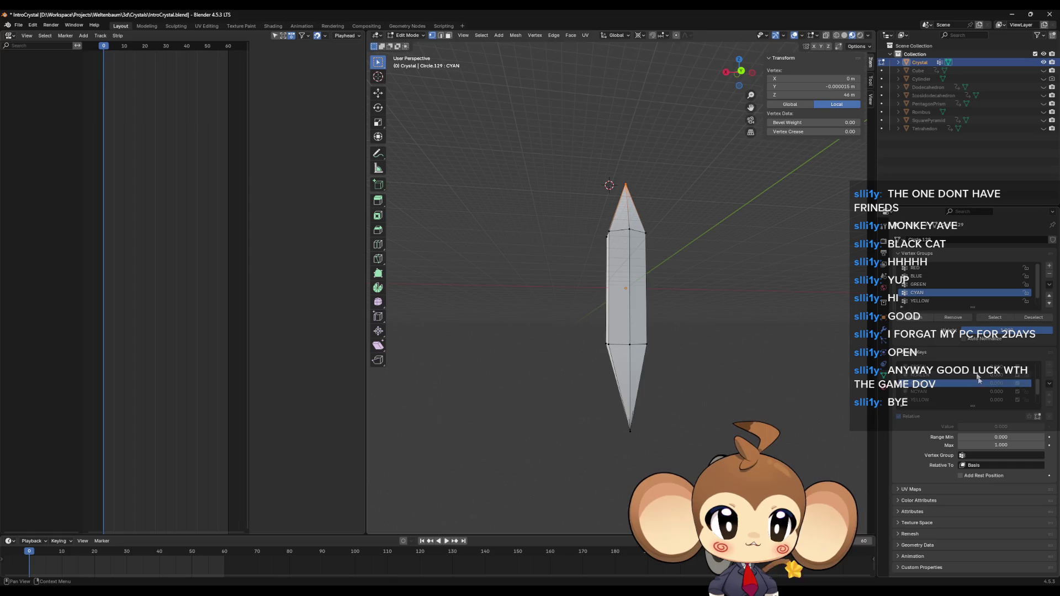
pyautogui.scroll(3, 932, 371)
pyautogui.click(934, 372)
pyautogui.click(626, 401)
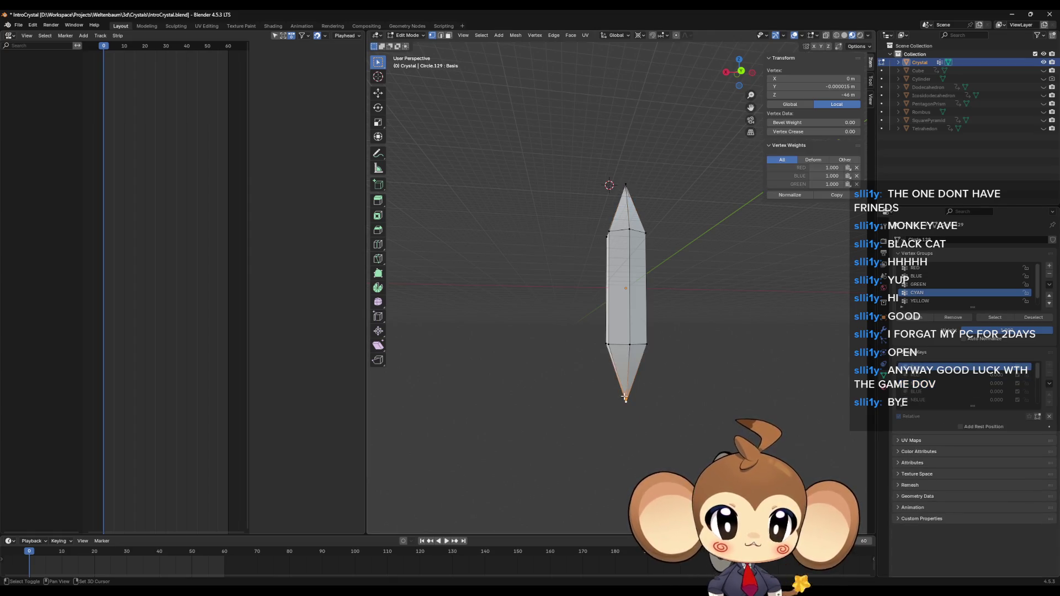
# In CYAN, flatten the bottom tip, lower it 3 m, and snap the 3D cursor there
pyautogui.scroll(-1, 937, 387)
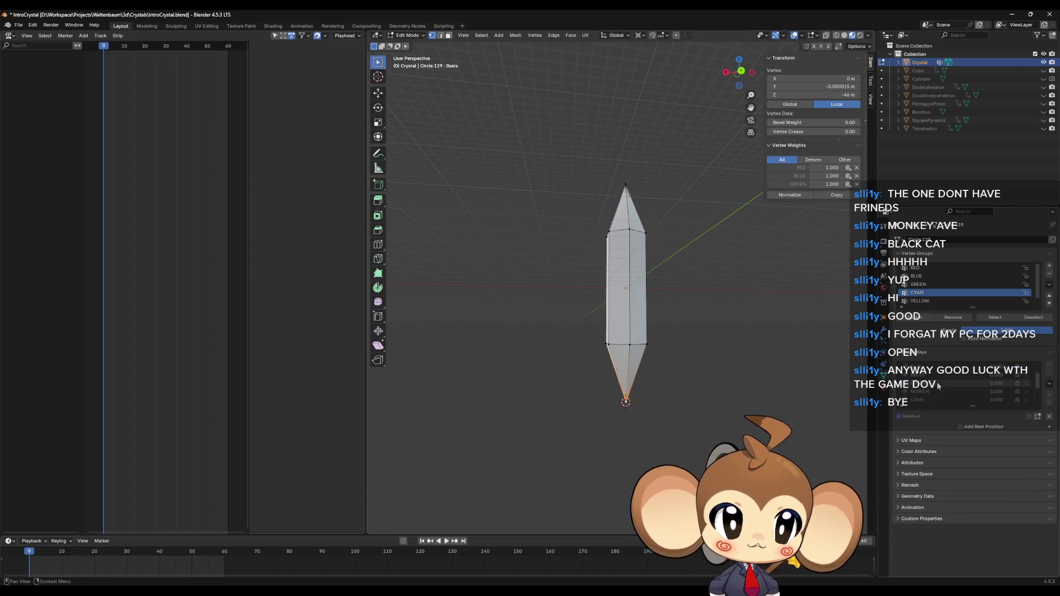
pyautogui.click(930, 399)
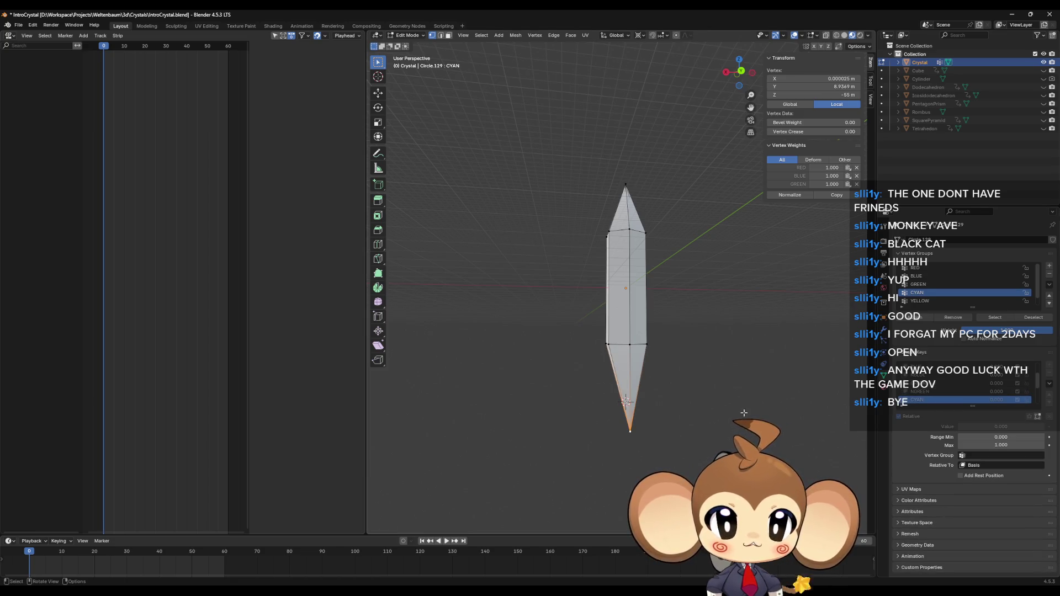
pyautogui.press('s')
pyautogui.press('z')
pyautogui.press('0')
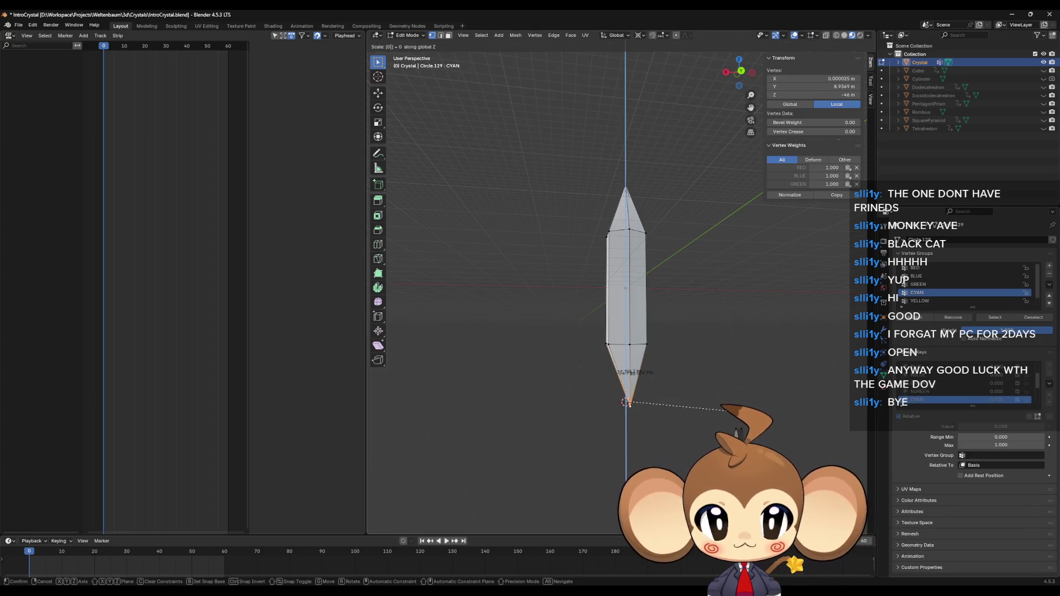
pyautogui.press('Return')
pyautogui.press('g')
pyautogui.press('z')
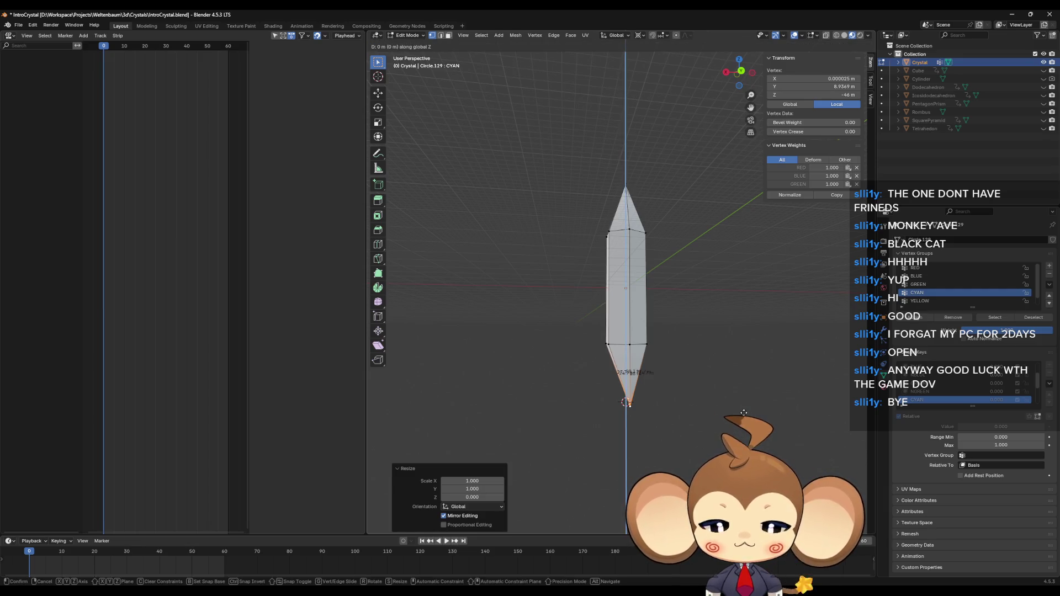
pyautogui.write('-3')
pyautogui.press('Return')
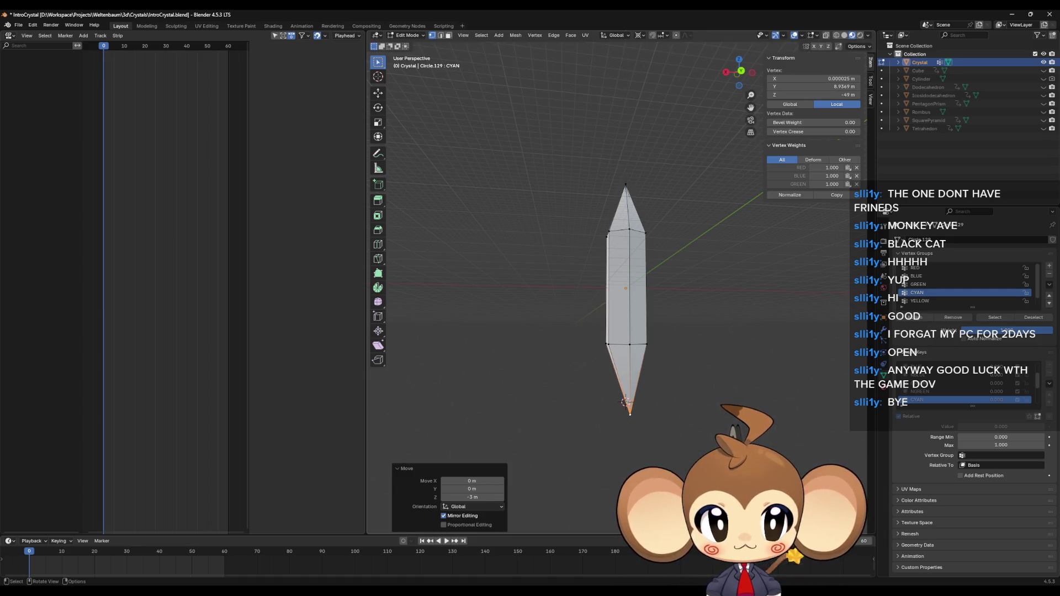
pyautogui.hotkey('shift', 's')
pyautogui.click(742, 425)
# Flatten the bottom tip in YELLOW and MAGENTA, undo, and re-snap the 3D cursor to the tip
pyautogui.scroll(-2, 936, 401)
pyautogui.click(927, 398)
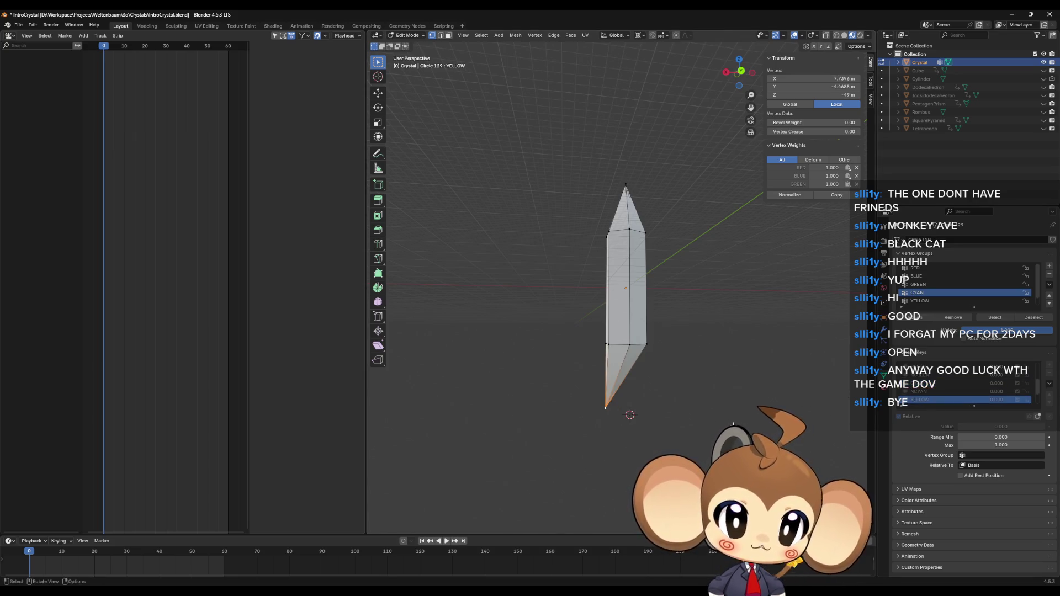
pyautogui.write('sz')
pyautogui.write('0')
pyautogui.press('Return')
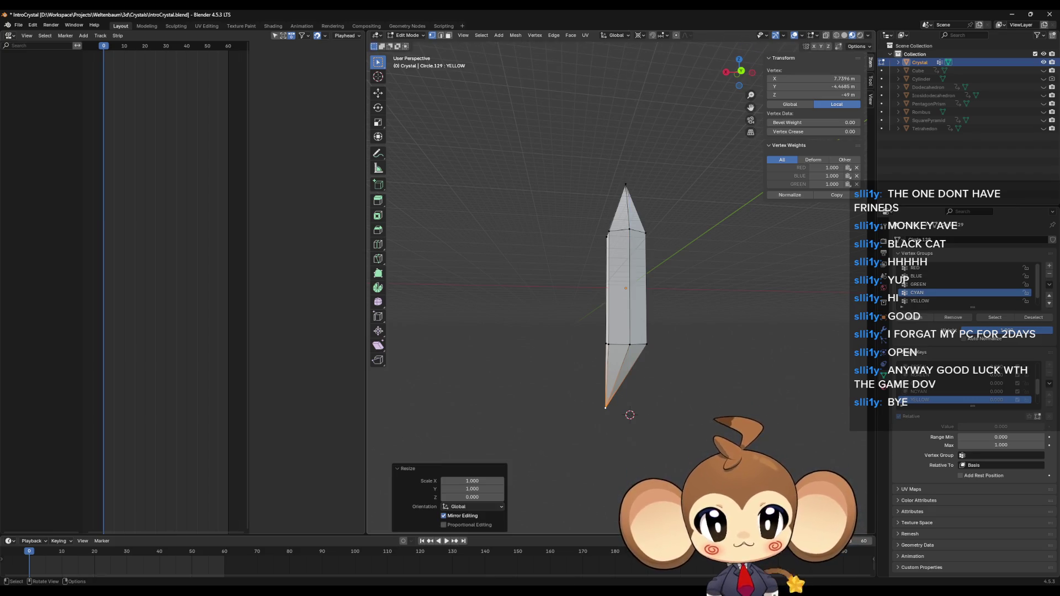
pyautogui.scroll(-3, 970, 403)
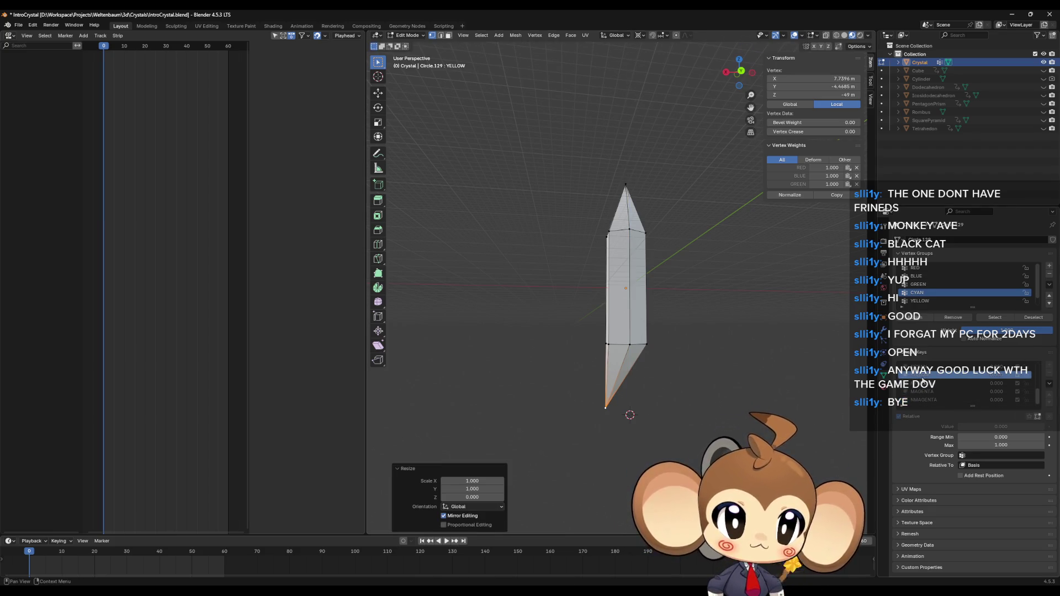
pyautogui.click(950, 392)
pyautogui.write('sz')
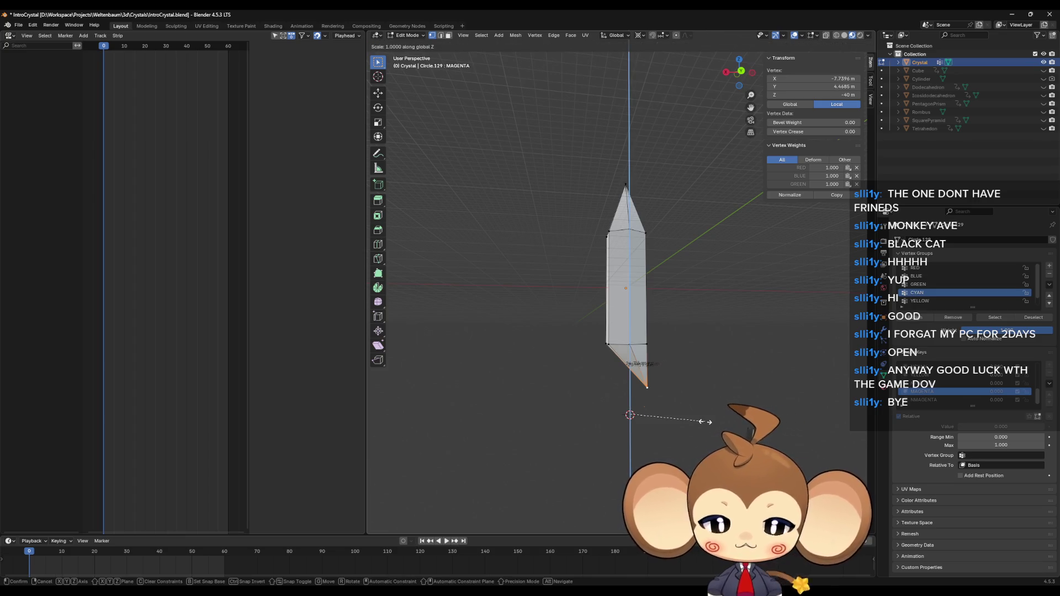
pyautogui.write('0')
pyautogui.press('Return')
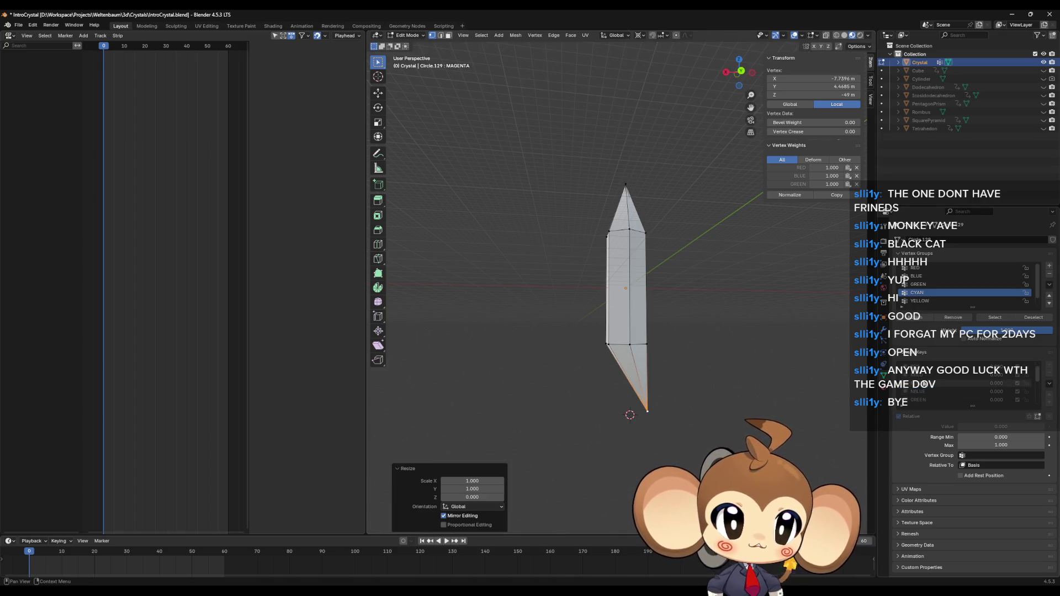
pyautogui.hotkey('ctrl', 'z')
pyautogui.hotkey('shift', 's')
pyautogui.click(651, 433)
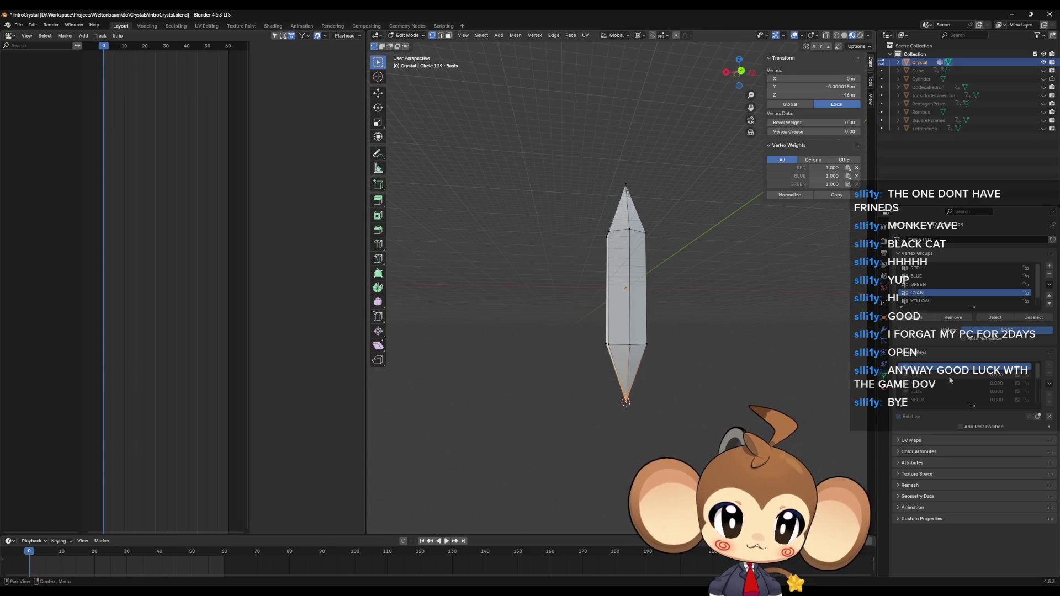
# In NCYAN, flatten the bottom tip, raise it 3 m, and snap the 3D cursor there
pyautogui.scroll(-2, 946, 385)
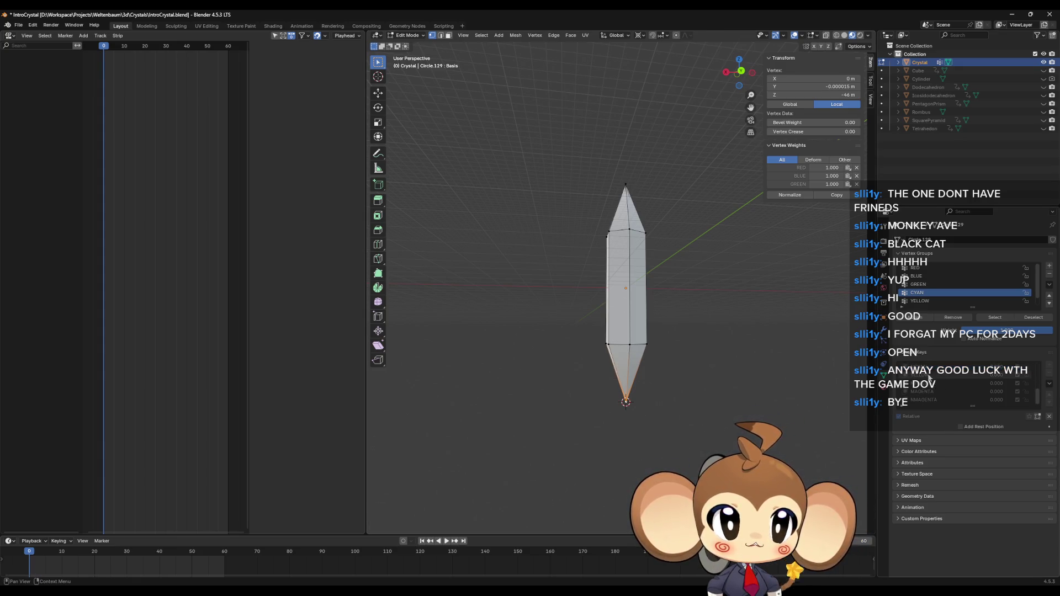
pyautogui.click(946, 368)
pyautogui.press('s')
pyautogui.press('z')
pyautogui.press('0')
pyautogui.press('Return')
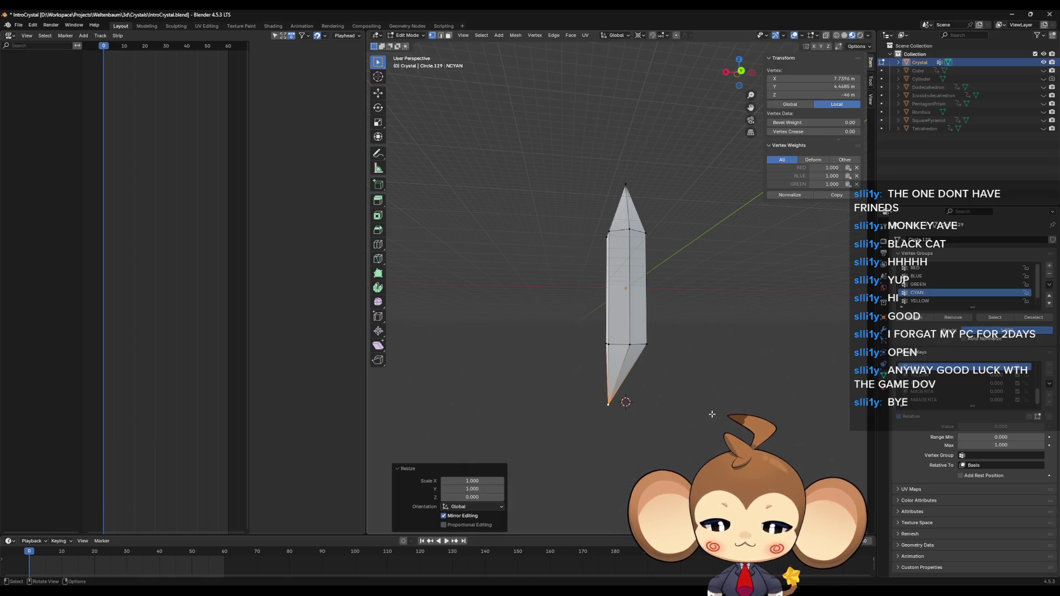
pyautogui.press('g')
pyautogui.press('z')
pyautogui.press('3')
pyautogui.press('Return')
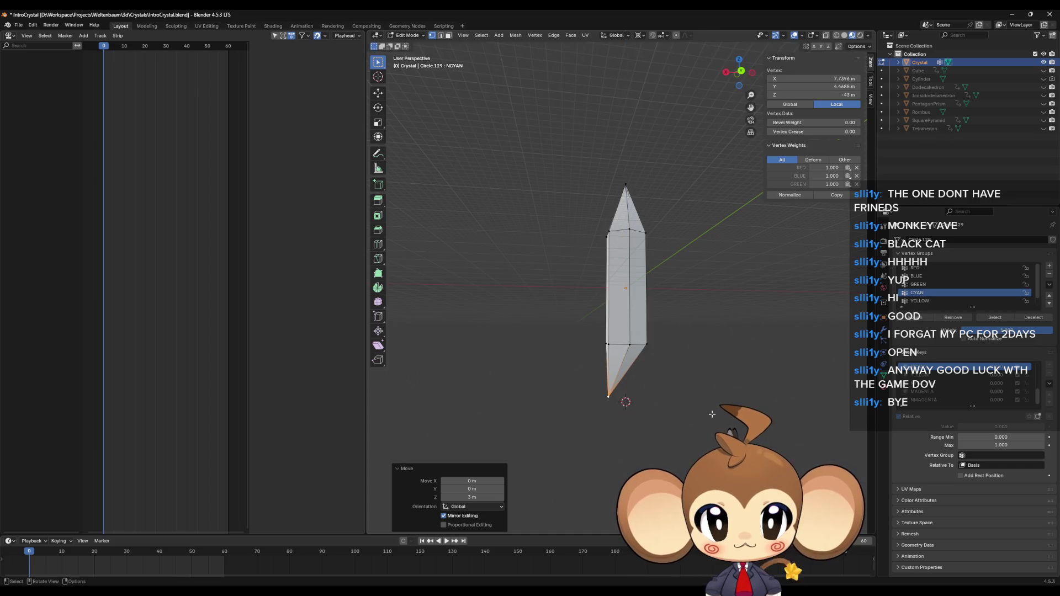
pyautogui.hotkey('shift', 's')
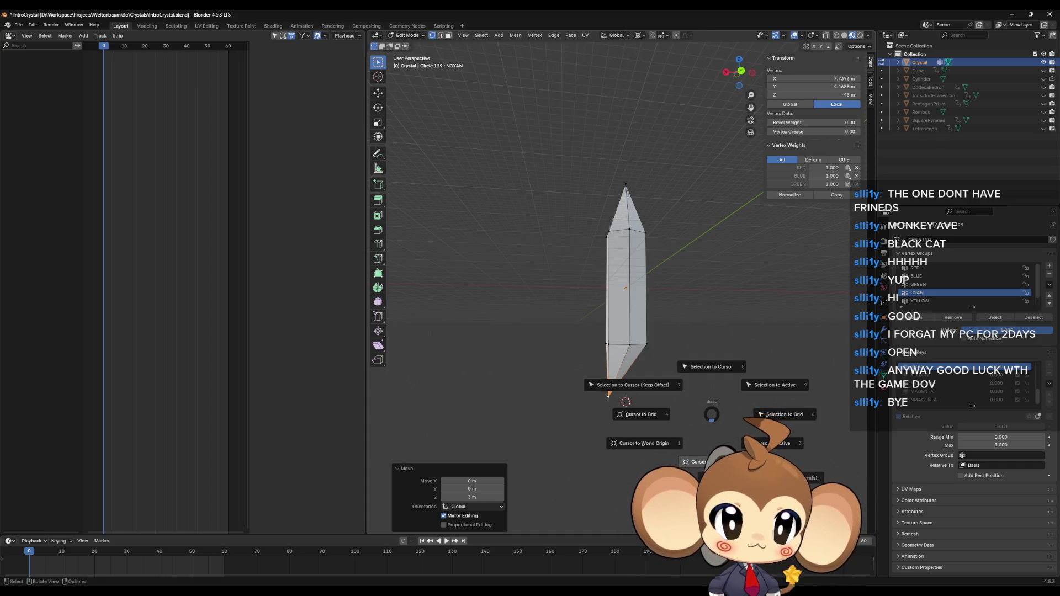
pyautogui.click(719, 429)
# Flatten the bottom tip again, then in the NMAGENTA key, bringing it to −43 m
pyautogui.press('s')
pyautogui.press('z')
pyautogui.press('0')
pyautogui.press('Return')
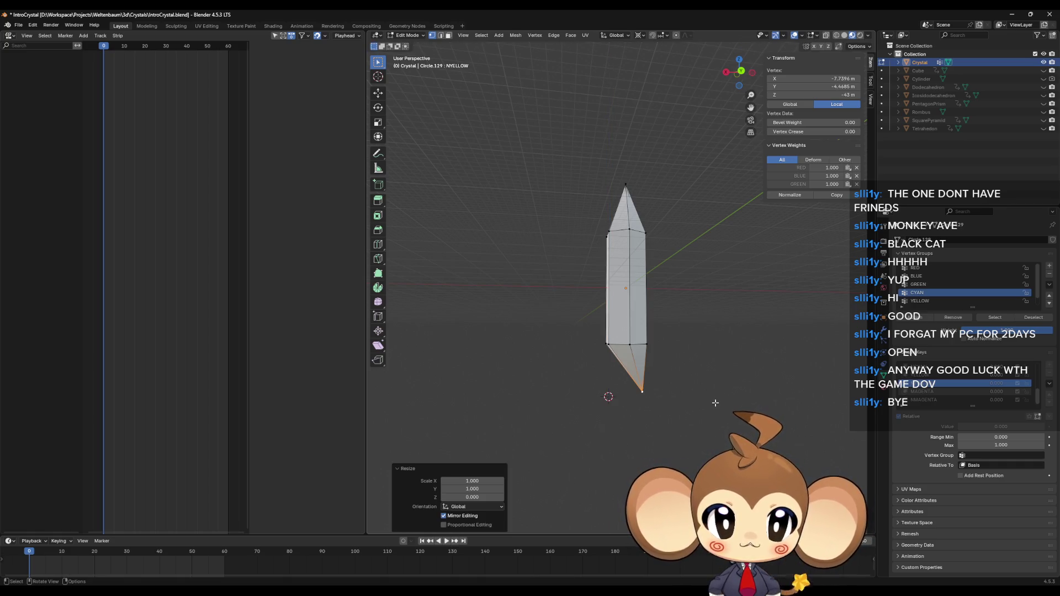
pyautogui.click(972, 400)
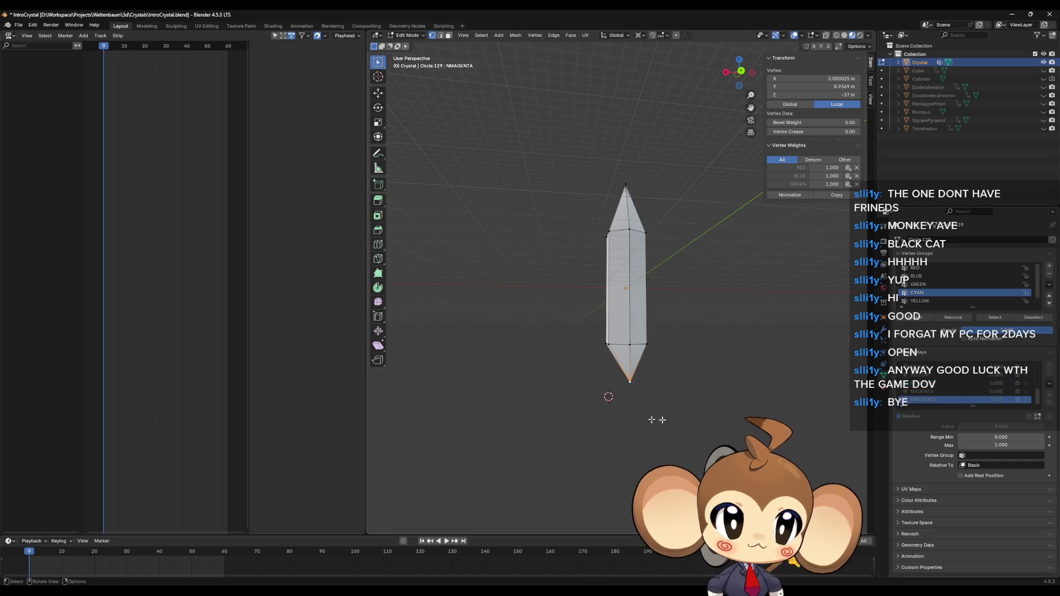
pyautogui.press('s')
pyautogui.press('z')
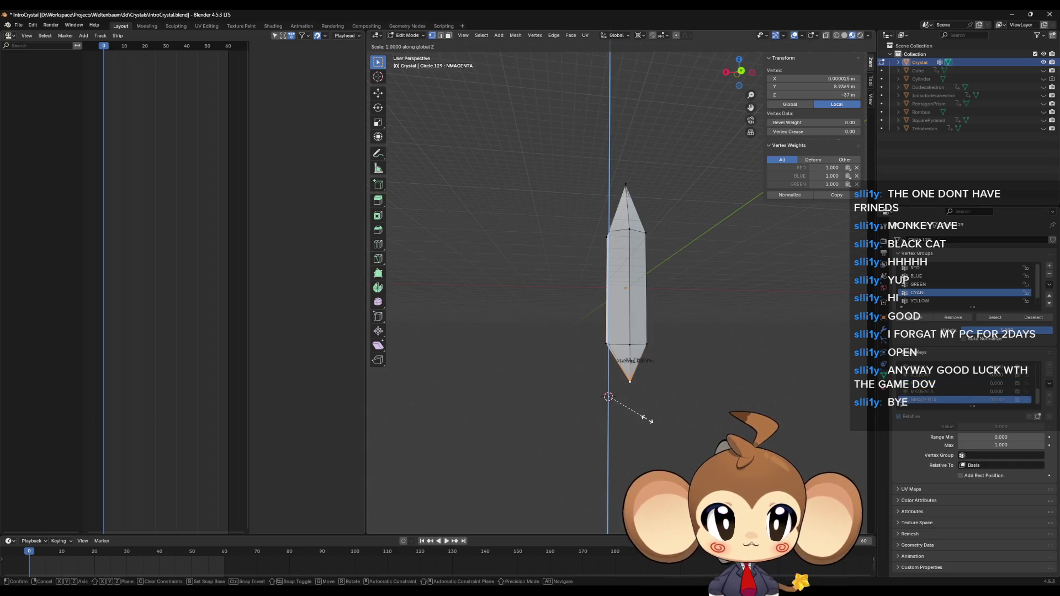
pyautogui.press('0')
pyautogui.press('Return')
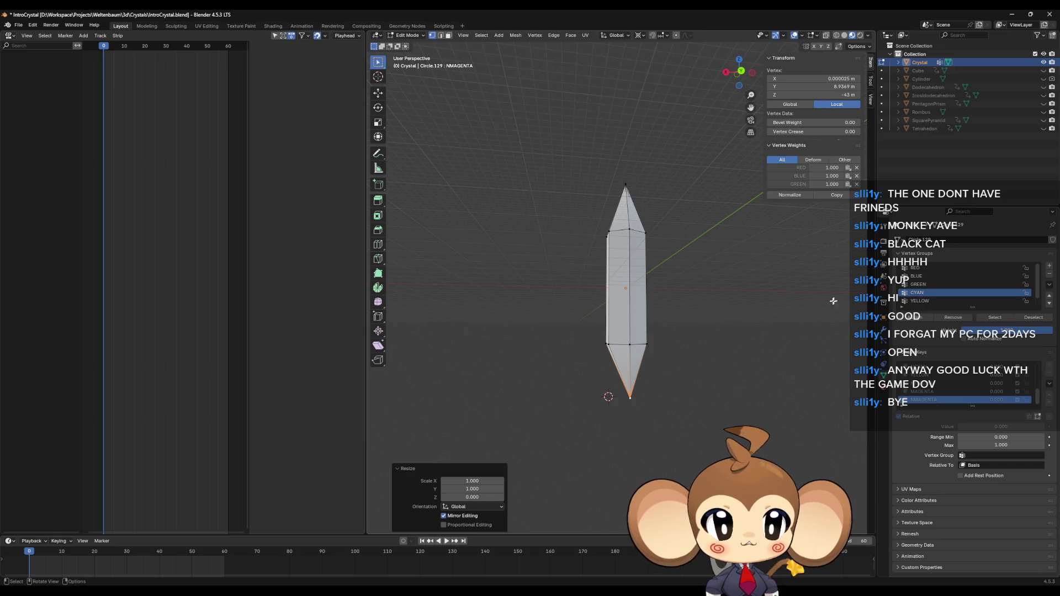
pyautogui.moveTo(748, 301); pyautogui.dragTo(720, 333)
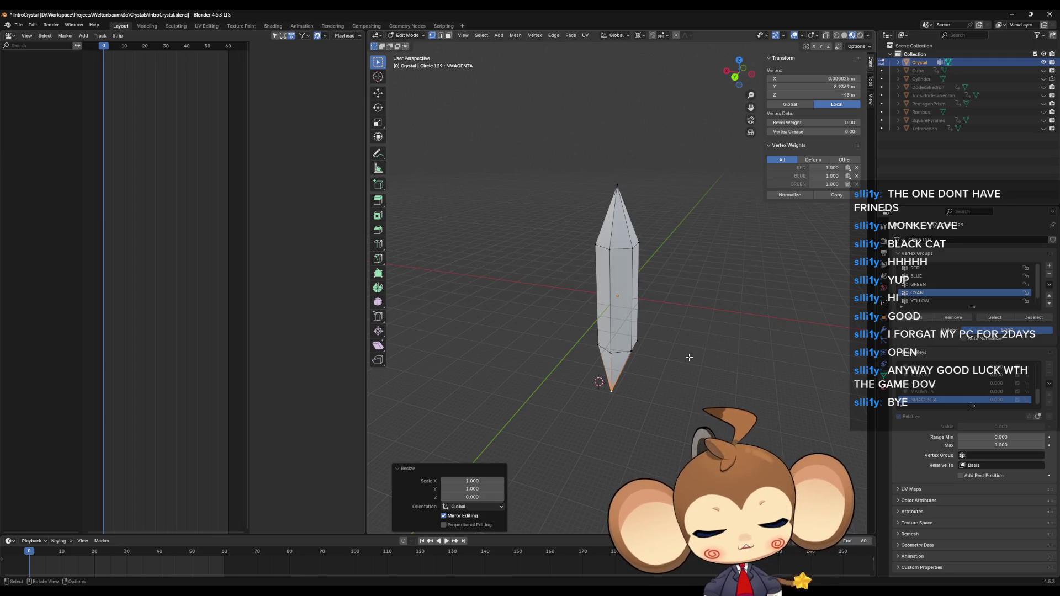
# Orbit to inspect the crystal, make RED the active key, and select another vertex
pyautogui.moveTo(687, 356); pyautogui.dragTo(705, 392)
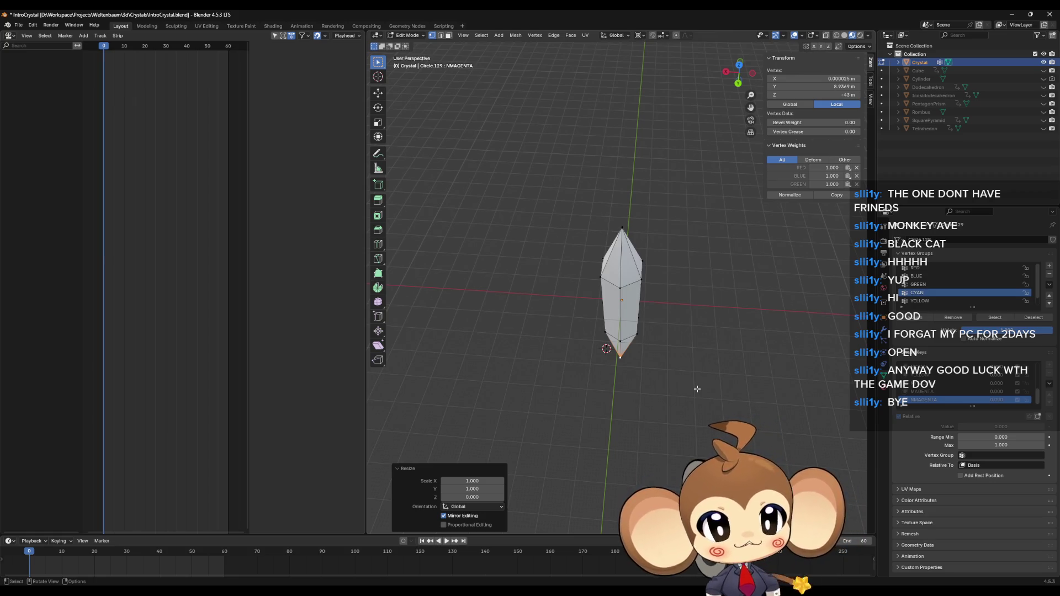
pyautogui.moveTo(680, 405)
pyautogui.mouseDown()
pyautogui.moveTo(674, 367)
pyautogui.moveTo(694, 386)
pyautogui.moveTo(622, 445)
pyautogui.moveTo(660, 376)
pyautogui.mouseUp()
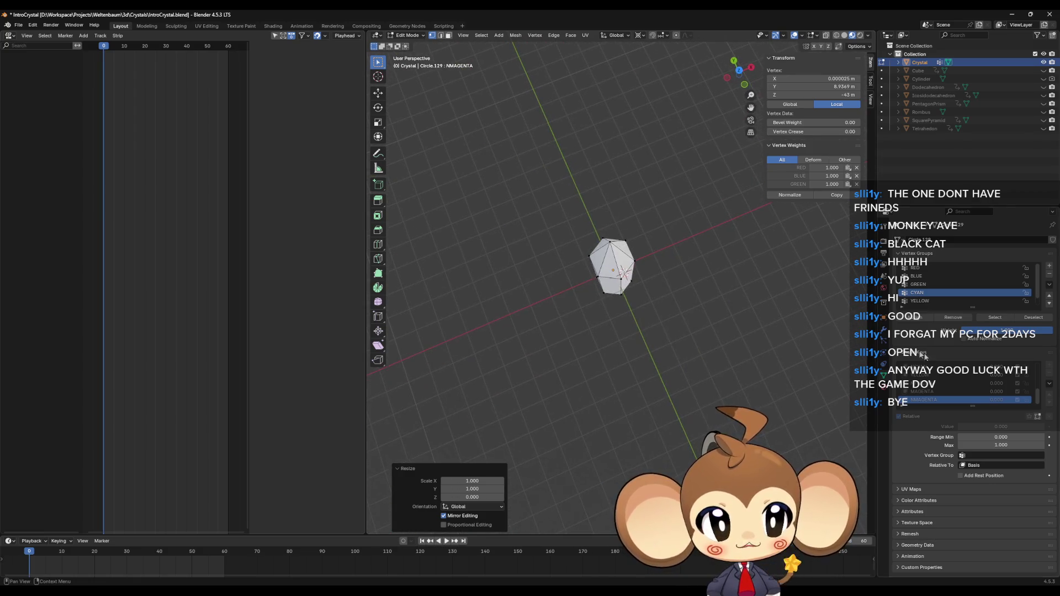
pyautogui.scroll(3, 966, 386)
pyautogui.click(938, 375)
pyautogui.moveTo(711, 316)
pyautogui.mouseDown()
pyautogui.moveTo(687, 314)
pyautogui.moveTo(674, 268)
pyautogui.moveTo(700, 301)
pyautogui.moveTo(679, 320)
pyautogui.moveTo(495, 281)
pyautogui.moveTo(513, 281)
pyautogui.mouseUp()
pyautogui.click(599, 282)
pyautogui.moveTo(659, 308)
pyautogui.mouseDown()
pyautogui.moveTo(663, 319)
pyautogui.moveTo(628, 296)
pyautogui.mouseUp()
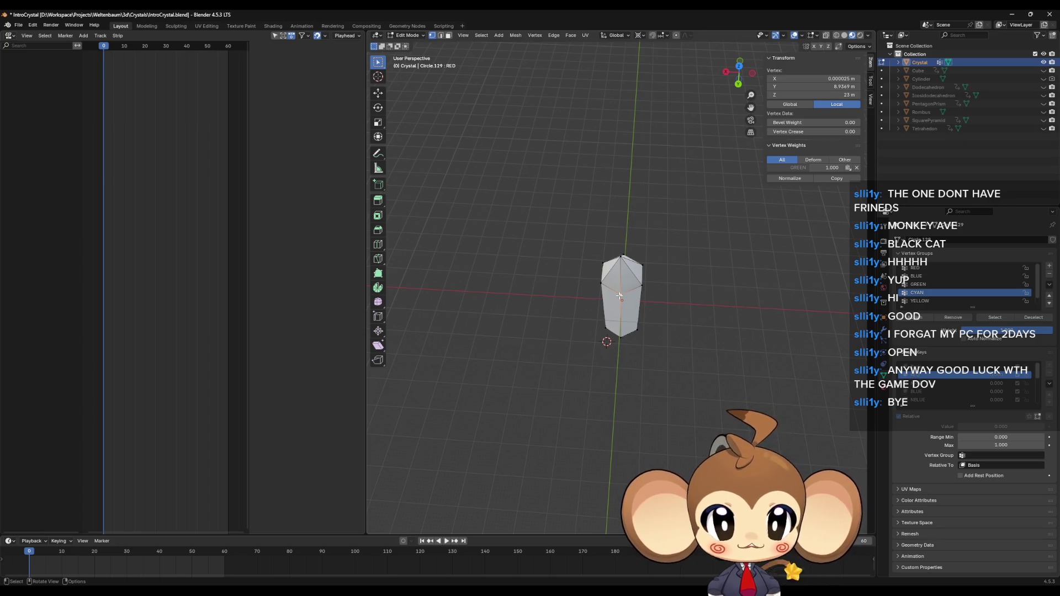
# Switch to the NRED shape key and view the crystal from several angles
pyautogui.click(950, 383)
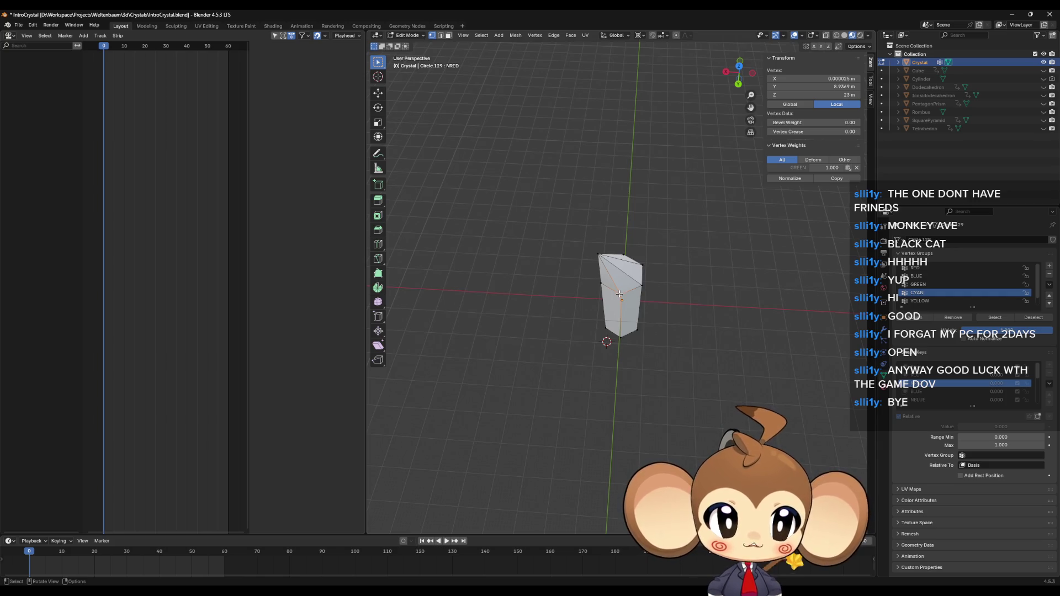
pyautogui.moveTo(630, 300); pyautogui.dragTo(615, 354)
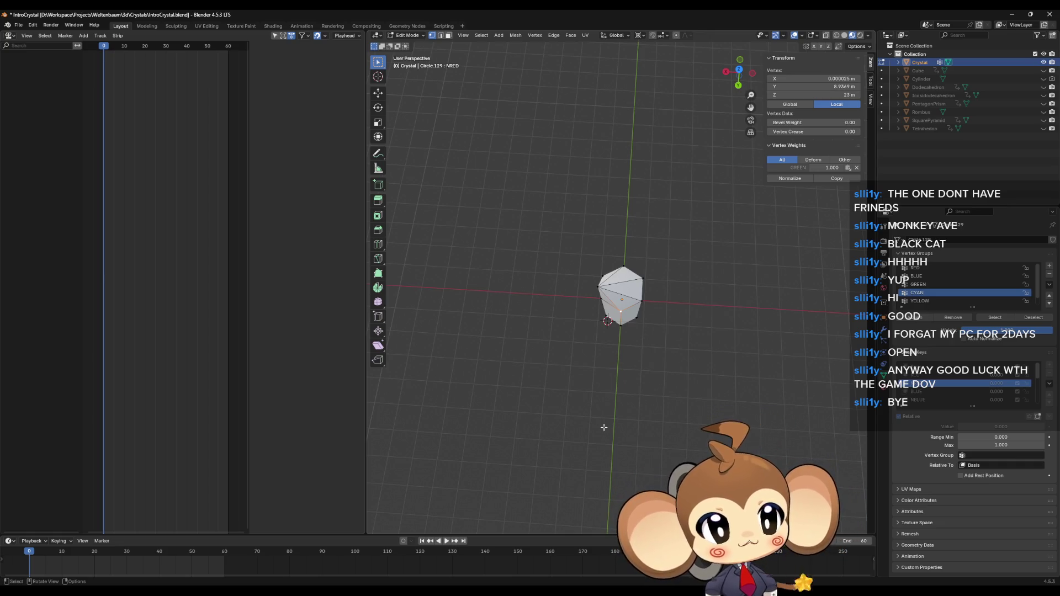
pyautogui.moveTo(604, 428); pyautogui.dragTo(613, 409)
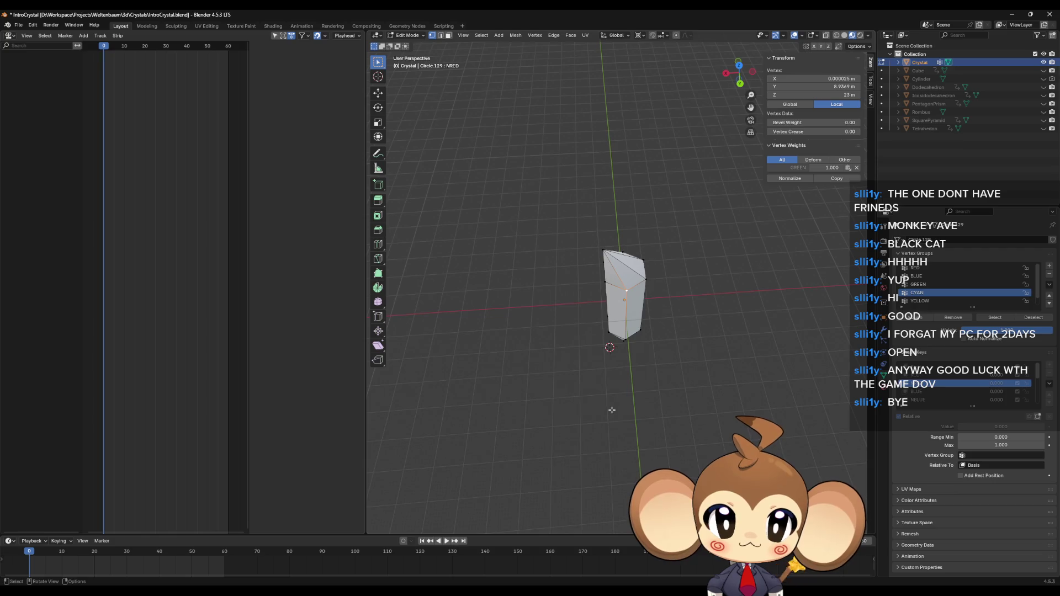
pyautogui.moveTo(612, 410); pyautogui.dragTo(609, 381)
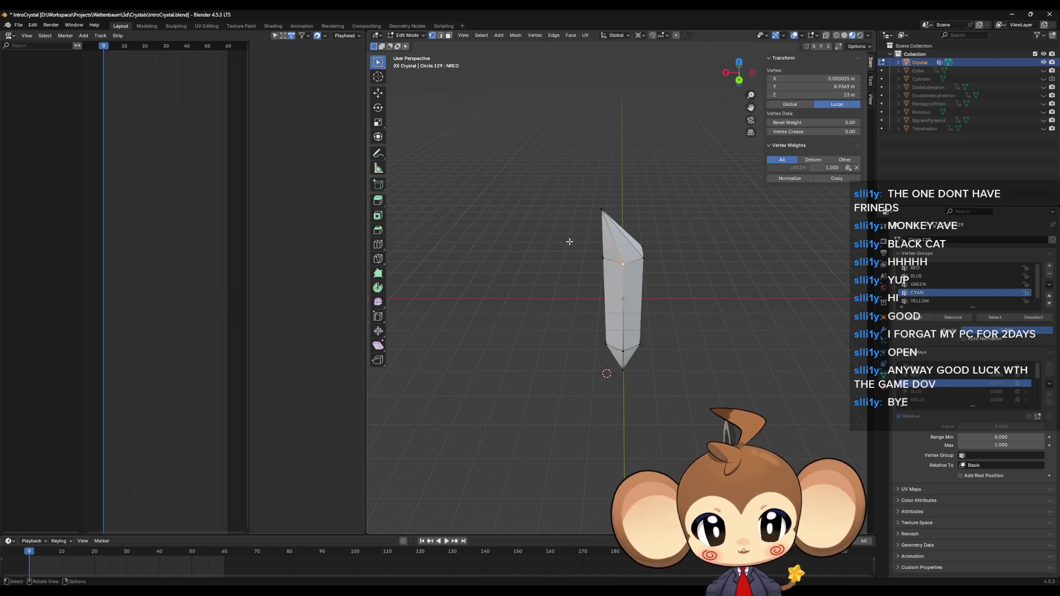
pyautogui.moveTo(642, 264)
pyautogui.mouseDown()
pyautogui.moveTo(650, 294)
pyautogui.moveTo(636, 320)
pyautogui.mouseUp()
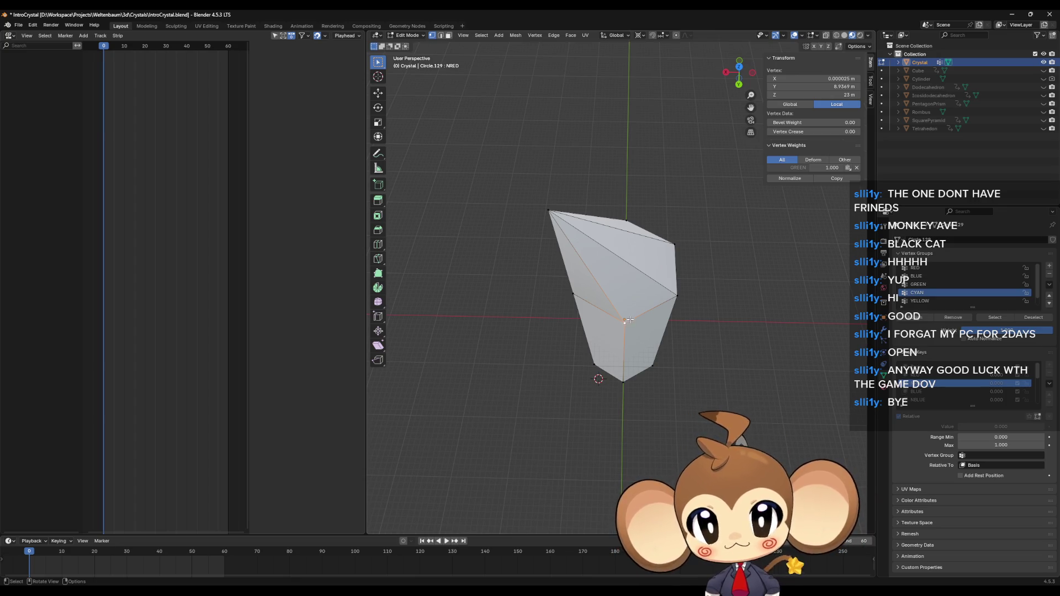
# Randomize the selected vertex by 0.1 m twice, snapping the cursor to it between runs
pyautogui.press('F3')
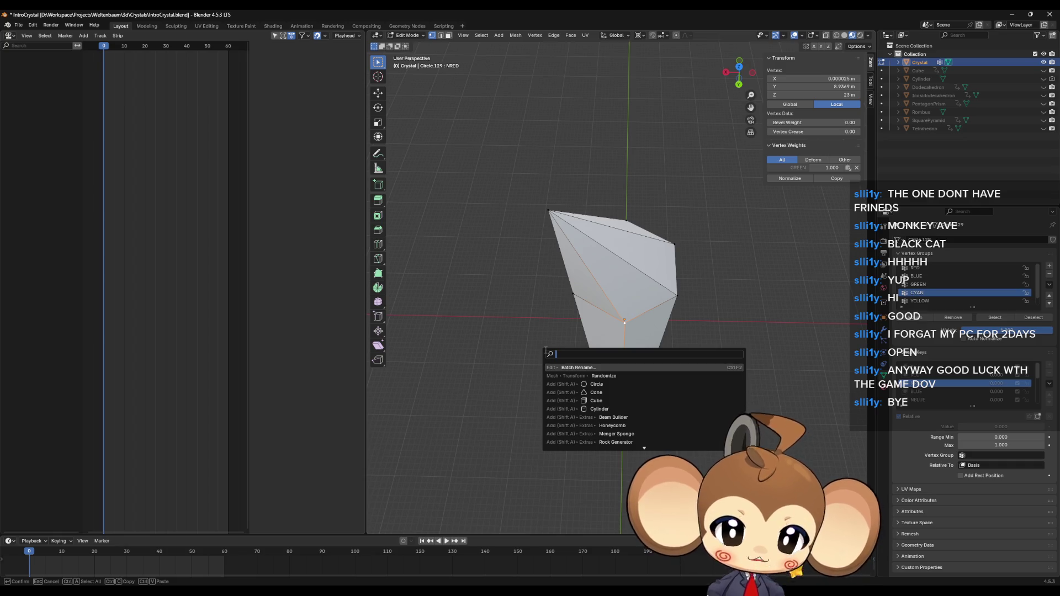
pyautogui.click(614, 376)
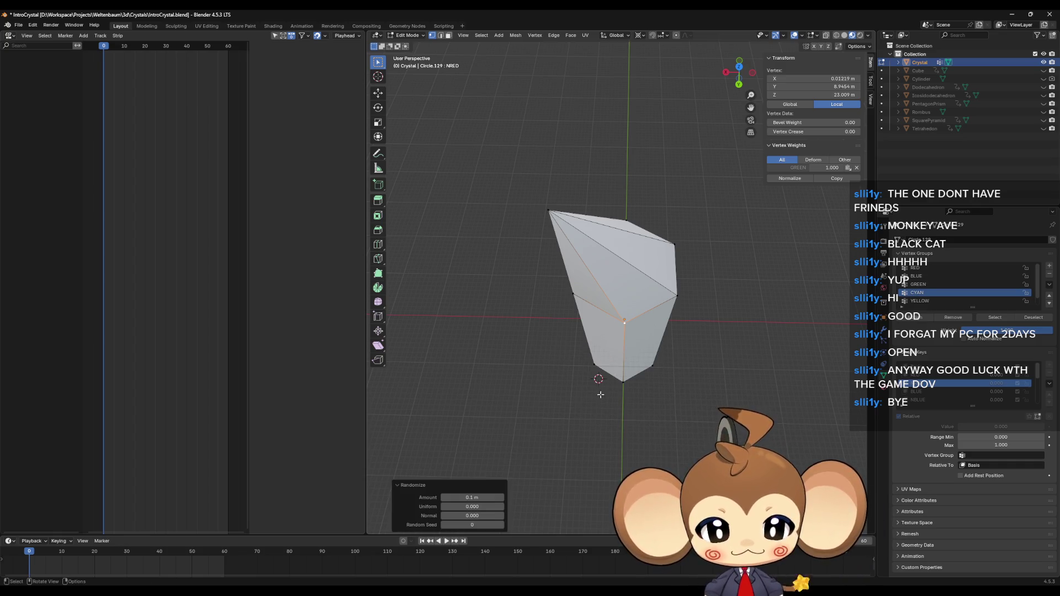
pyautogui.hotkey('shift', 's')
pyautogui.click(662, 375)
pyautogui.press('F3')
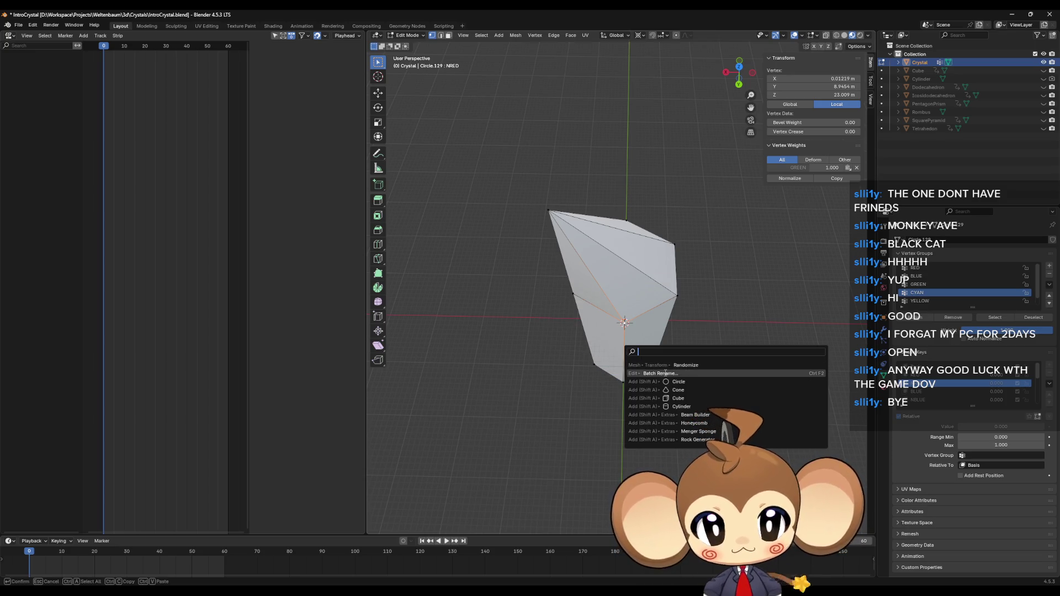
pyautogui.click(678, 365)
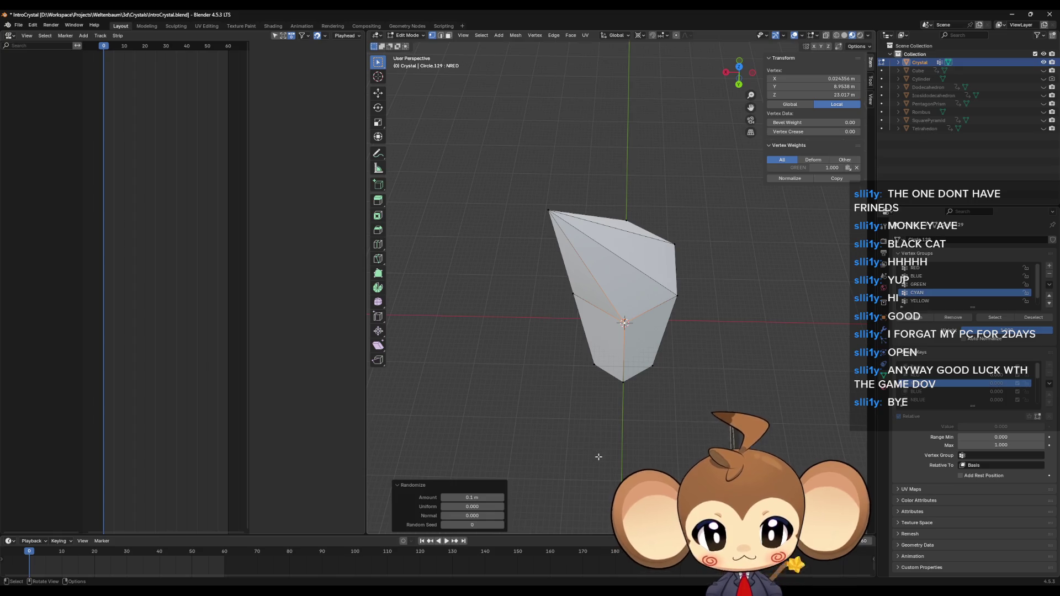
pyautogui.moveTo(712, 355)
pyautogui.mouseDown()
pyautogui.moveTo(697, 319)
pyautogui.moveTo(714, 323)
pyautogui.mouseUp()
pyautogui.click(708, 357)
# Undo both random jitters, returning the crystal's vertex to exactly Z 23 m
pyautogui.click(710, 260)
pyautogui.moveTo(743, 365); pyautogui.dragTo(732, 363)
pyautogui.click(733, 363)
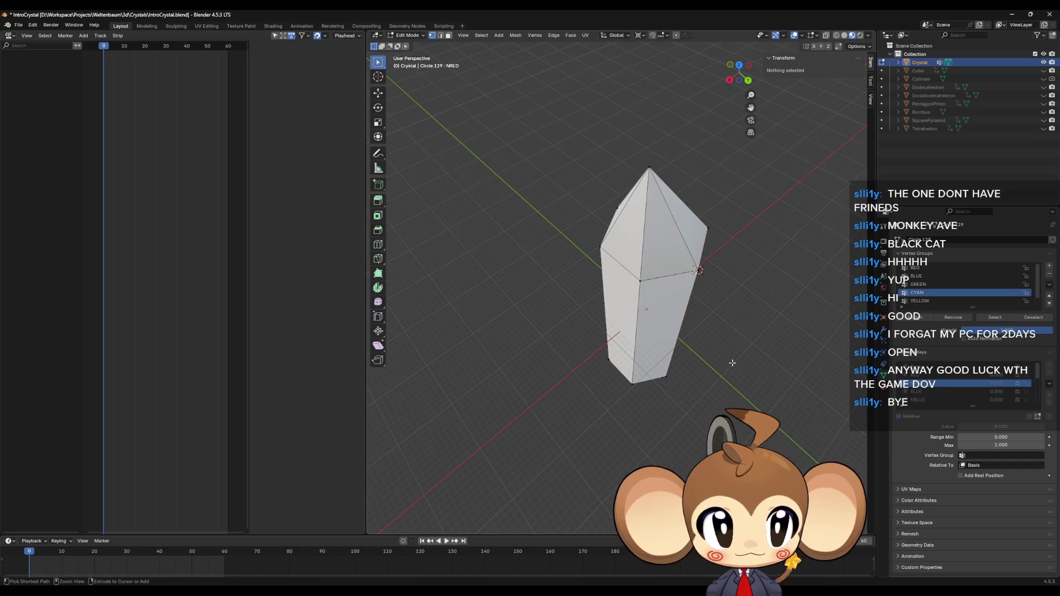
pyautogui.hotkey('ctrl', 'z')
pyautogui.hotkey('ctrl', 'z')
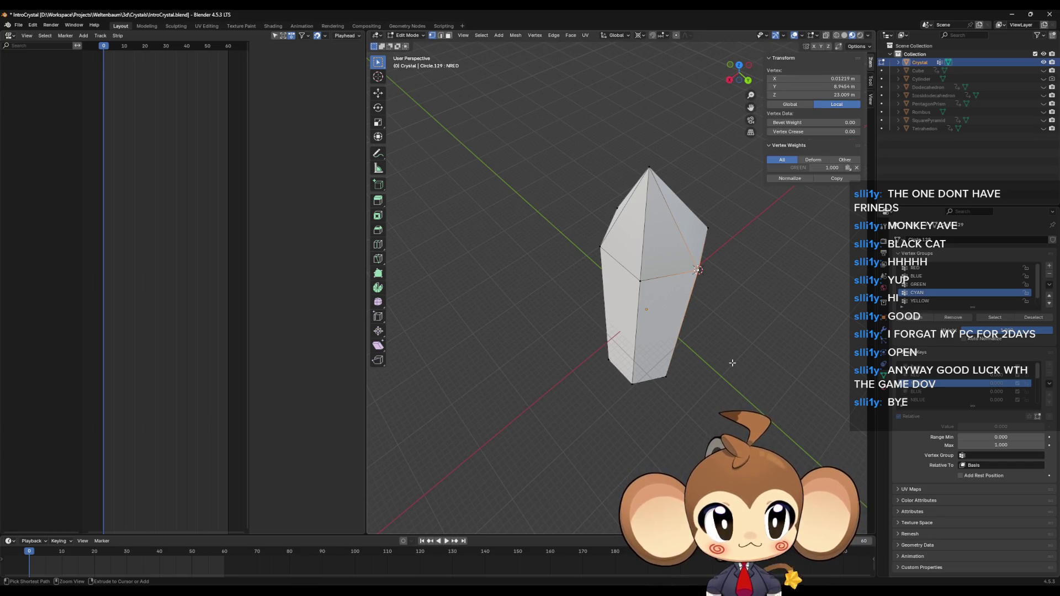
pyautogui.hotkey('ctrl', 'z')
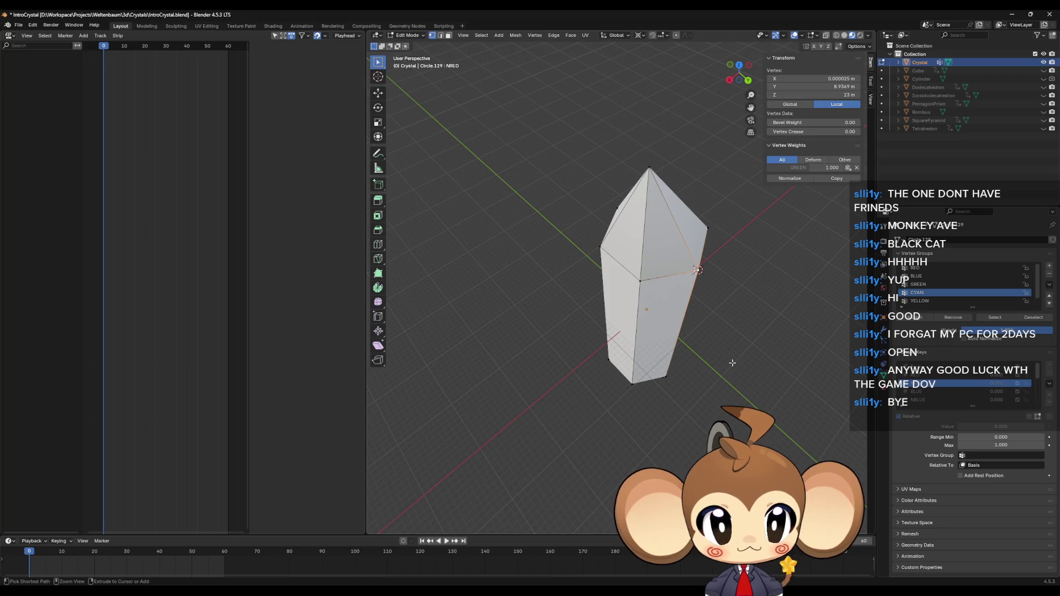
pyautogui.hotkey('ctrl', 'z')
pyautogui.moveTo(733, 362)
pyautogui.mouseDown()
pyautogui.moveTo(693, 348)
pyautogui.moveTo(691, 371)
pyautogui.moveTo(697, 351)
pyautogui.mouseUp()
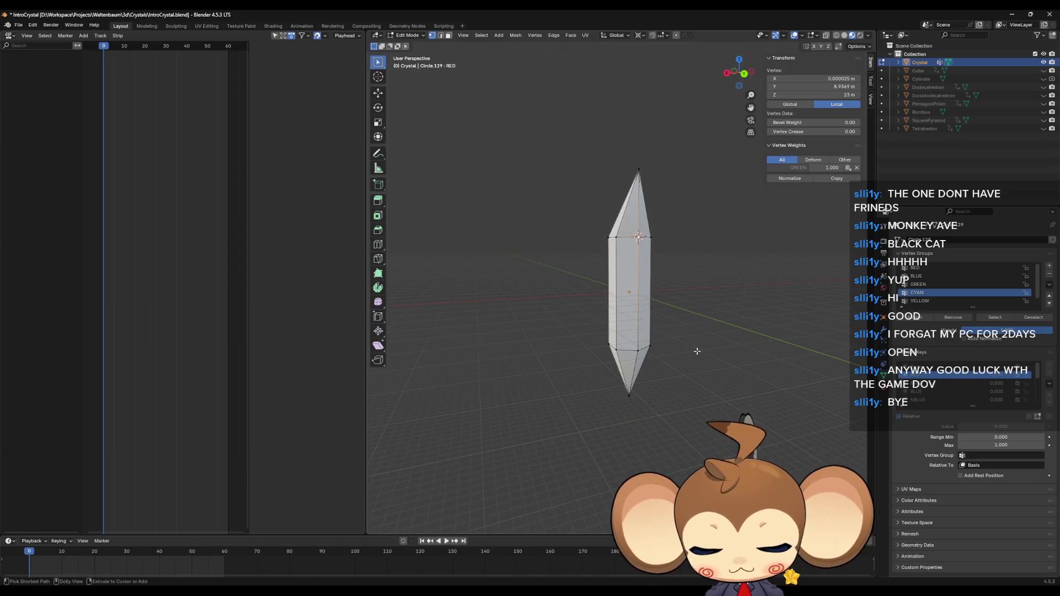
# Switch to the NRED shape key and add the right outer vertex to the selection
pyautogui.hotkey('ctrl', 'Down')
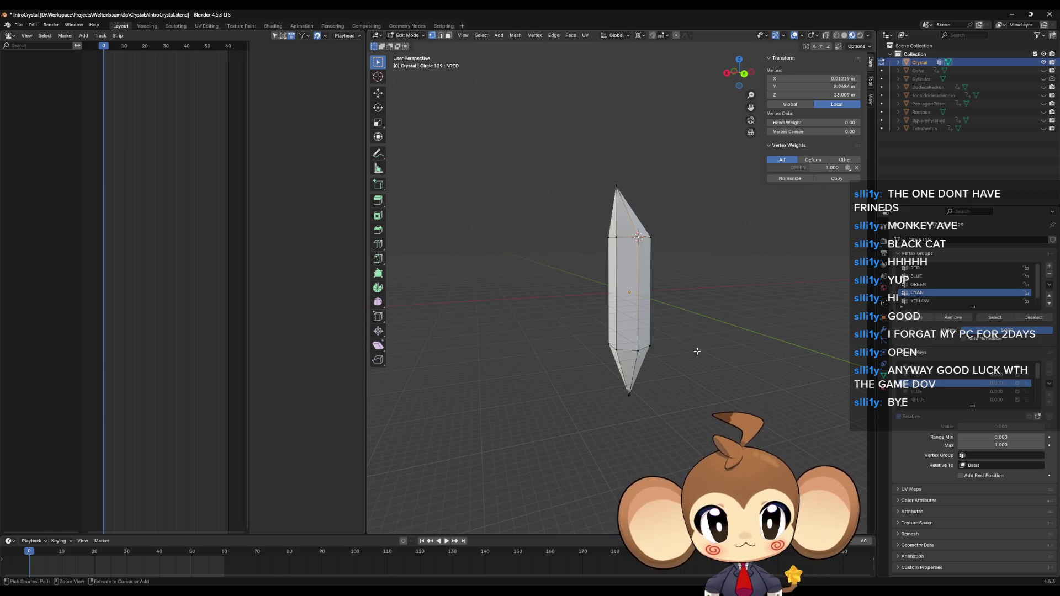
pyautogui.moveTo(697, 352); pyautogui.dragTo(633, 352)
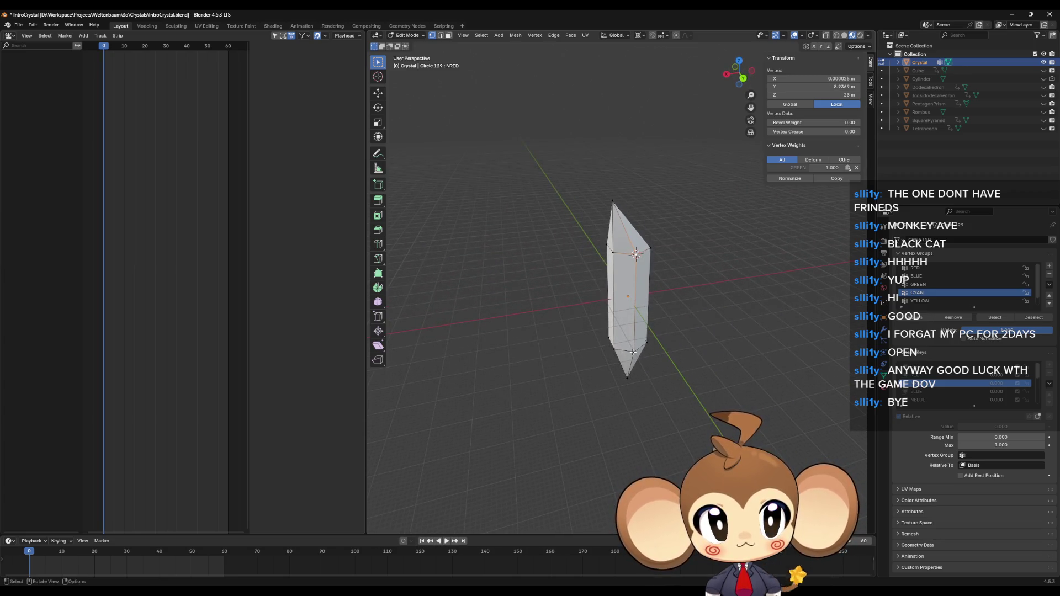
pyautogui.moveTo(633, 352)
pyautogui.mouseDown()
pyautogui.moveTo(647, 337)
pyautogui.moveTo(598, 420)
pyautogui.moveTo(599, 409)
pyautogui.mouseUp()
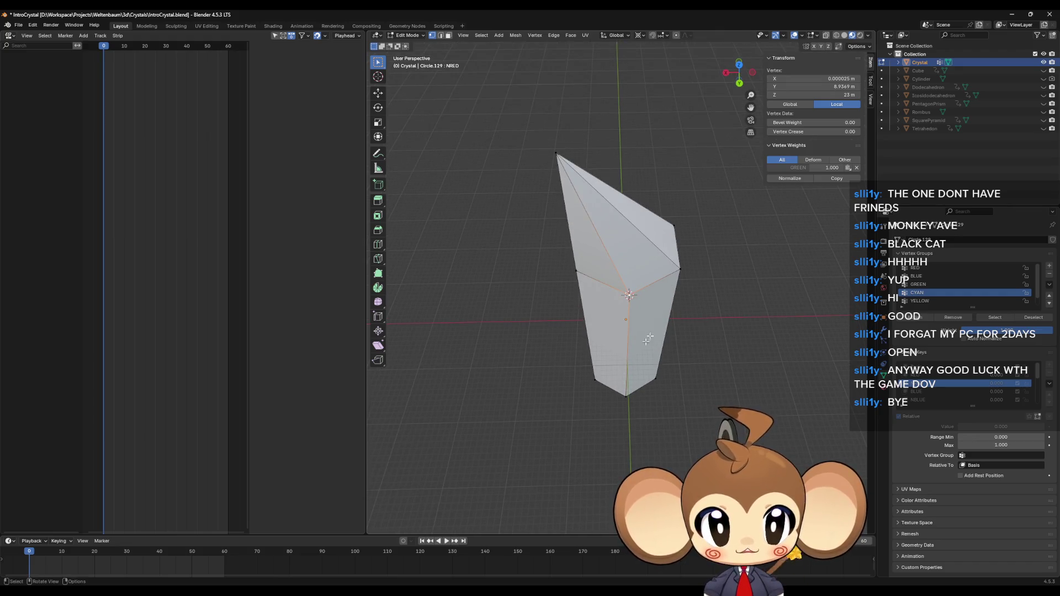
pyautogui.keyDown('shift'); pyautogui.click(680, 270); pyautogui.keyUp('shift')
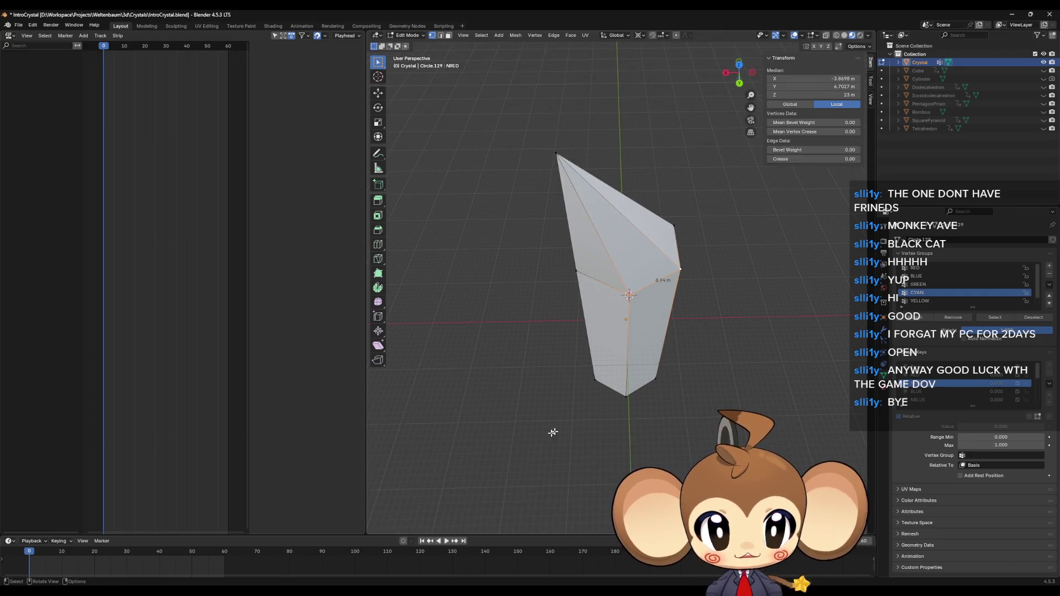
# Run Randomize on the selected vertices, trying Amount 10 m with seeds 1 and 5
pyautogui.press('F3')
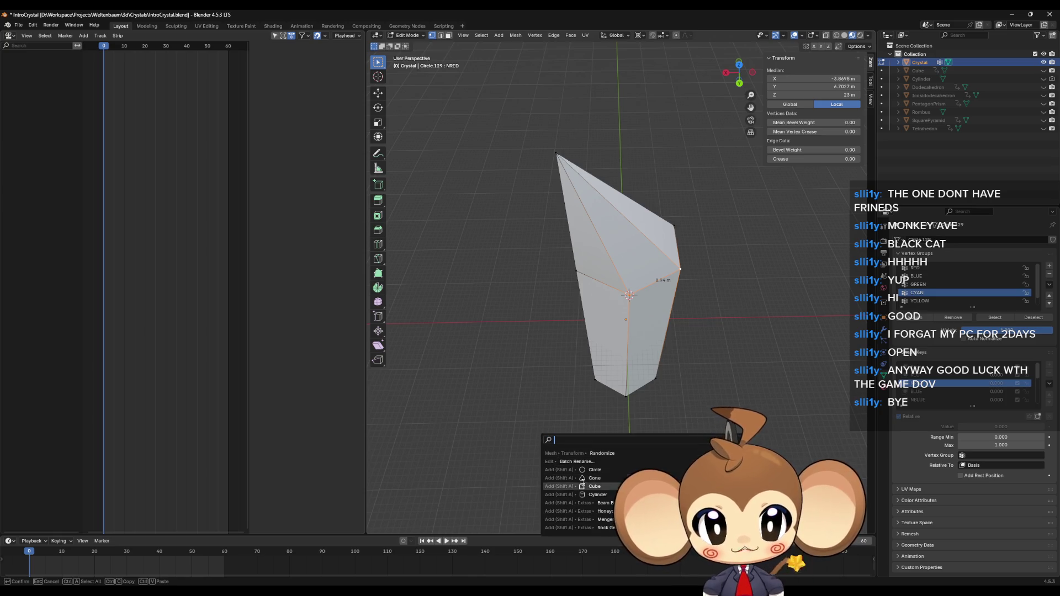
pyautogui.click(608, 454)
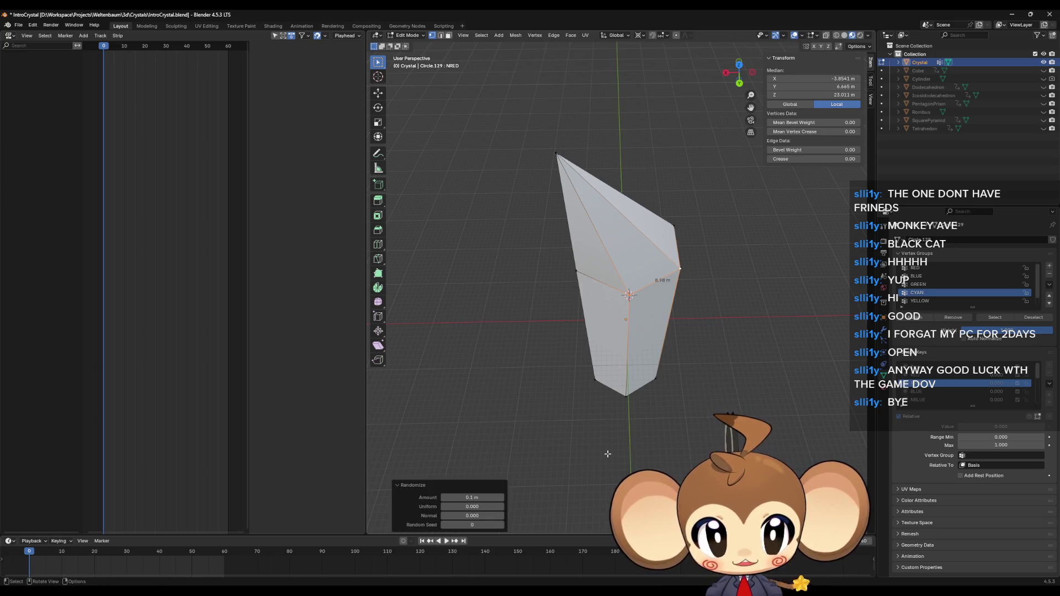
pyautogui.click(475, 498)
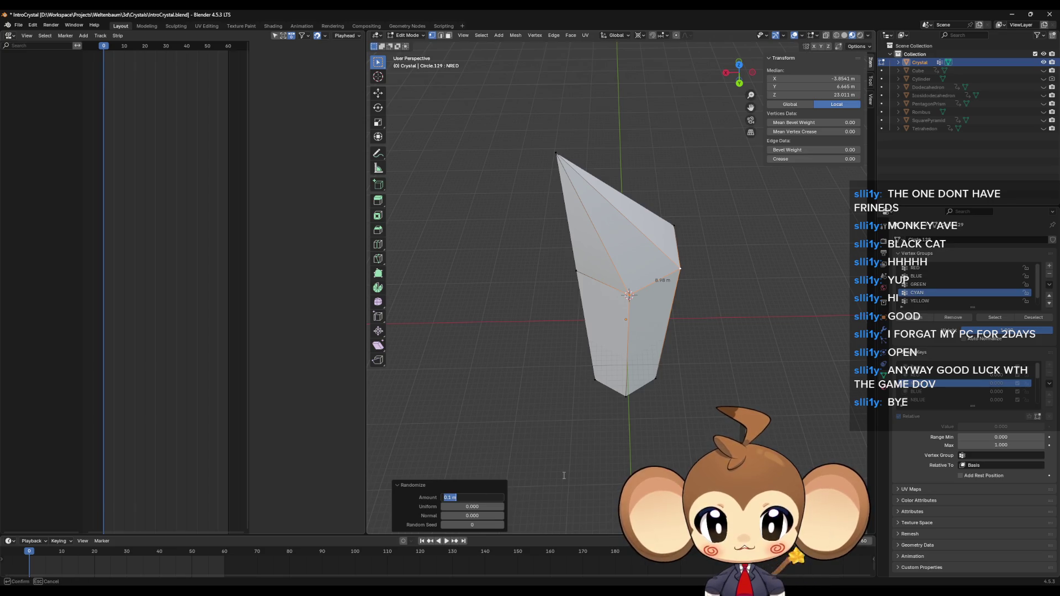
pyautogui.write('10')
pyautogui.press('Return')
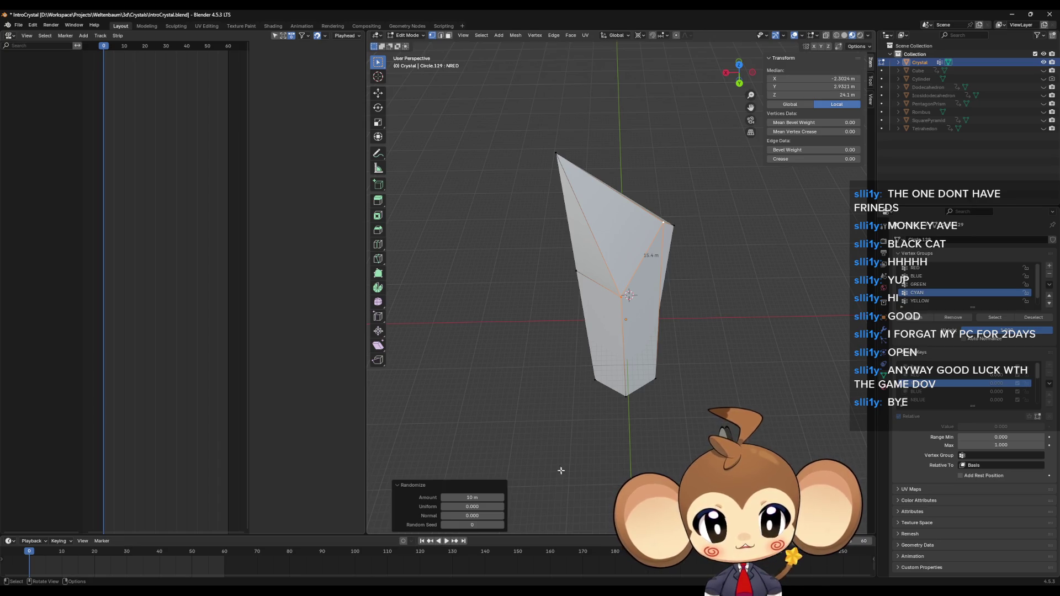
pyautogui.click(498, 522)
pyautogui.press('Return')
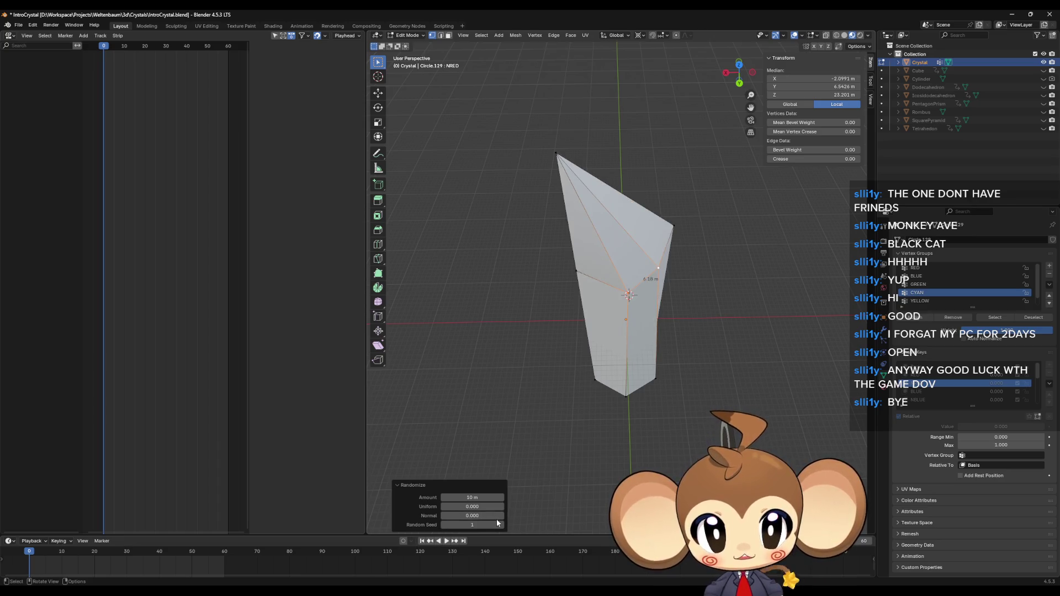
pyautogui.click(493, 522)
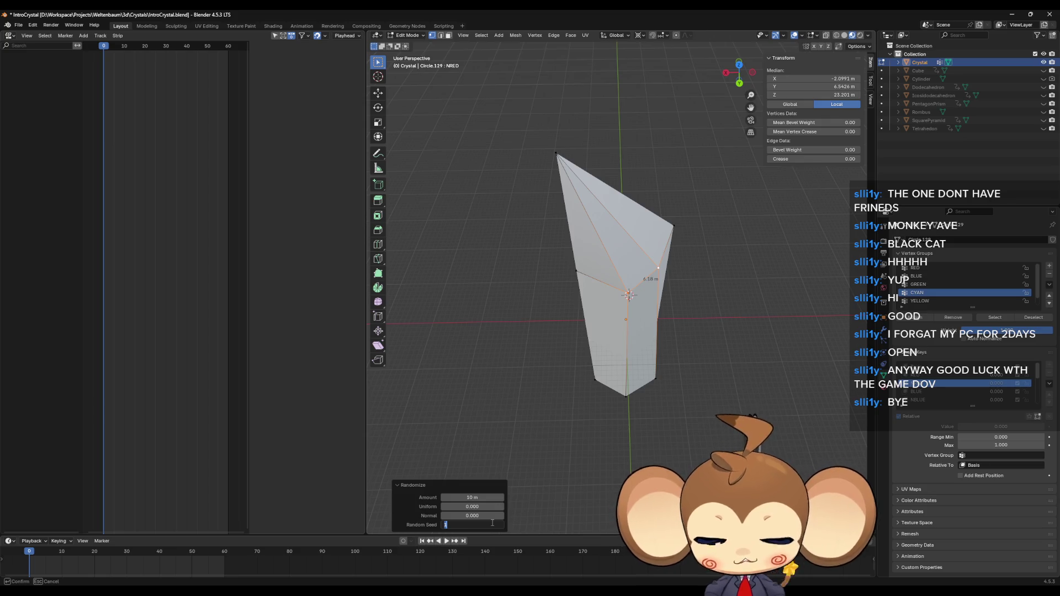
pyautogui.write('5')
pyautogui.press('Return')
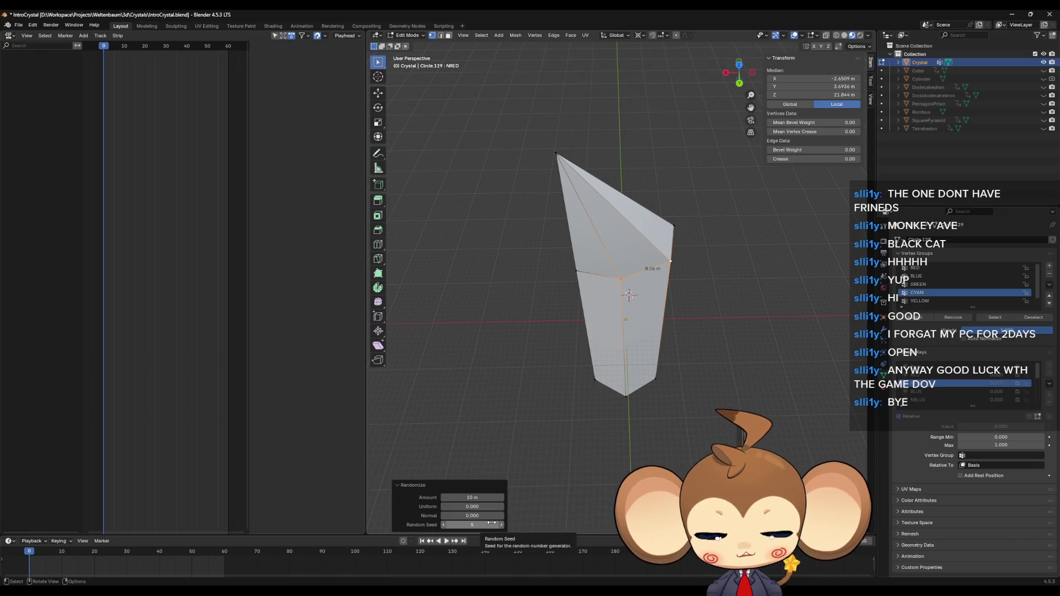
# Reset the Randomize to Amount 0 m and Seed 1 so the crystal stays unchanged
pyautogui.click(477, 494)
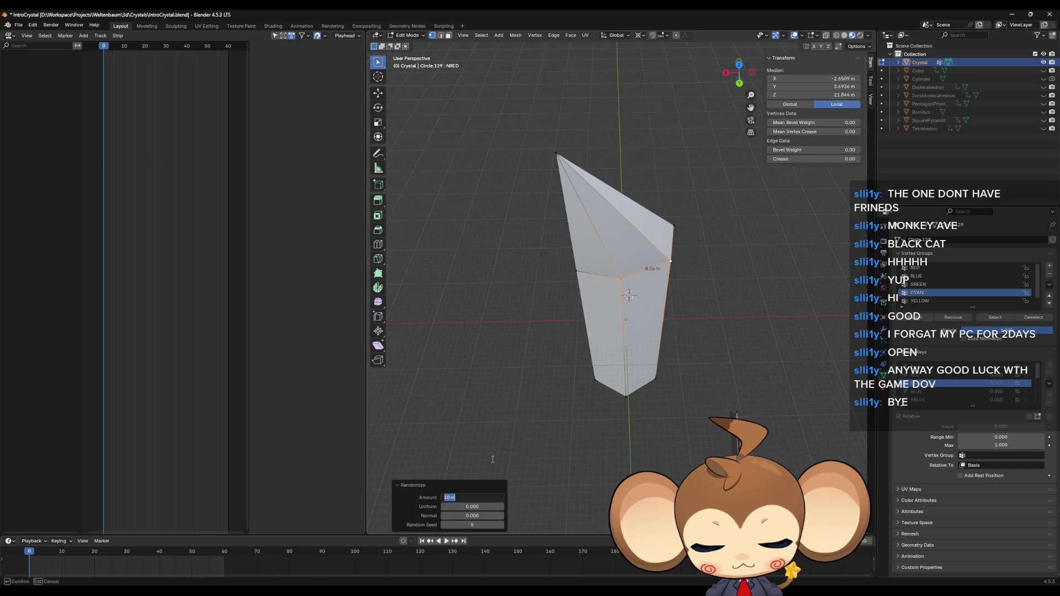
pyautogui.write('0')
pyautogui.press('Return')
pyautogui.moveTo(626, 391); pyautogui.dragTo(620, 401)
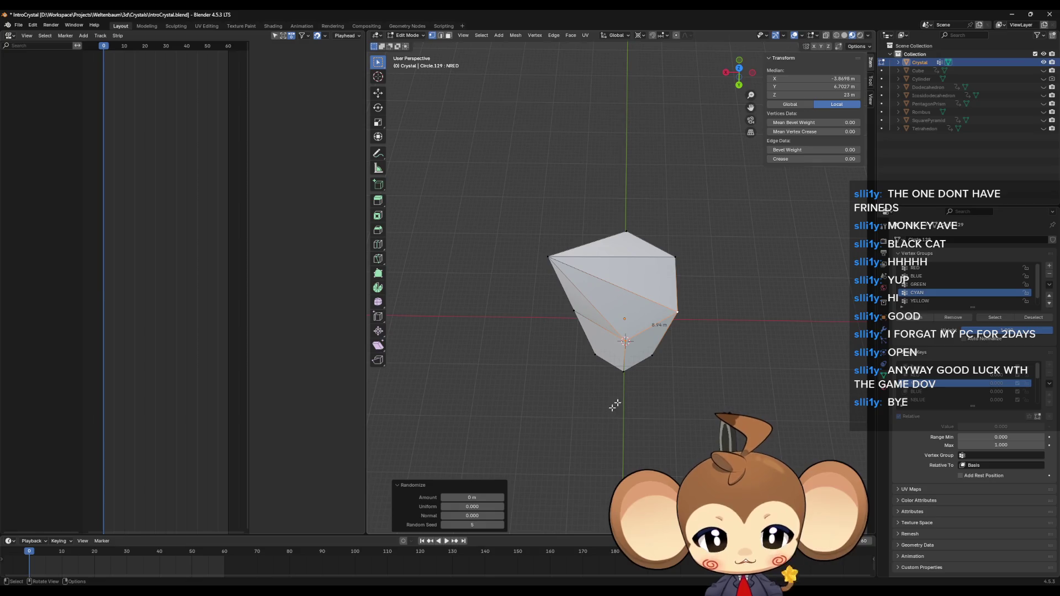
pyautogui.click(486, 525)
pyautogui.write('1')
pyautogui.press('Return')
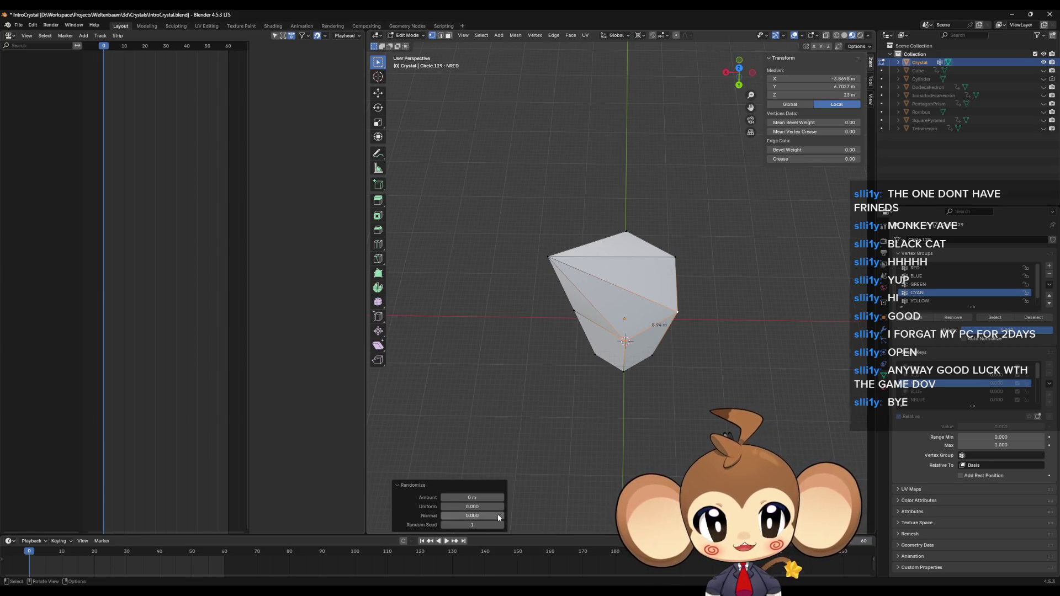
pyautogui.moveTo(729, 293)
pyautogui.mouseDown()
pyautogui.moveTo(729, 313)
pyautogui.moveTo(695, 350)
pyautogui.mouseUp()
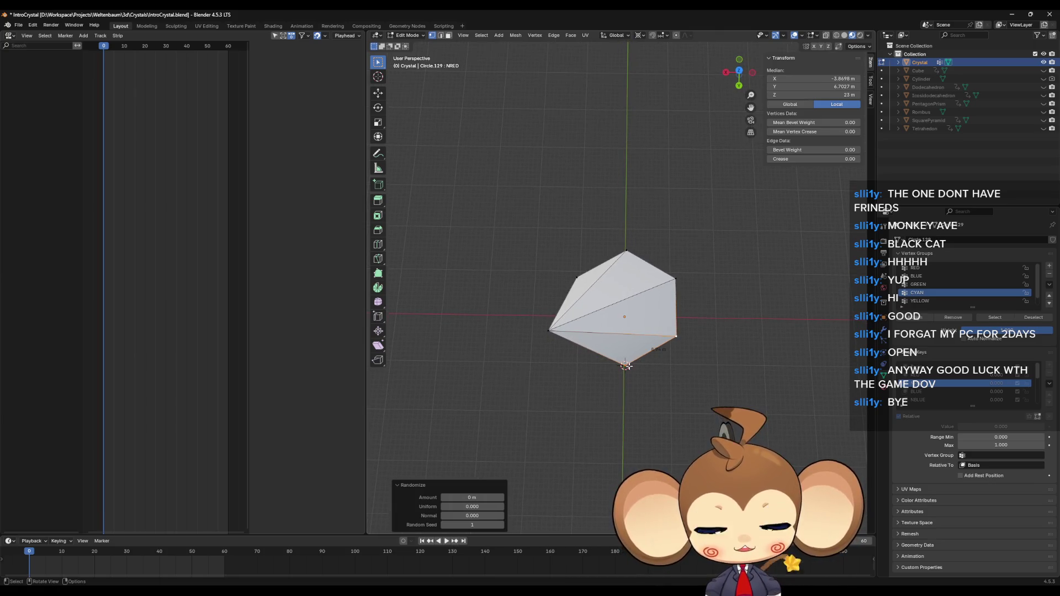
pyautogui.moveTo(623, 410); pyautogui.dragTo(625, 403)
# Switch to top orthographic view and trial-move the top vertex along Y, then undo it
pyautogui.scroll(-3, 625, 403)
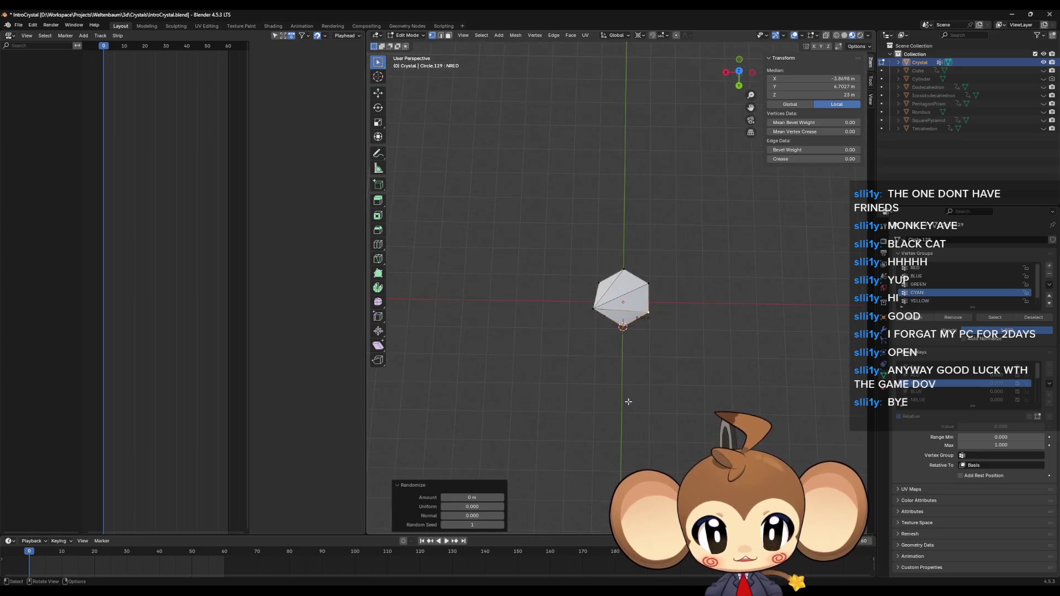
pyautogui.click(739, 71)
pyautogui.scroll(3, 623, 258)
pyautogui.scroll(5, 624, 260)
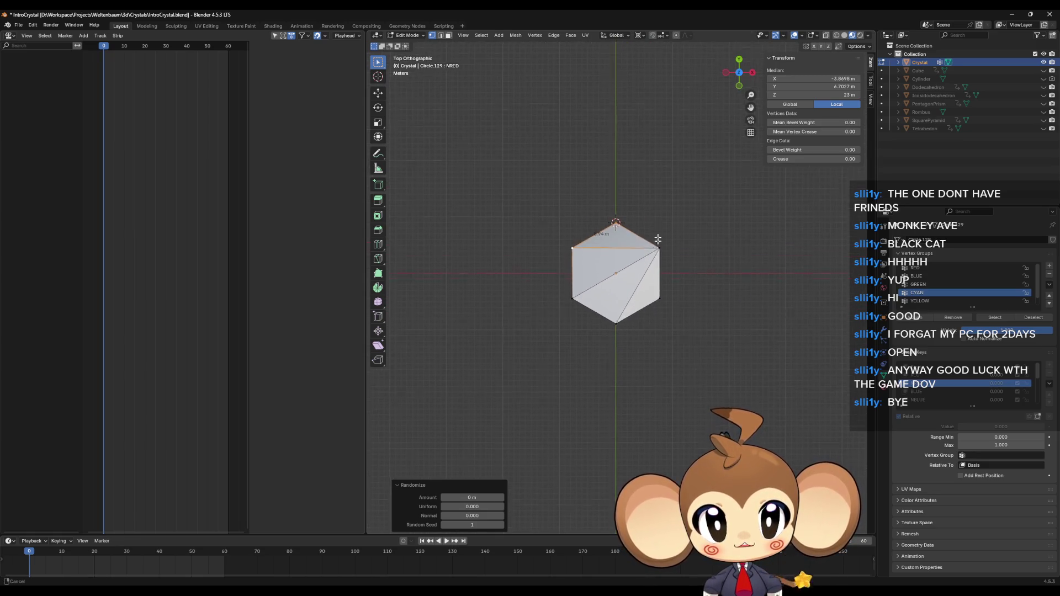
pyautogui.scroll(-3, 635, 272)
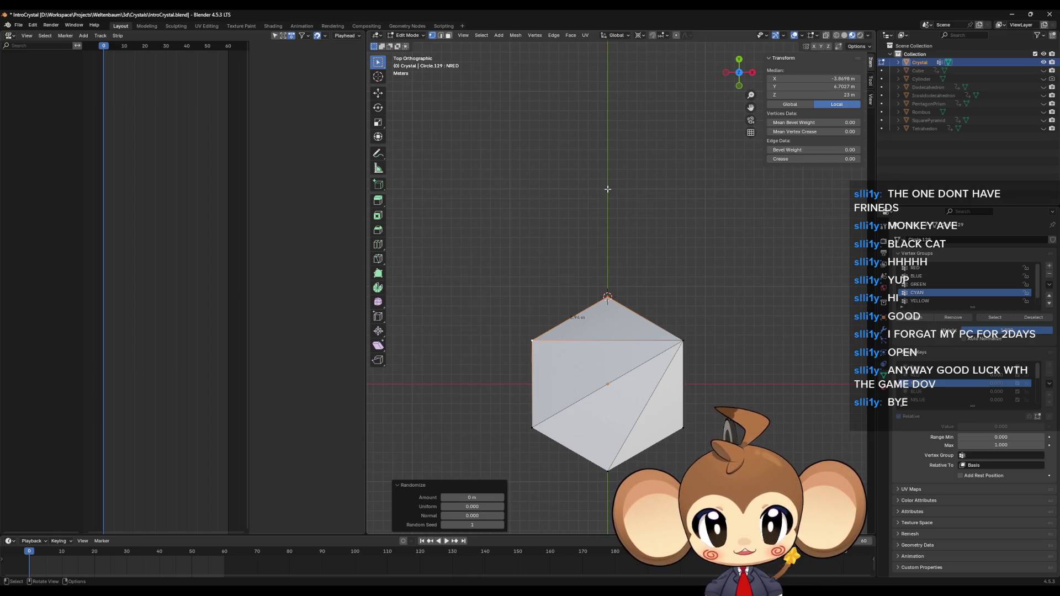
pyautogui.press('g')
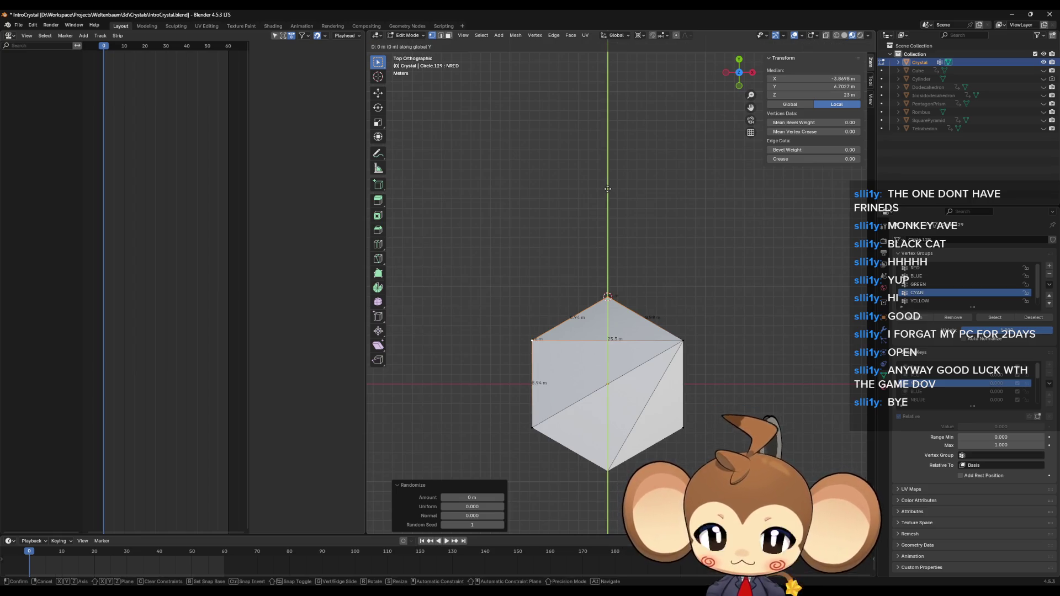
pyautogui.press('y')
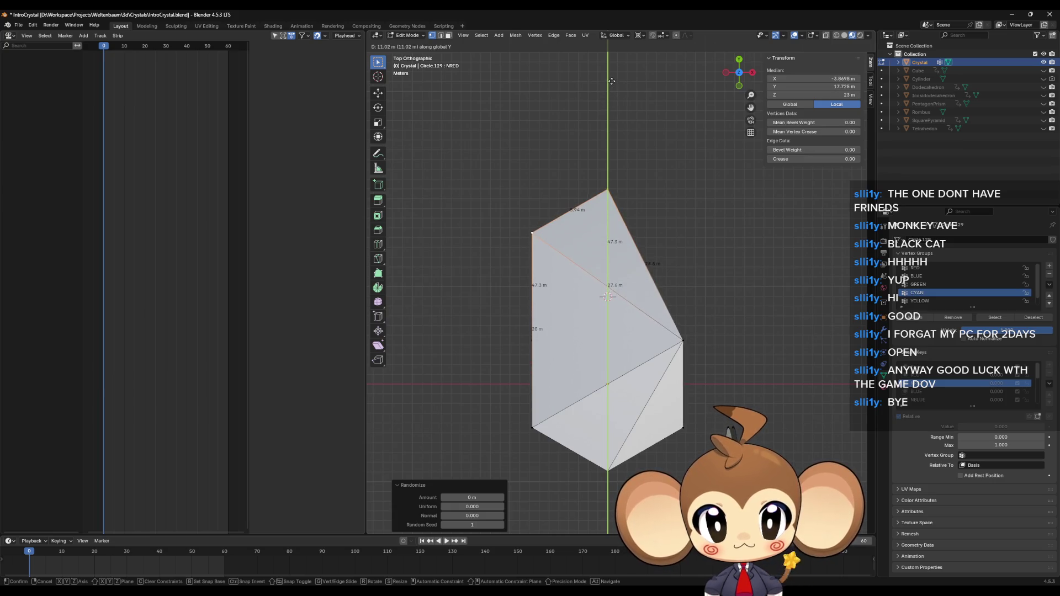
pyautogui.click(602, 113)
pyautogui.hotkey('ctrl', 'z')
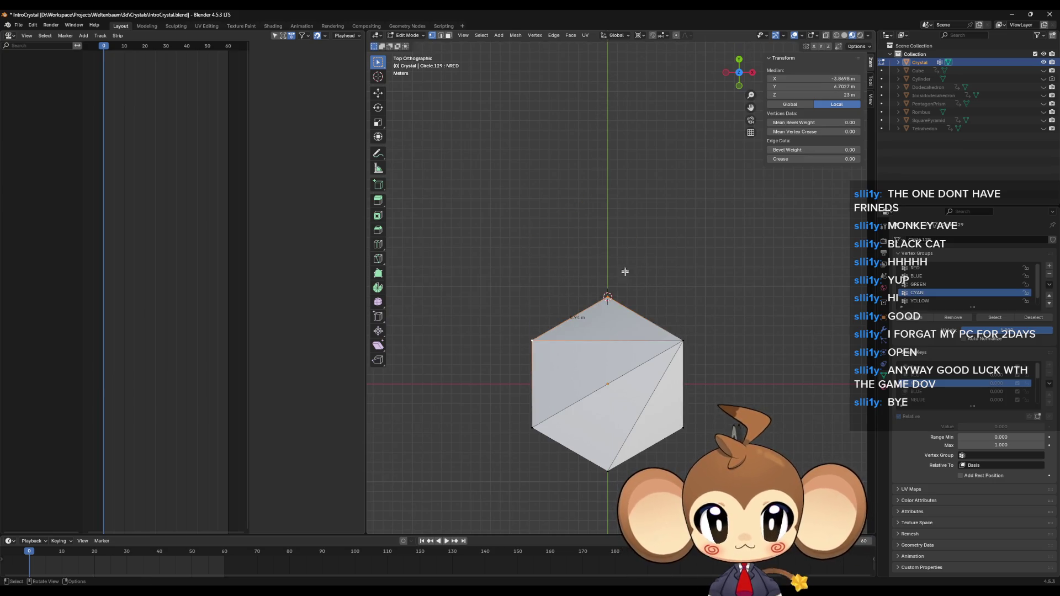
# Reselect the top vertex and pull it outward along Y to form a pointed tip
pyautogui.click(607, 296)
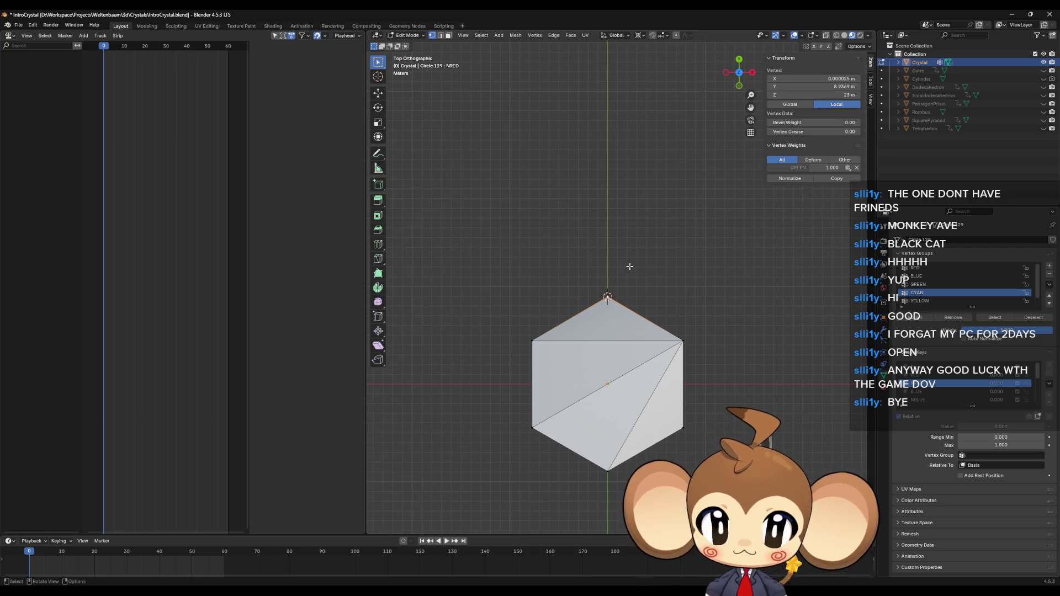
pyautogui.press('g')
pyautogui.press('y')
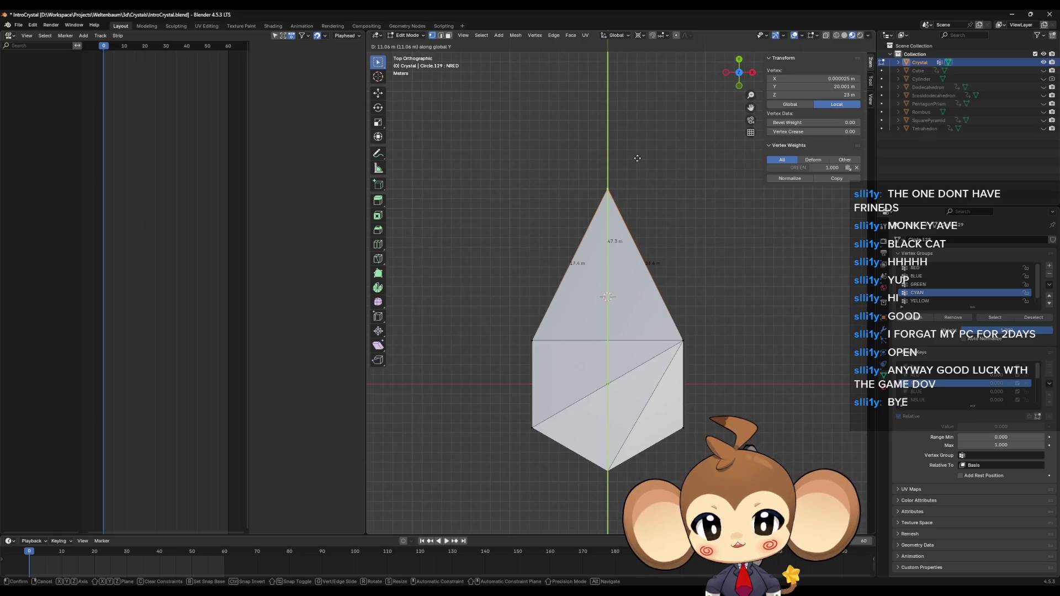
pyautogui.click(629, 227)
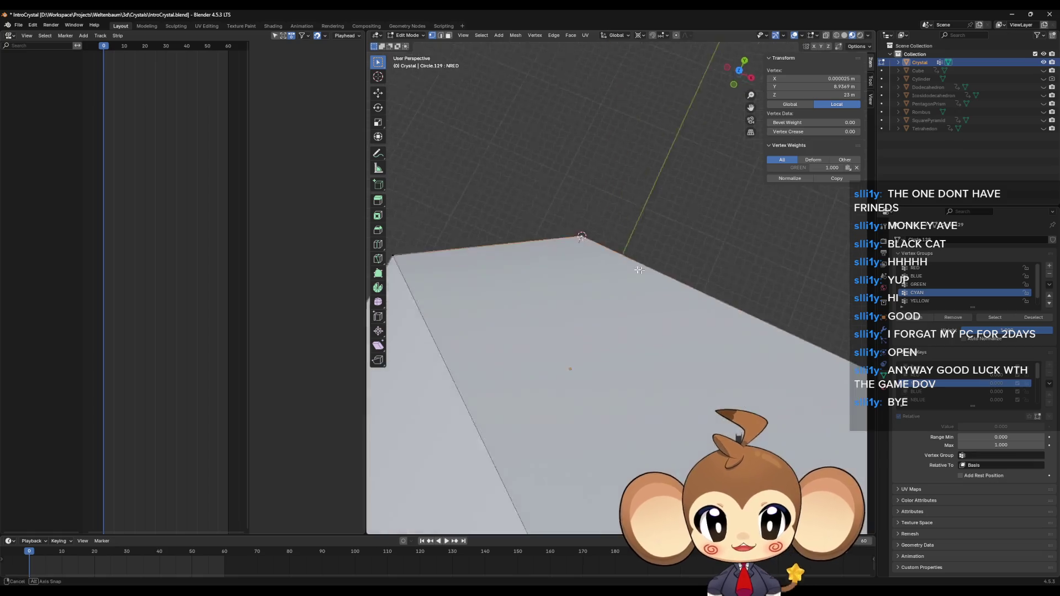
# Select the lower and upper edge loops and fill the crystal body between them
pyautogui.scroll(-5, 628, 234)
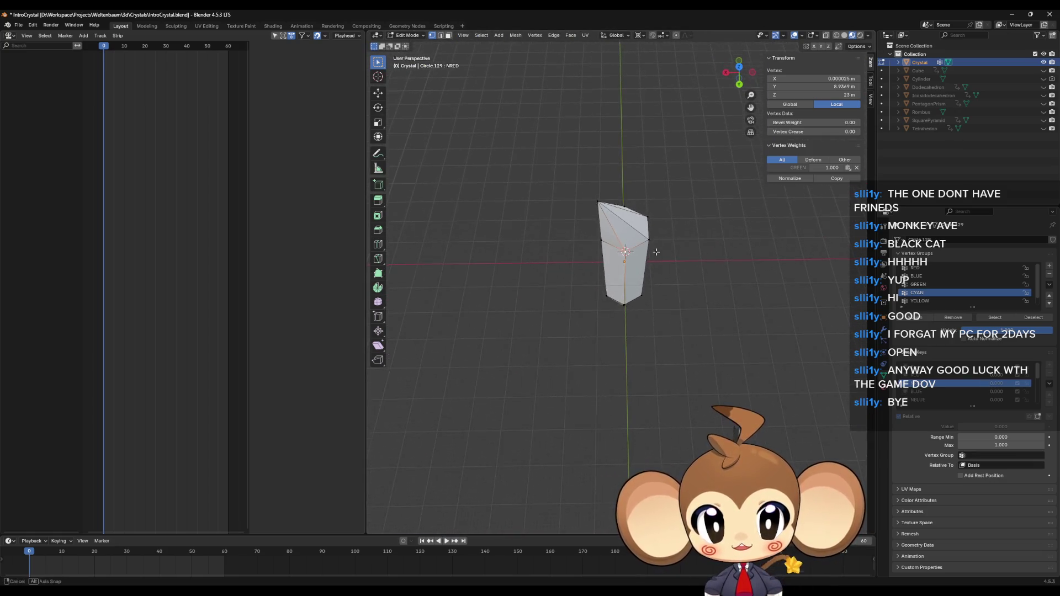
pyautogui.keyDown('alt'); pyautogui.click(639, 326); pyautogui.keyUp('alt')
pyautogui.keyDown('alt'); pyautogui.click(639, 327); pyautogui.keyUp('alt')
pyautogui.keyDown('alt'); pyautogui.keyDown('shift'); pyautogui.click(630, 244); pyautogui.keyUp('shift'); pyautogui.keyUp('alt')
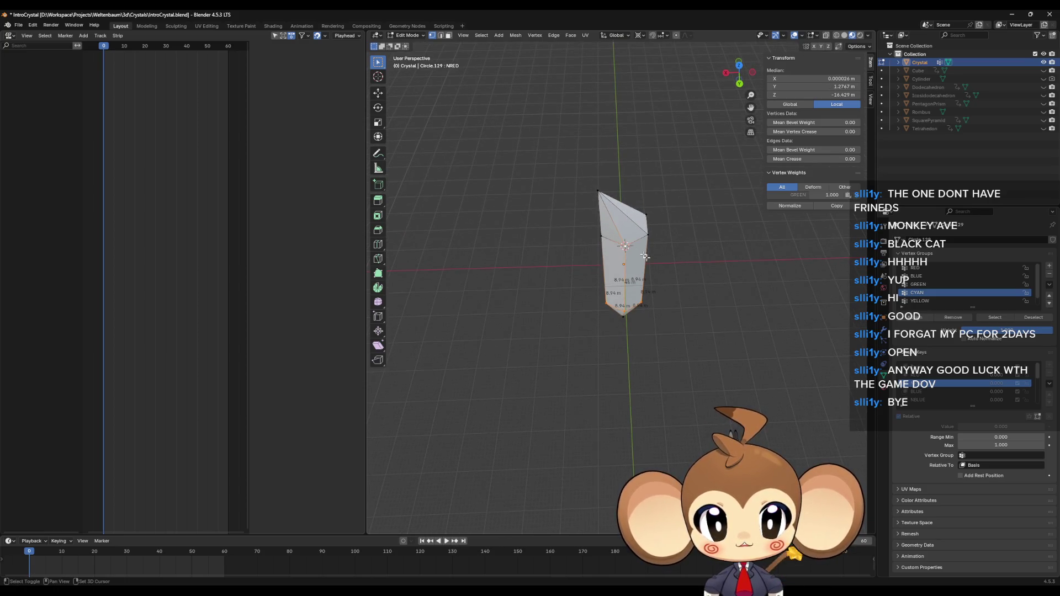
pyautogui.press('ctrl+KP_Add')
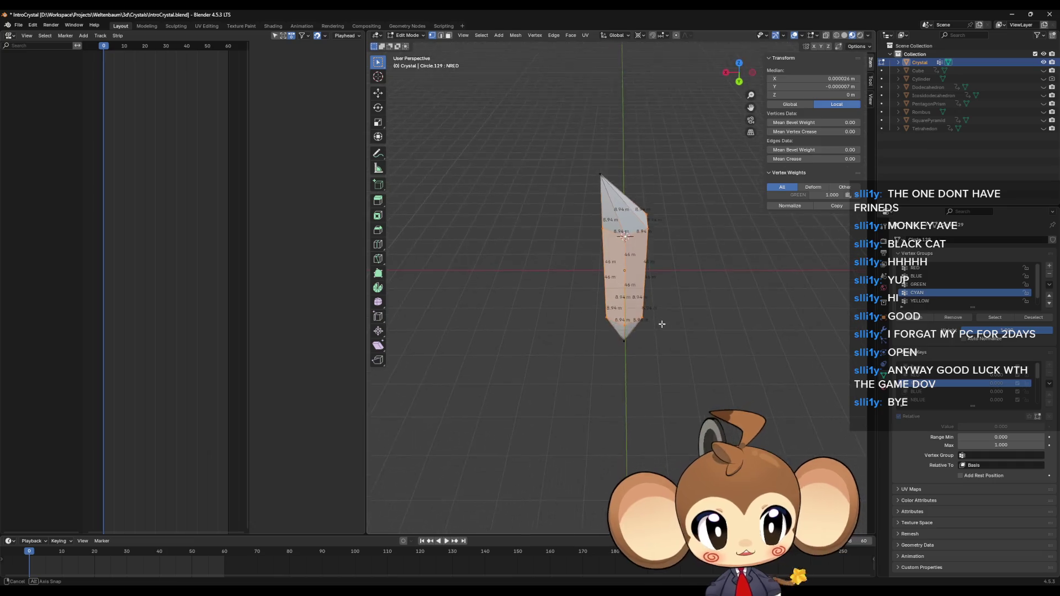
# Make RED the active shape key and open the command search
pyautogui.click(924, 376)
pyautogui.moveTo(685, 337); pyautogui.dragTo(665, 320)
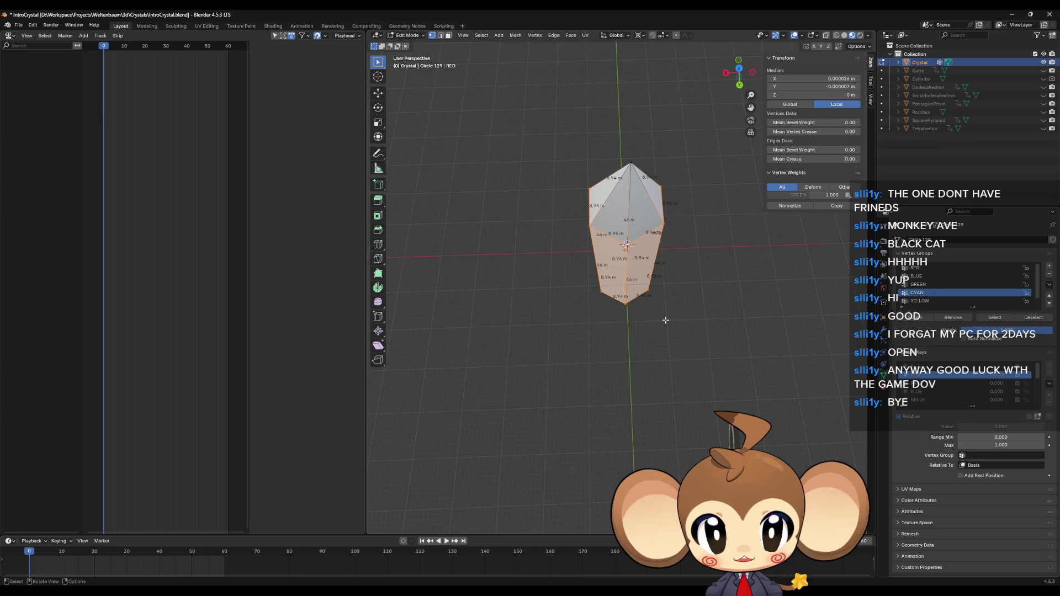
pyautogui.press('F3')
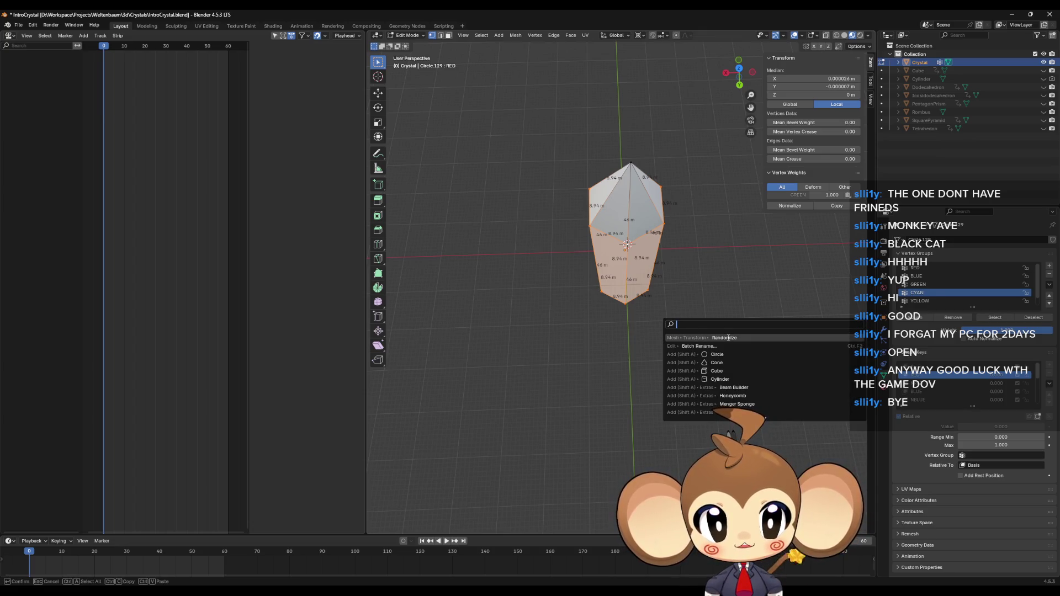
# Randomize the RED key's selected body, trying 1 m and 2 m before settling on 5 m, then deselect
pyautogui.click(729, 337)
pyautogui.click(471, 498)
pyautogui.write('1')
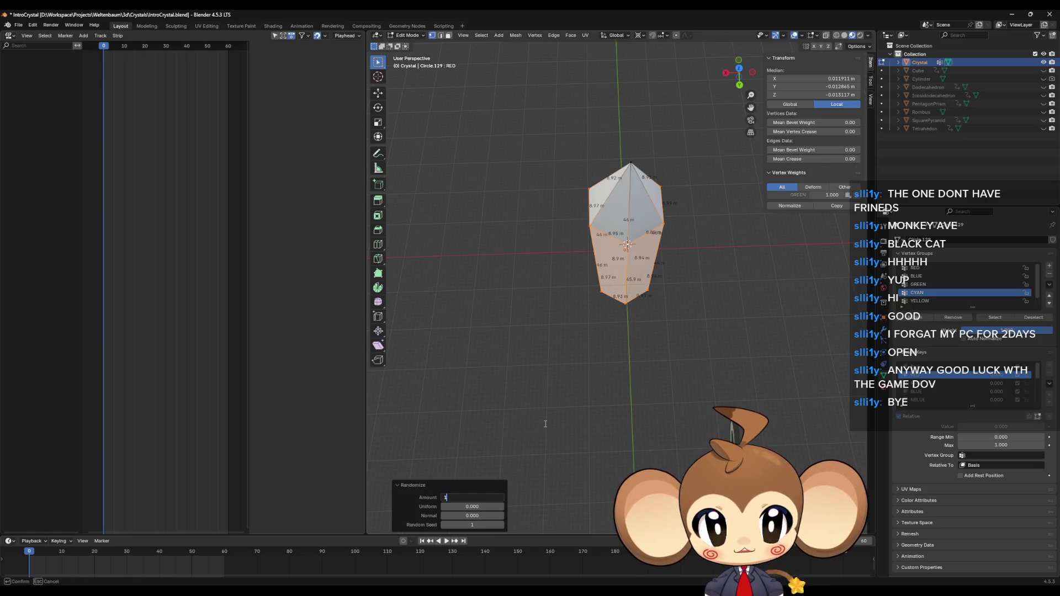
pyautogui.press('Return')
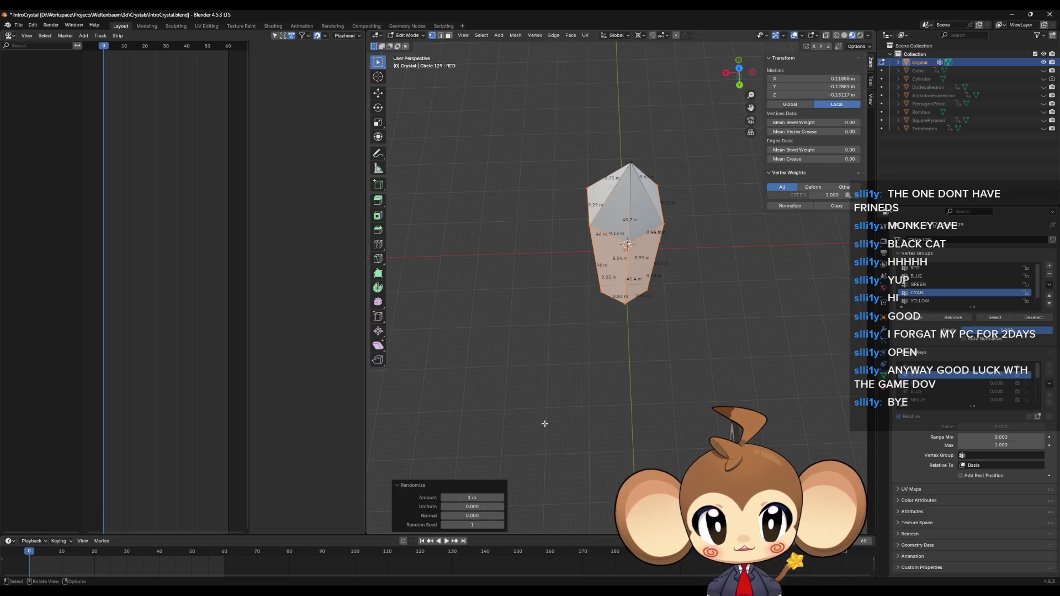
pyautogui.moveTo(668, 333)
pyautogui.mouseDown()
pyautogui.moveTo(679, 268)
pyautogui.moveTo(613, 291)
pyautogui.moveTo(576, 350)
pyautogui.moveTo(613, 345)
pyautogui.moveTo(658, 303)
pyautogui.moveTo(670, 271)
pyautogui.moveTo(664, 284)
pyautogui.mouseUp()
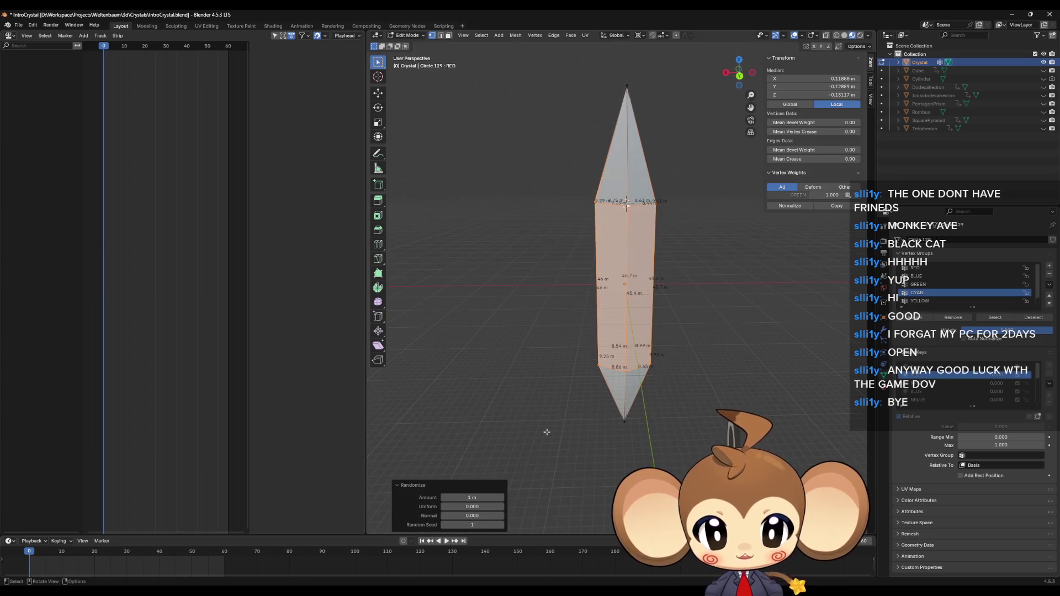
pyautogui.click(478, 497)
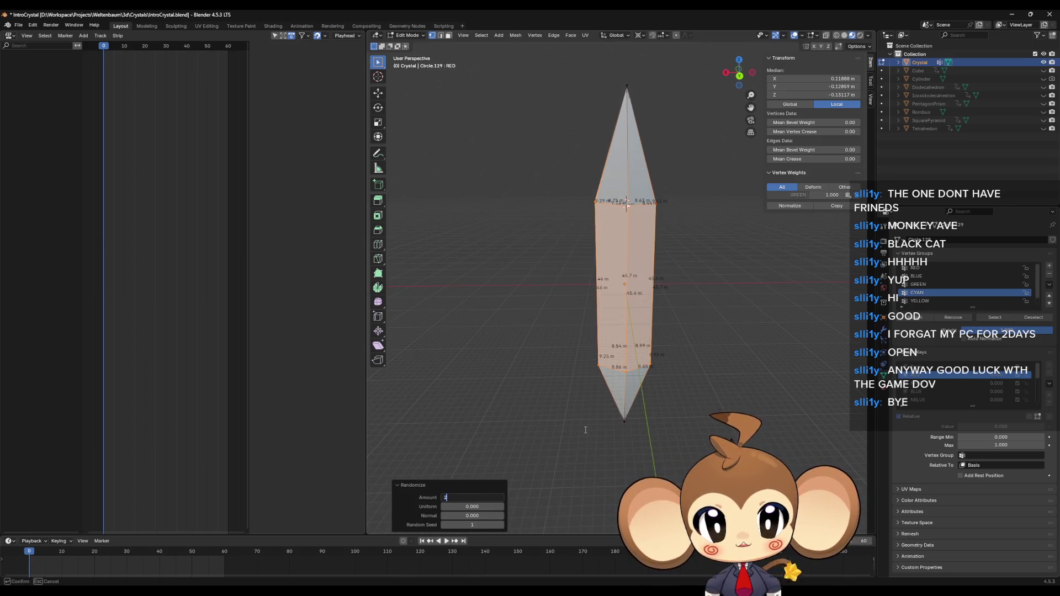
pyautogui.press('Return')
pyautogui.click(486, 497)
pyautogui.write('5')
pyautogui.press('Return')
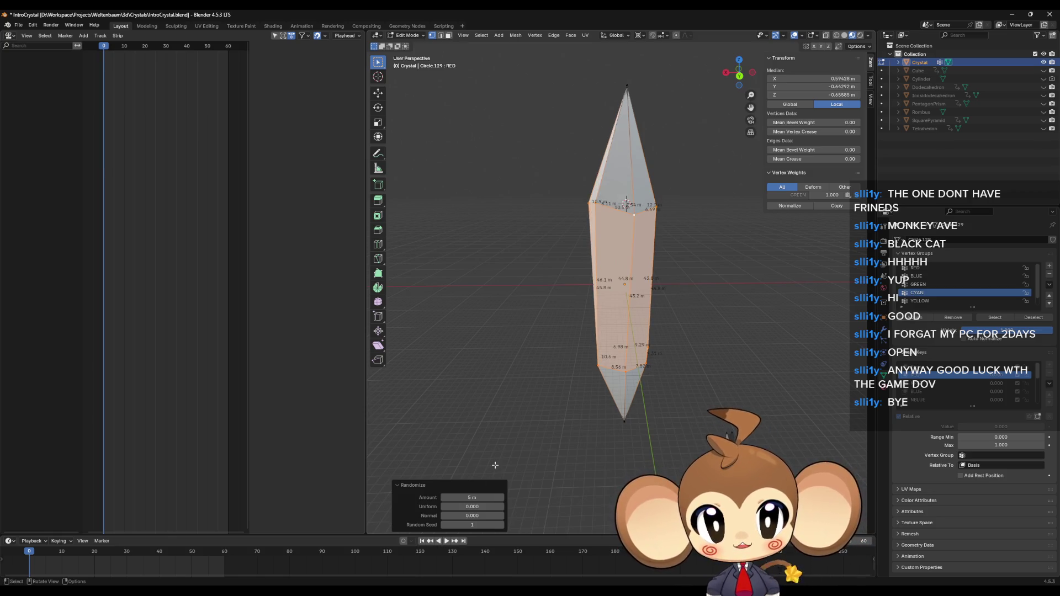
pyautogui.moveTo(496, 465)
pyautogui.mouseDown()
pyautogui.moveTo(755, 312)
pyautogui.moveTo(740, 379)
pyautogui.moveTo(773, 363)
pyautogui.moveTo(795, 323)
pyautogui.moveTo(690, 315)
pyautogui.moveTo(784, 320)
pyautogui.moveTo(744, 323)
pyautogui.moveTo(754, 326)
pyautogui.mouseUp()
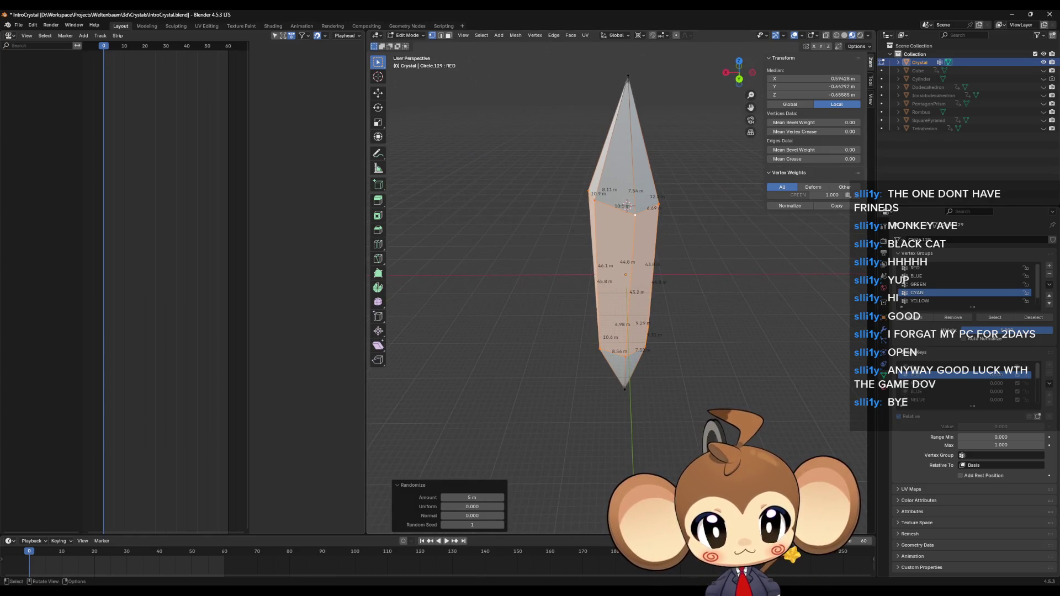
pyautogui.click(775, 414)
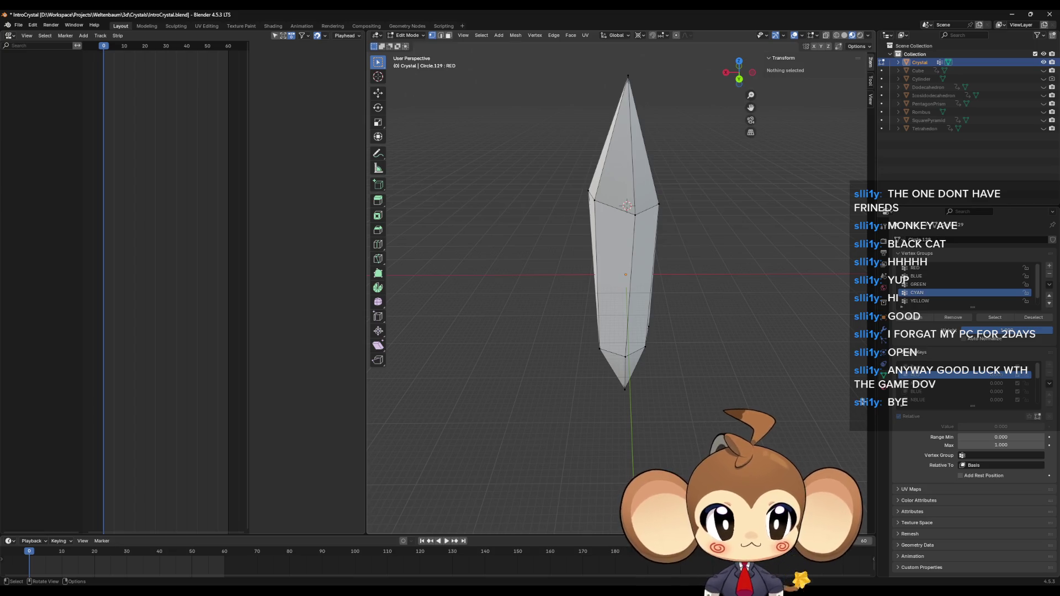
# Assign the crystal's middle loops to a new vertex group 'allbelt', then switch to the NRED shape key
pyautogui.keyDown('alt'); pyautogui.click(627, 354); pyautogui.keyUp('alt')
pyautogui.keyDown('ctrl'); pyautogui.keyDown('shift'); pyautogui.click(636, 215); pyautogui.keyUp('shift'); pyautogui.keyUp('ctrl')
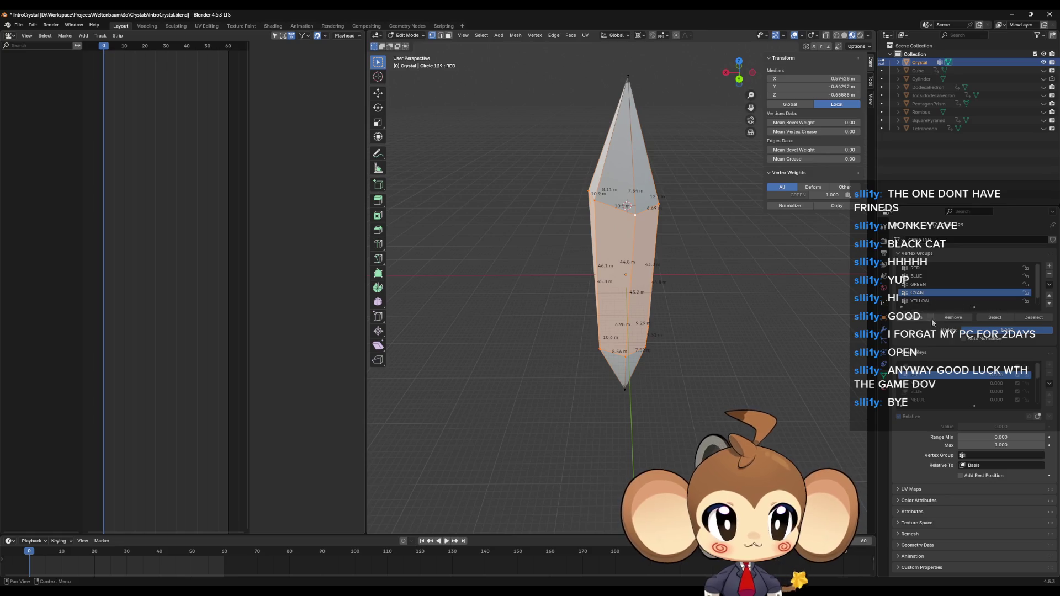
pyautogui.click(1049, 265)
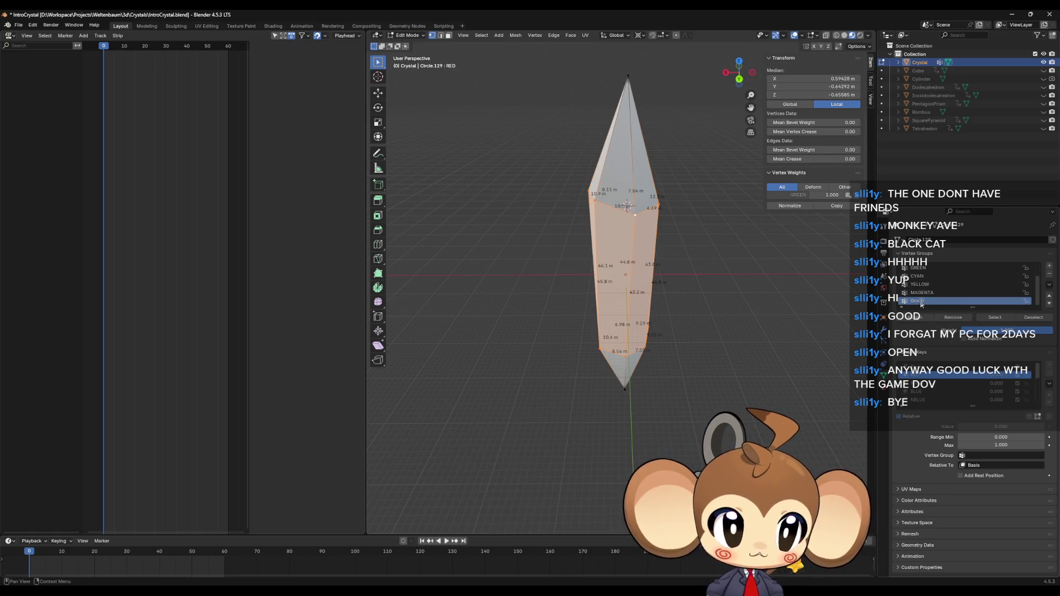
pyautogui.doubleClick(923, 301)
pyautogui.write('R')
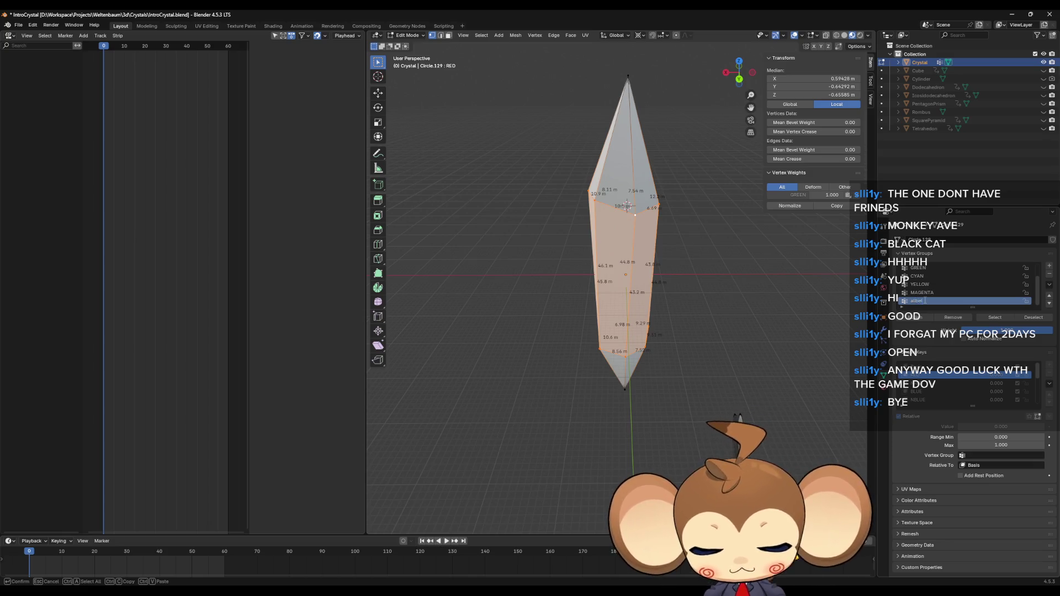
pyautogui.write('t')
pyautogui.press('Return')
pyautogui.click(920, 318)
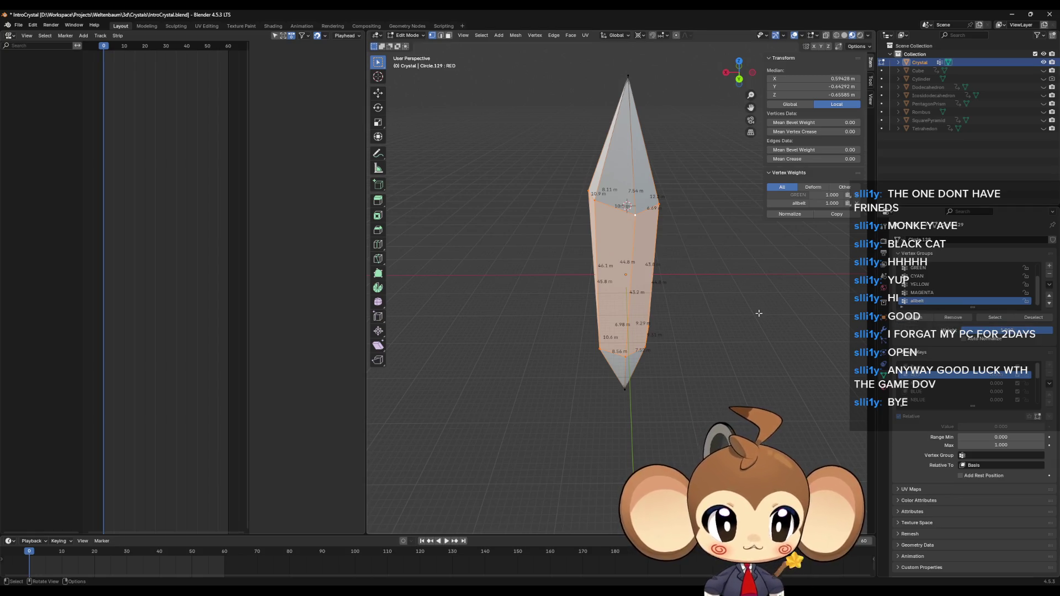
pyautogui.click(939, 382)
pyautogui.press('F3')
# Randomize the NRED shape key's selected vertices with a 5 m amount
pyautogui.write('rand')
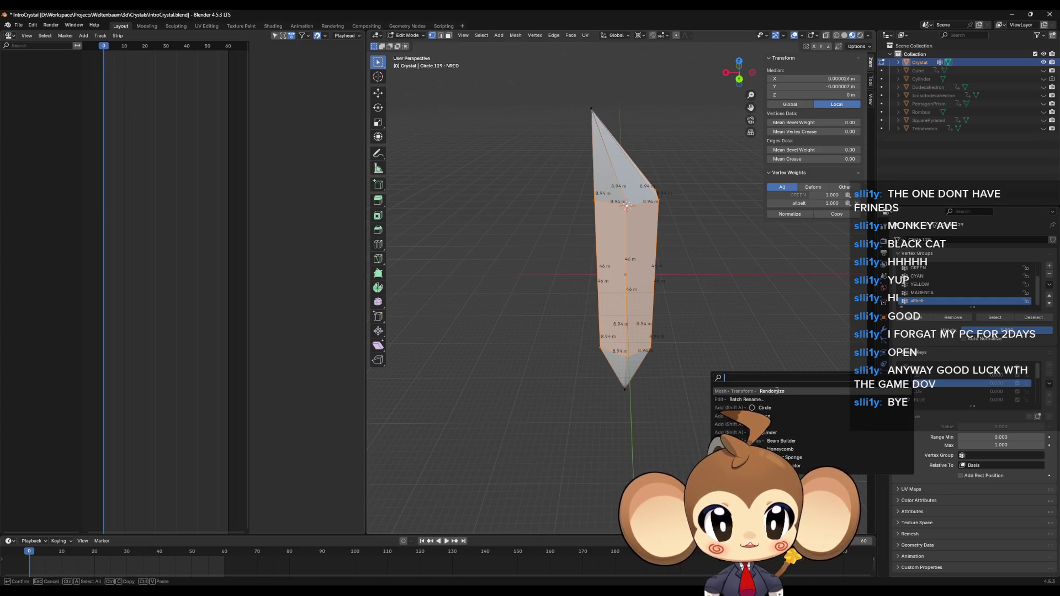
pyautogui.press('Return')
pyautogui.click(472, 498)
pyautogui.write('5')
pyautogui.press('Return')
pyautogui.click(686, 421)
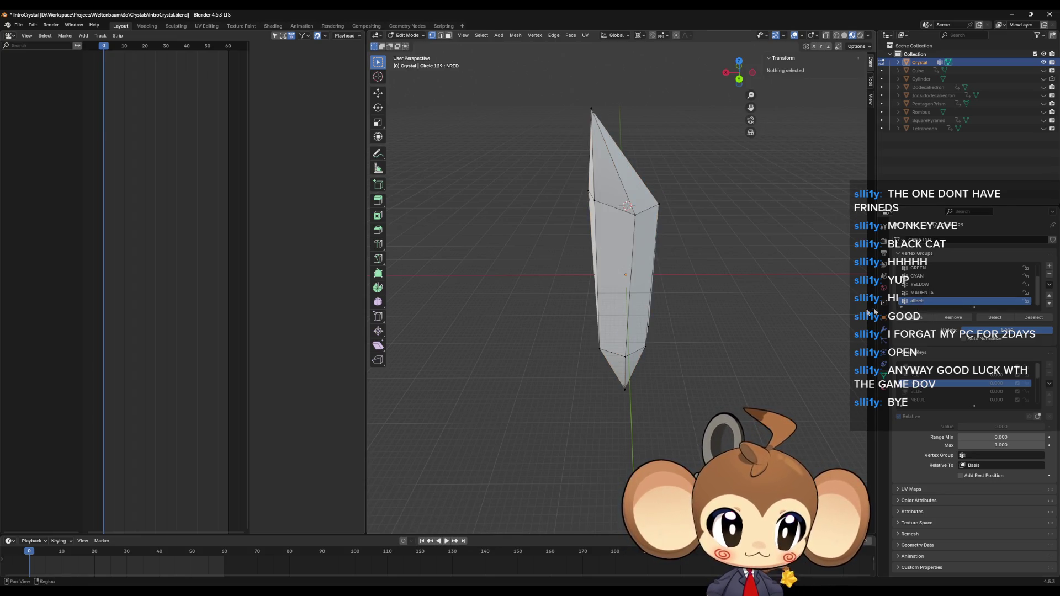
# Select the allbelt group on the BLUE shape key and start a Randomize, cancelling the amount edit
pyautogui.click(991, 318)
pyautogui.click(918, 392)
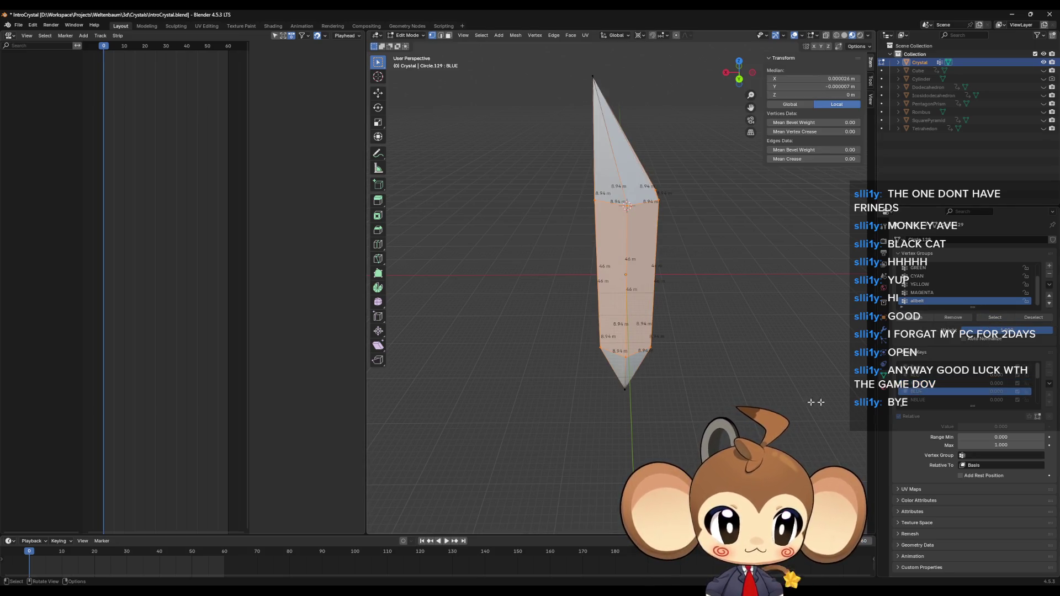
pyautogui.press('F3')
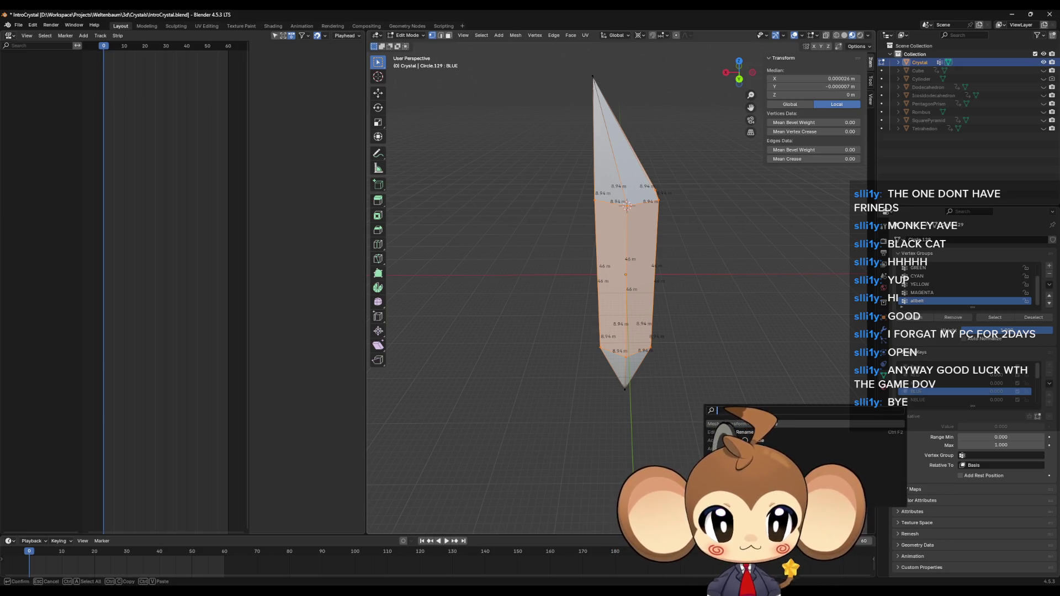
pyautogui.press('Return')
pyautogui.click(470, 497)
pyautogui.write('5')
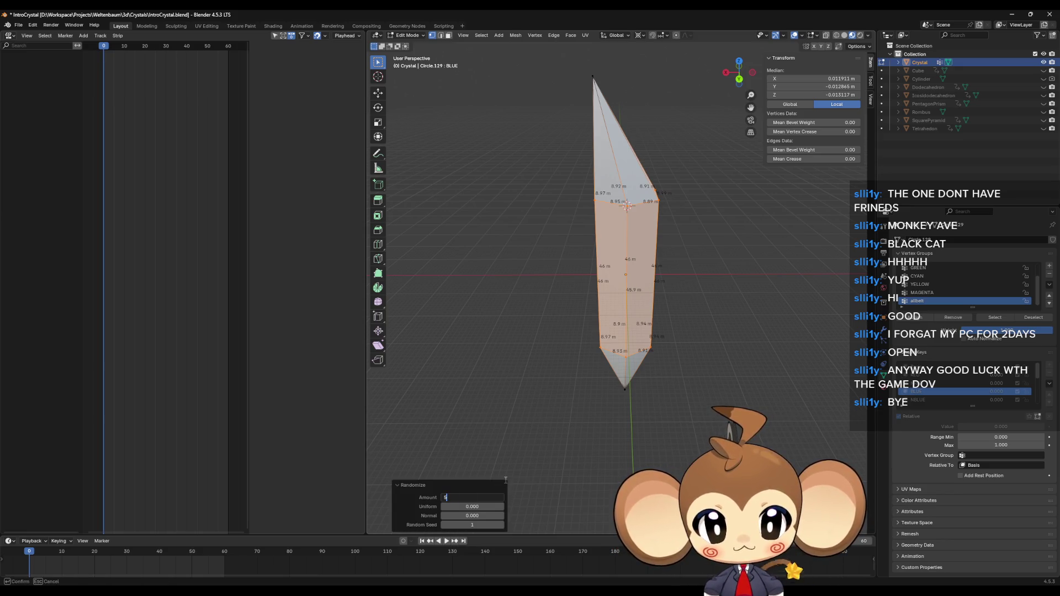
pyautogui.press('Escape')
pyautogui.hotkey('alt', 'a')
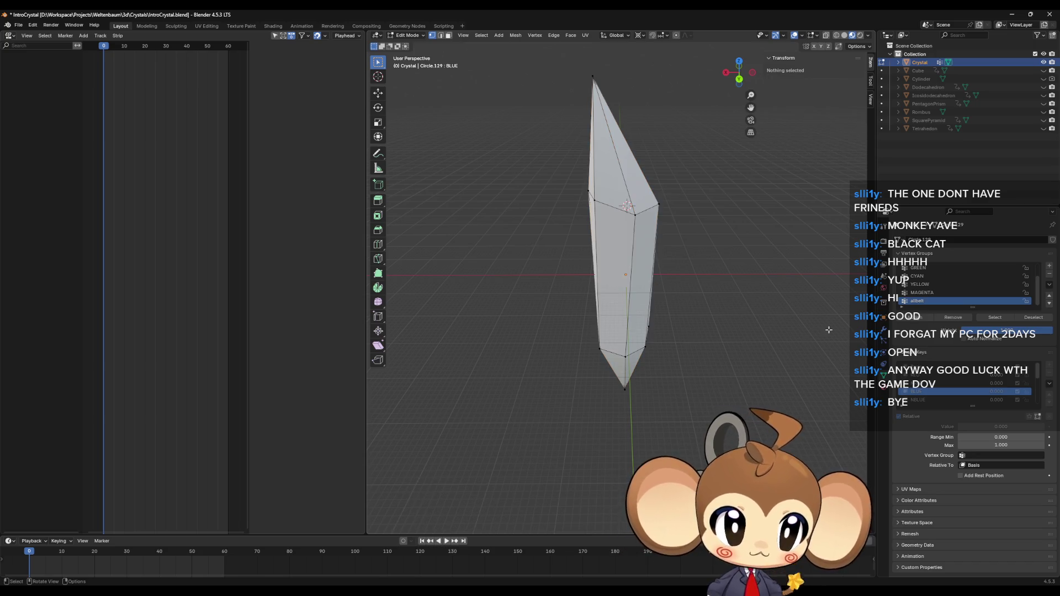
# Give the NBLUE shape key's allbelt vertices a 5 m Randomize jitter, then show BLUE
pyautogui.click(992, 318)
pyautogui.click(938, 400)
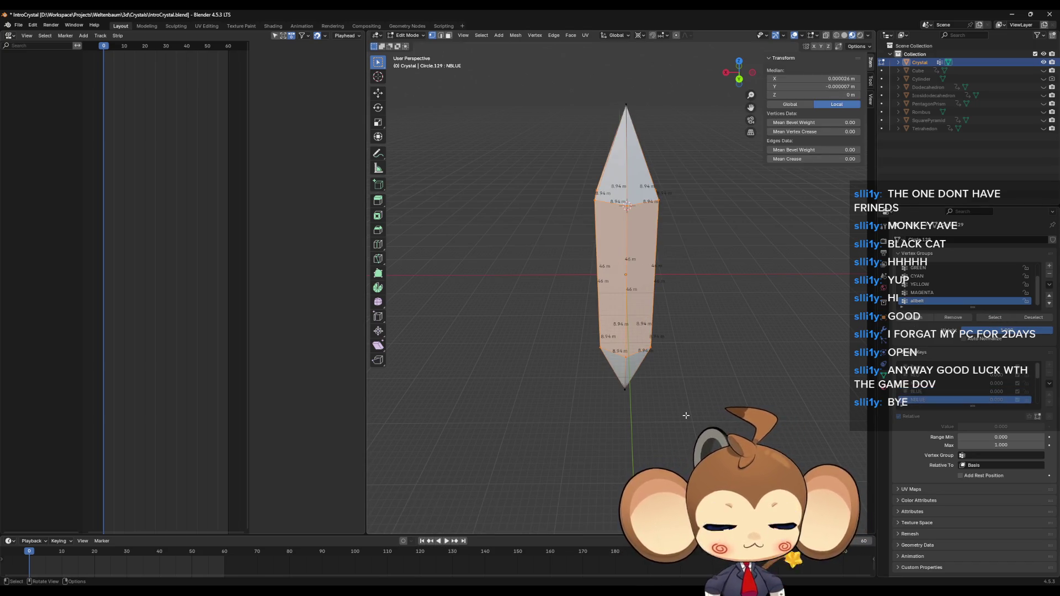
pyautogui.press('F3')
pyautogui.press('Return')
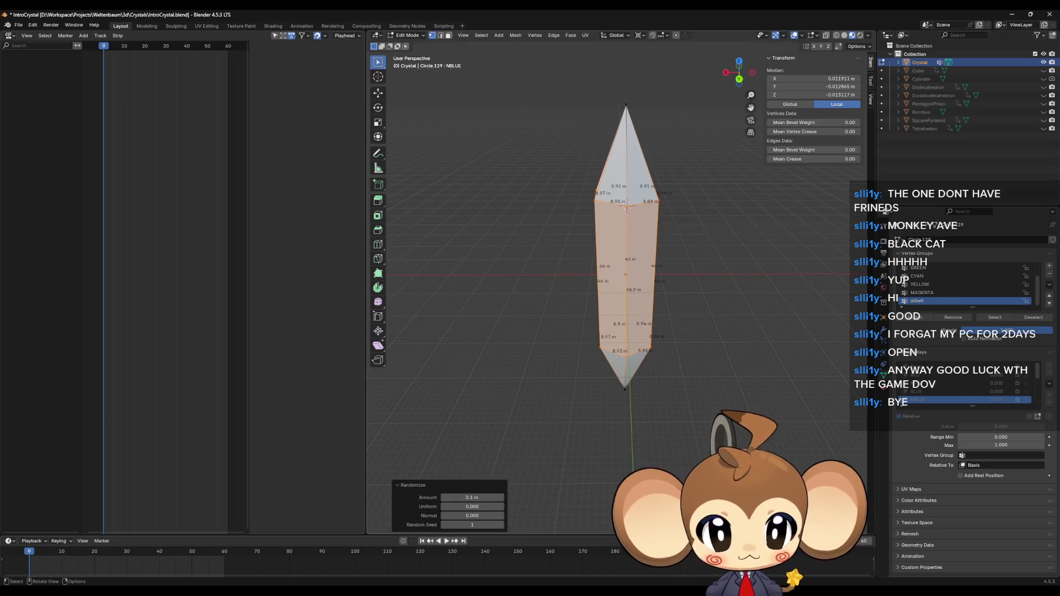
pyautogui.click(472, 498)
pyautogui.write('5')
pyautogui.press('Return')
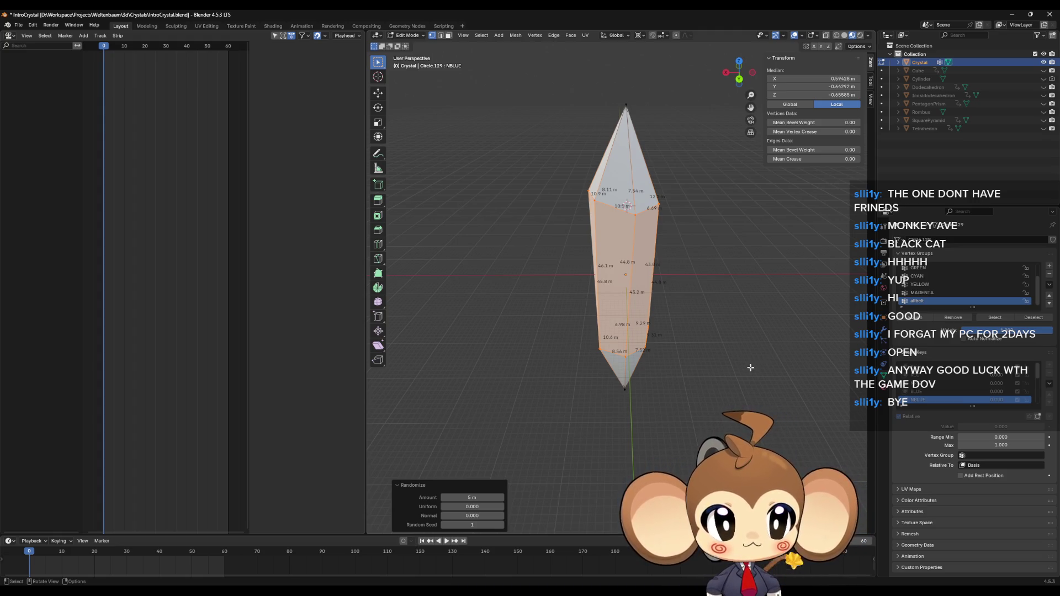
pyautogui.click(744, 380)
pyautogui.click(921, 392)
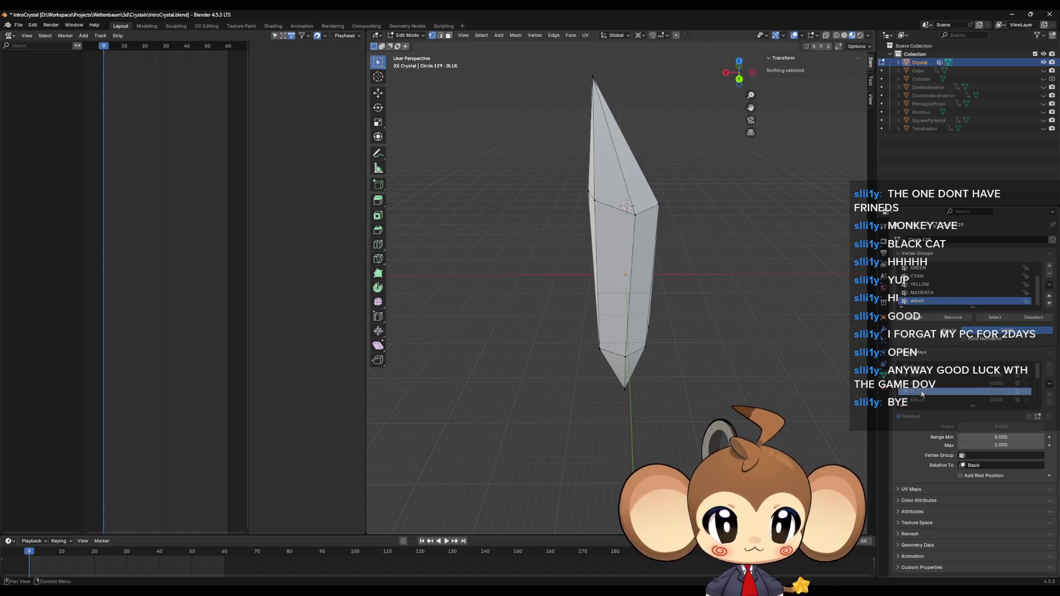
# On the RED shape key, undo the allbelt assignment and jitter to restore the even crystal
pyautogui.click(916, 375)
pyautogui.press('a')
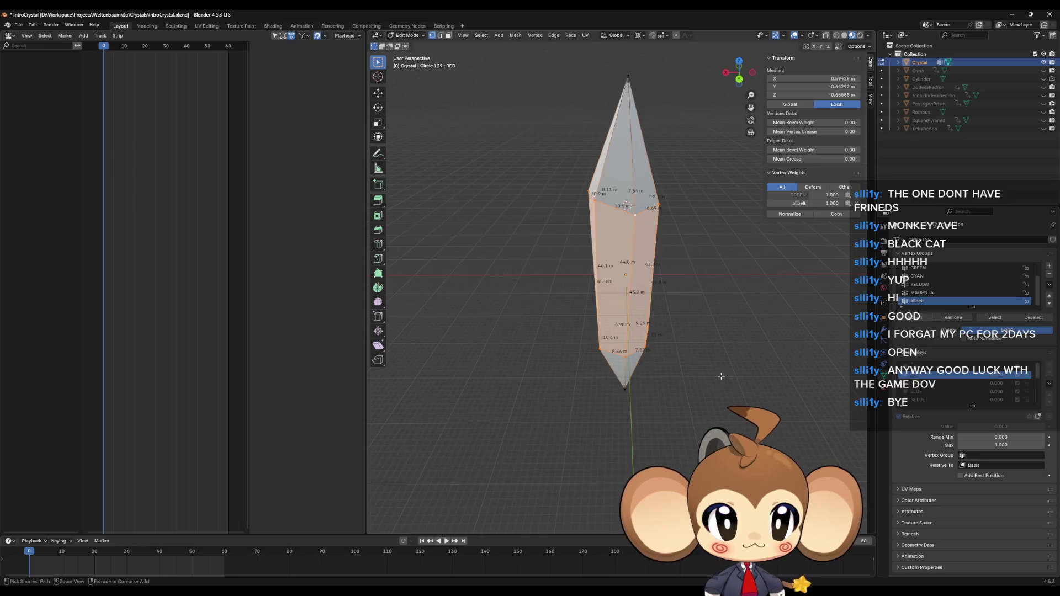
pyautogui.hotkey('ctrl', 'z')
pyautogui.hotkey('ctrl', 'z')
pyautogui.hotkey('ctrl', 'shift', 'z')
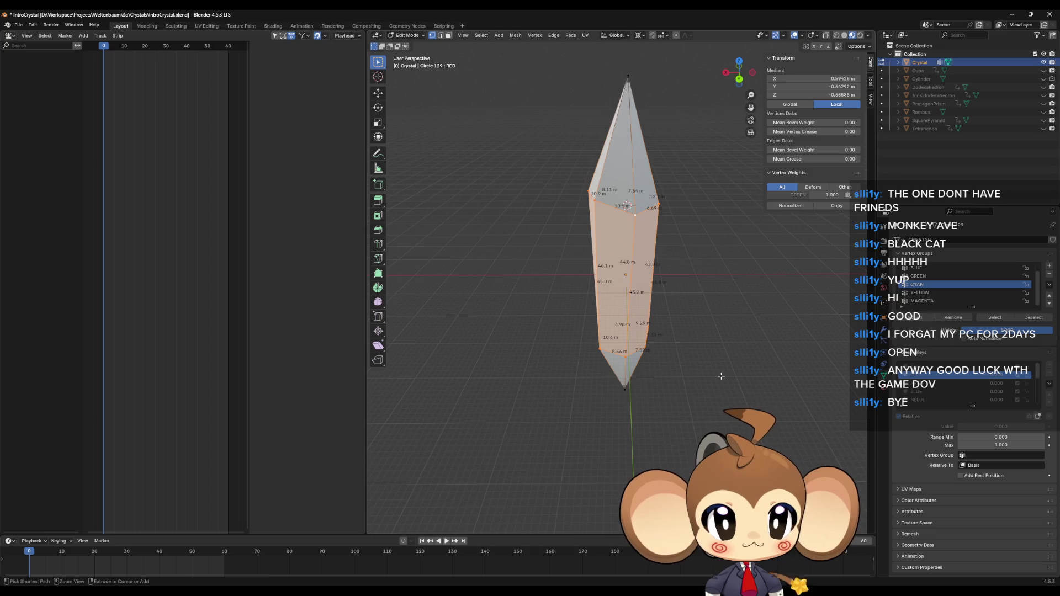
pyautogui.hotkey('ctrl', 'z')
pyautogui.moveTo(722, 376)
pyautogui.mouseDown()
pyautogui.moveTo(711, 401)
pyautogui.moveTo(700, 404)
pyautogui.moveTo(699, 386)
pyautogui.moveTo(697, 407)
pyautogui.mouseUp()
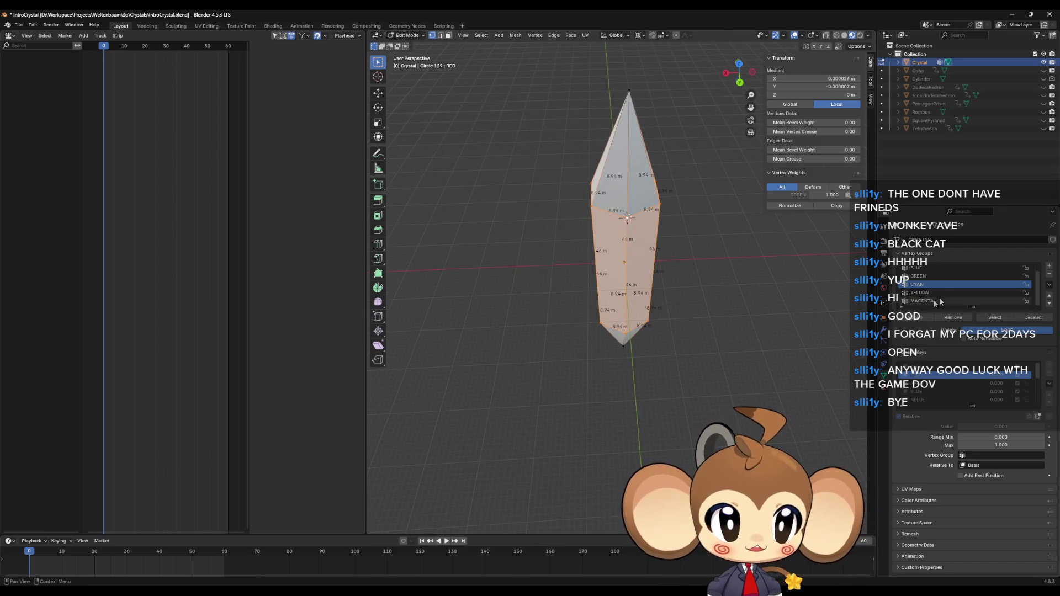
# Add a vertex group named ALLBELT and assign the selected vertices to it
pyautogui.click(1049, 266)
pyautogui.doubleClick(933, 301)
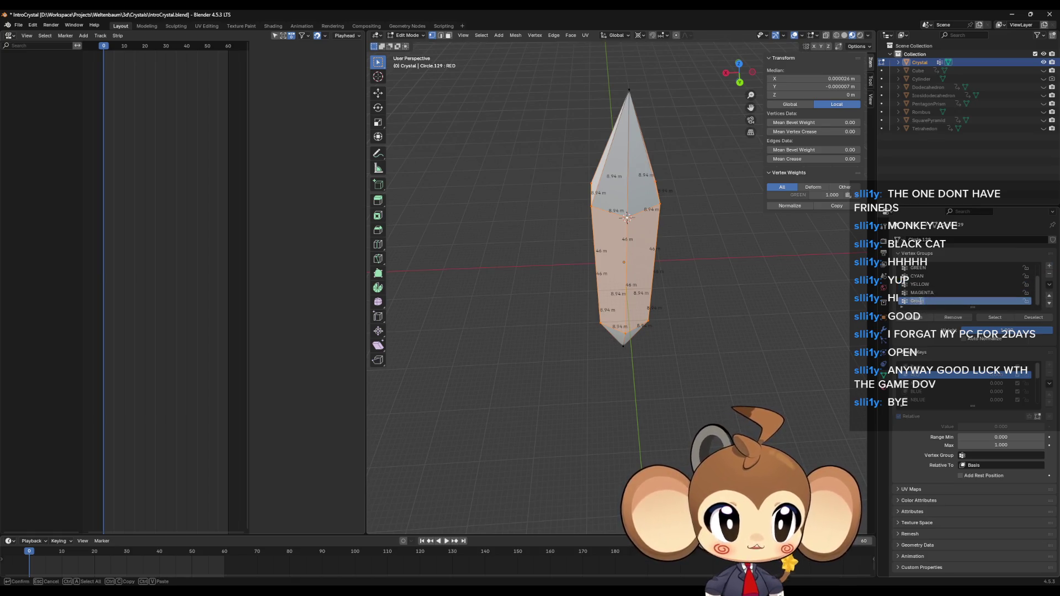
pyautogui.write('ALLBELT')
pyautogui.press('Return')
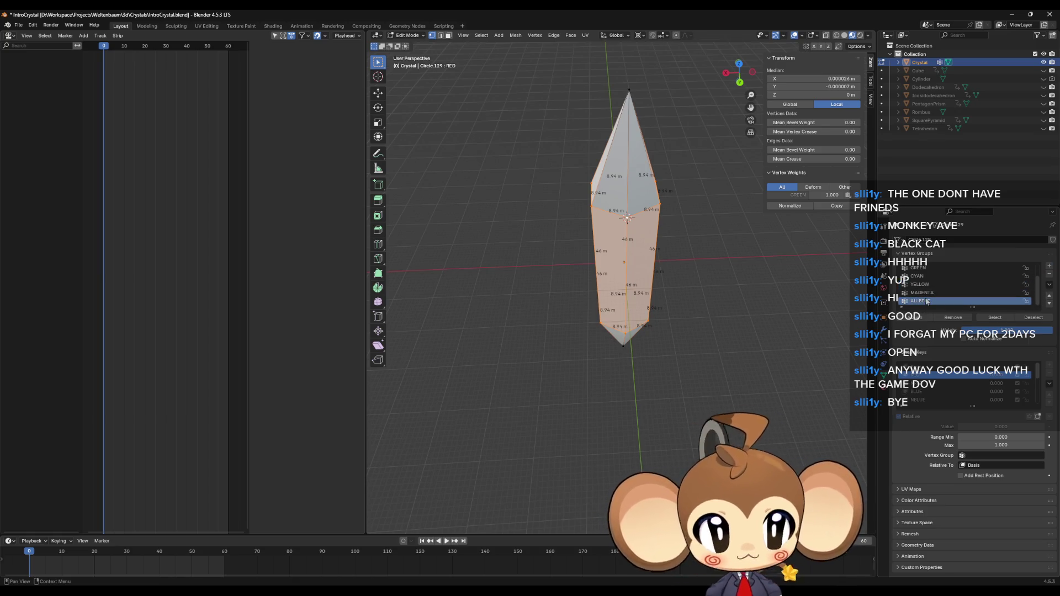
pyautogui.click(989, 316)
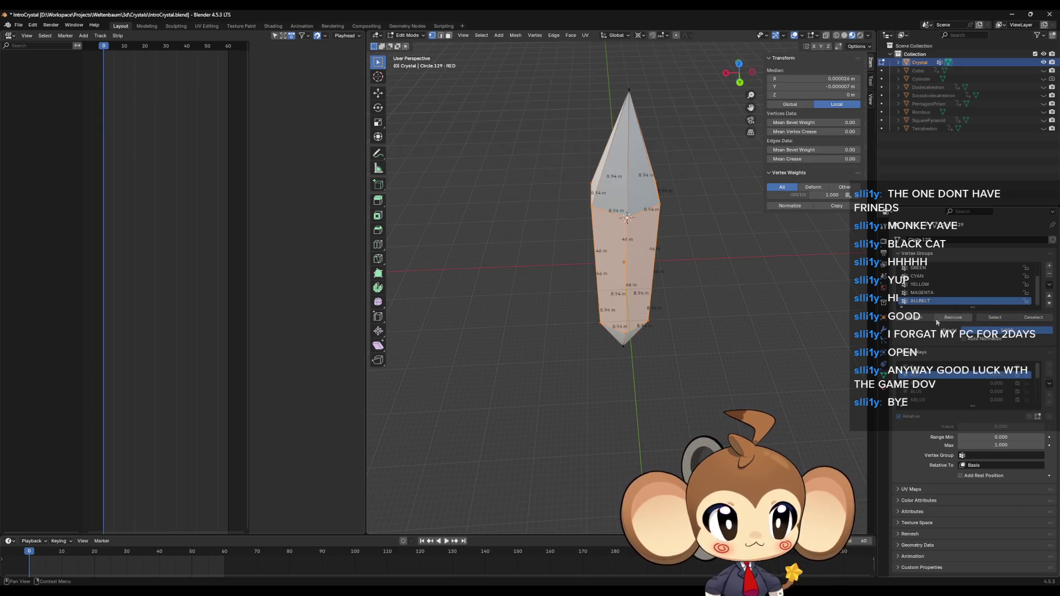
pyautogui.click(921, 319)
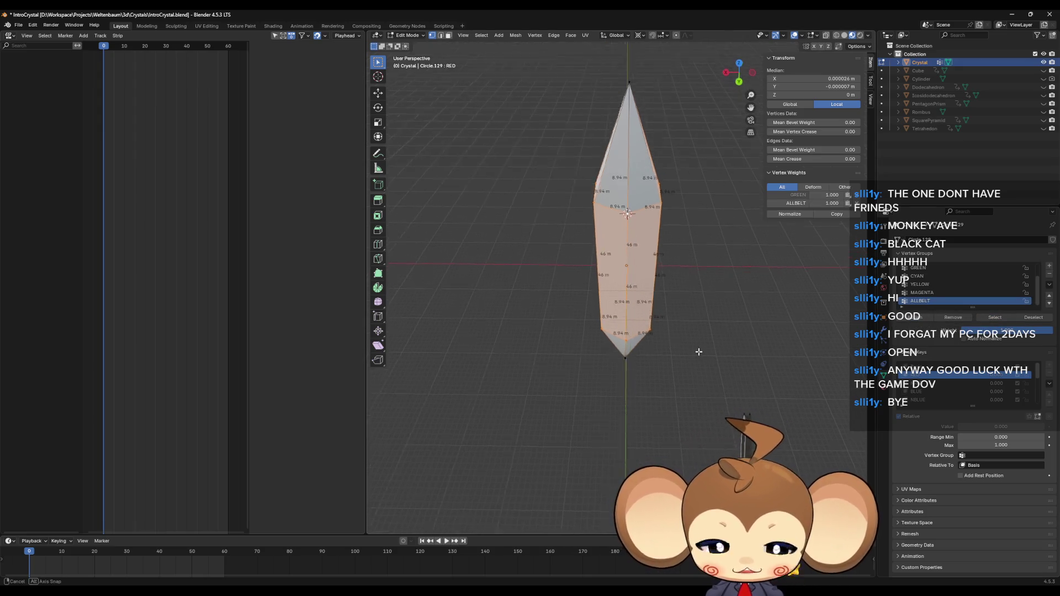
# Randomize the RED shape key's selected vertices with a 5 m amount, then deselect
pyautogui.press('F3')
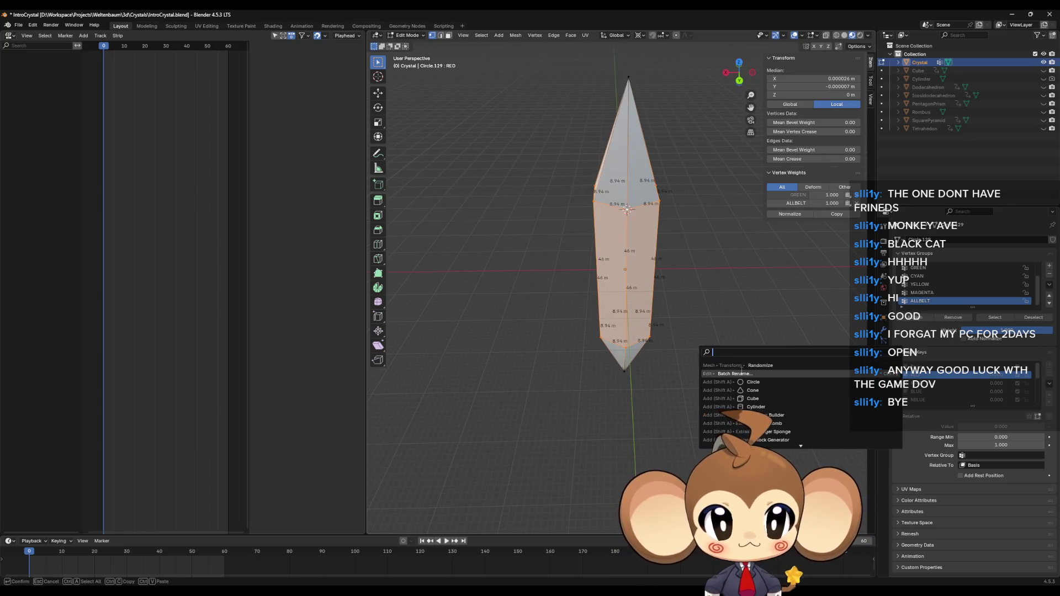
pyautogui.press('Return')
pyautogui.click(472, 498)
pyautogui.write('5')
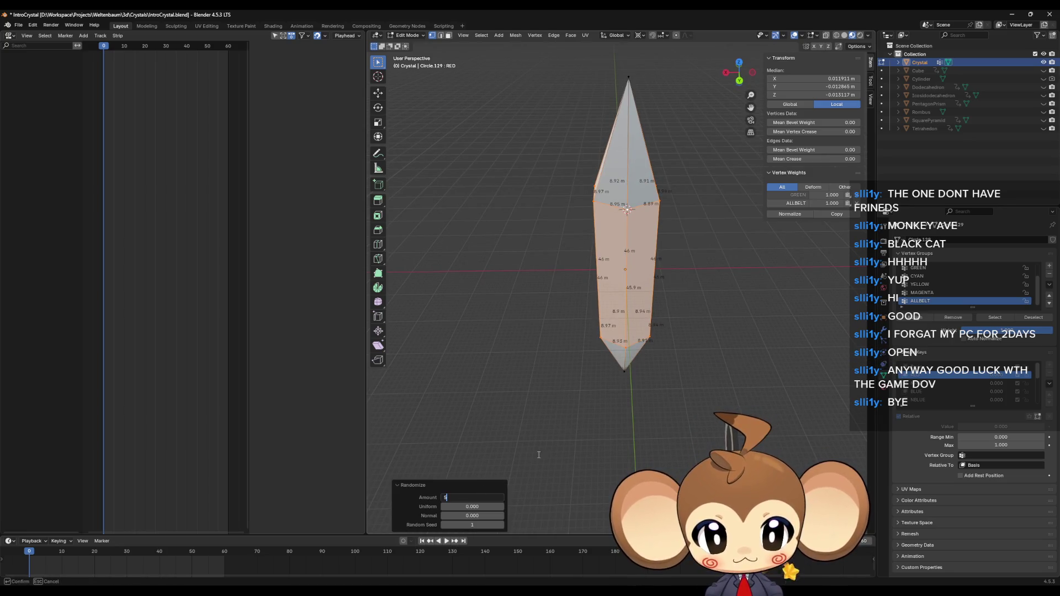
pyautogui.press('Return')
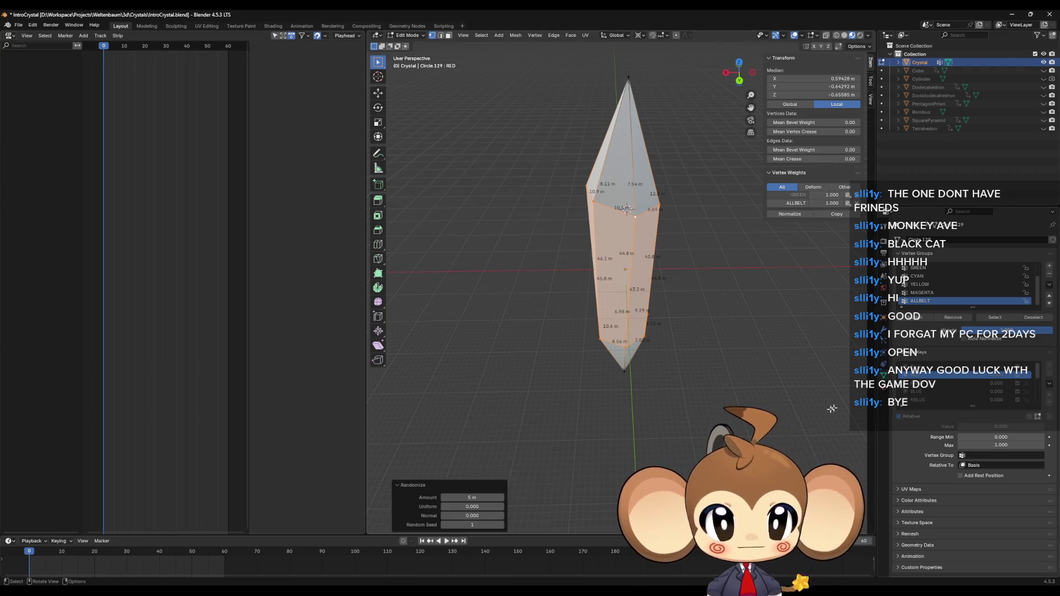
pyautogui.click(790, 422)
# Give the NRED shape key a seed 2 Randomize on all vertices, then select ALLBELT with BLUE showing
pyautogui.click(923, 384)
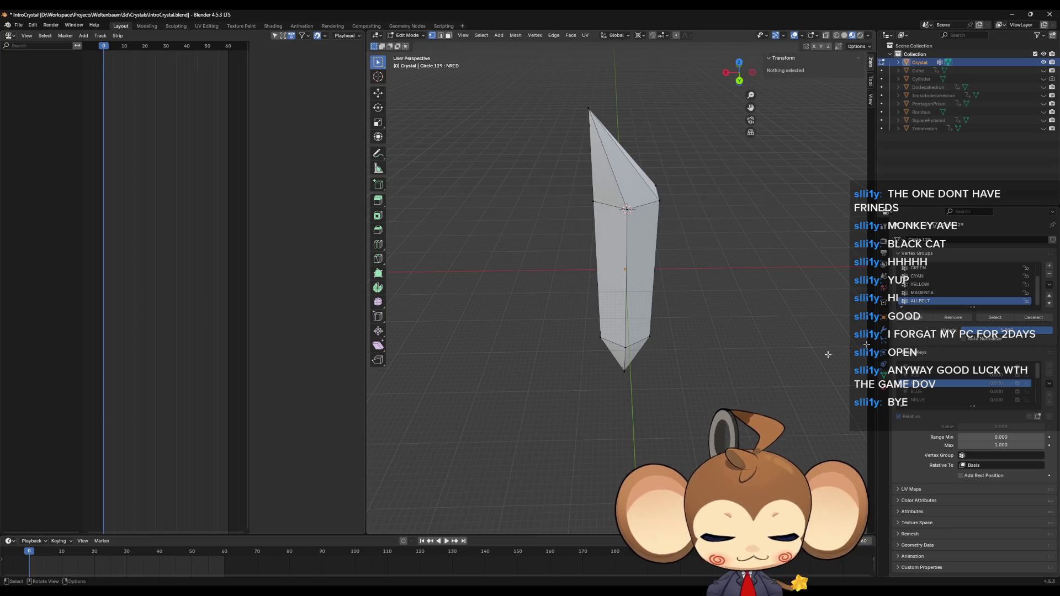
pyautogui.press('a')
pyautogui.press('F3')
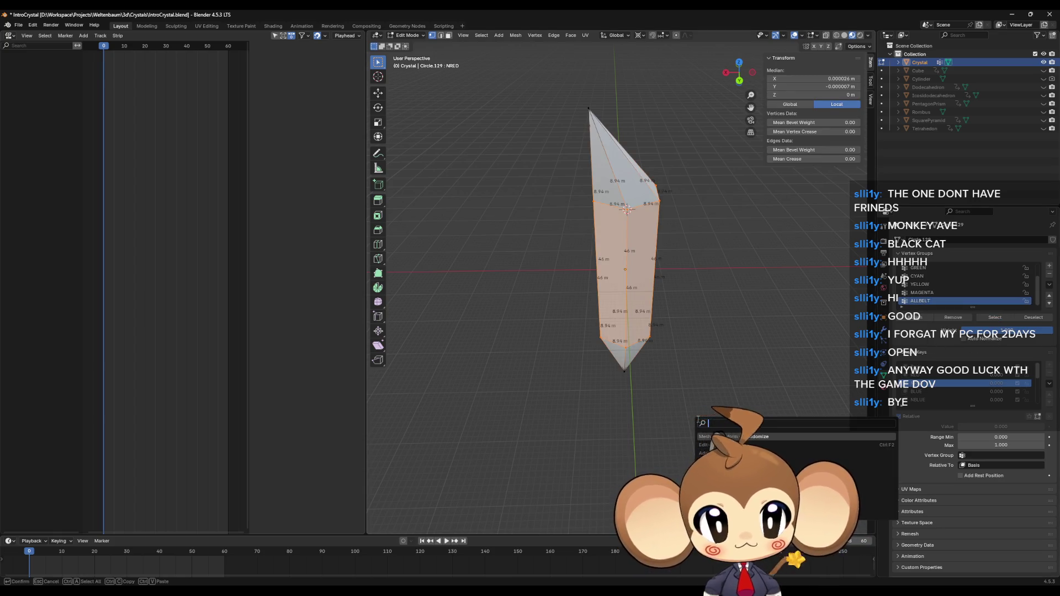
pyautogui.press('Return')
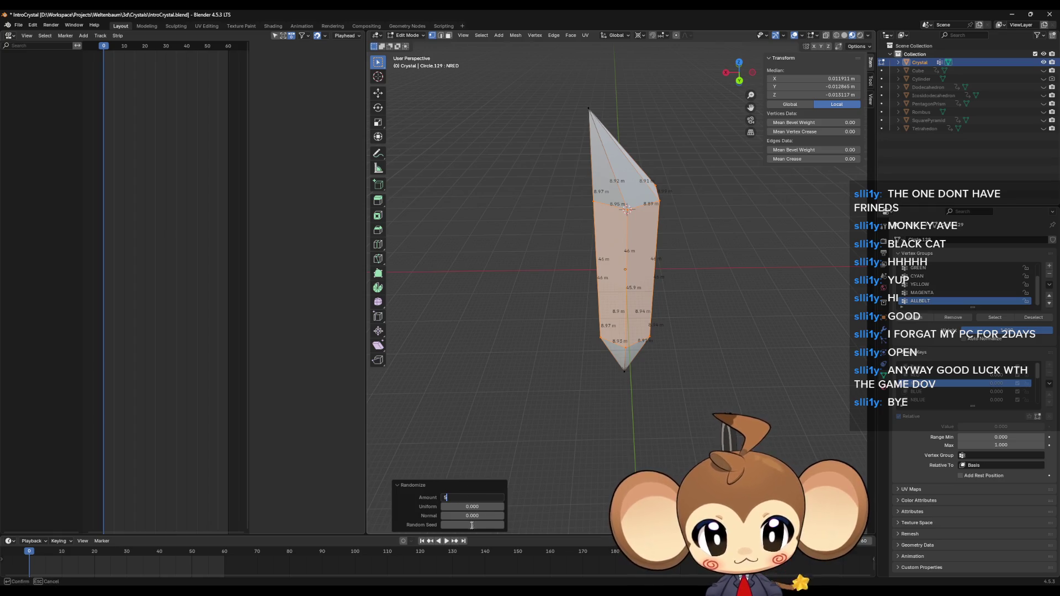
pyautogui.moveTo(474, 526); pyautogui.dragTo(480, 526)
pyautogui.click(479, 525)
pyautogui.press('Return')
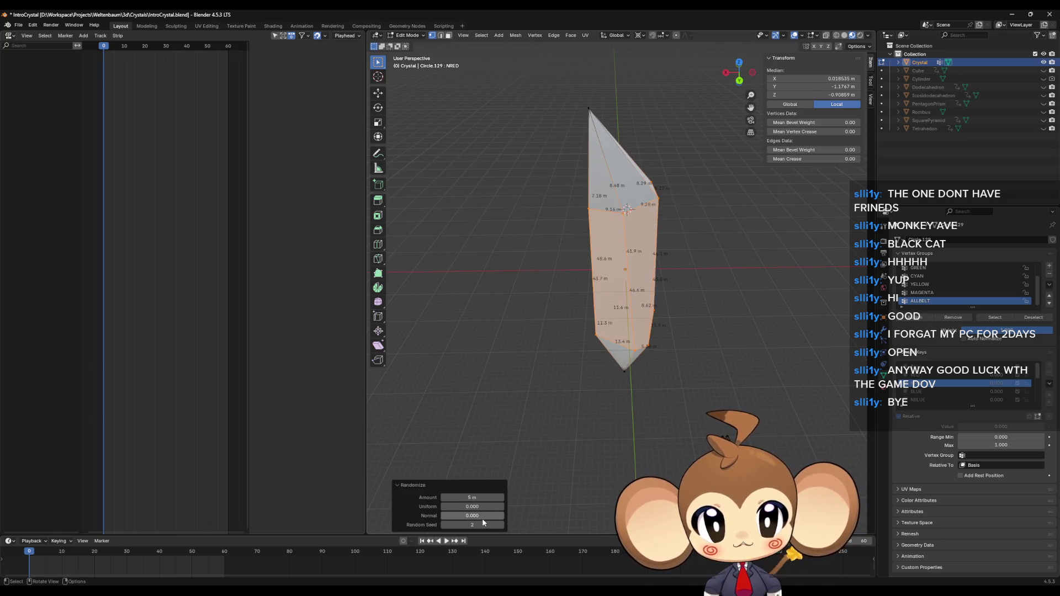
pyautogui.click(762, 363)
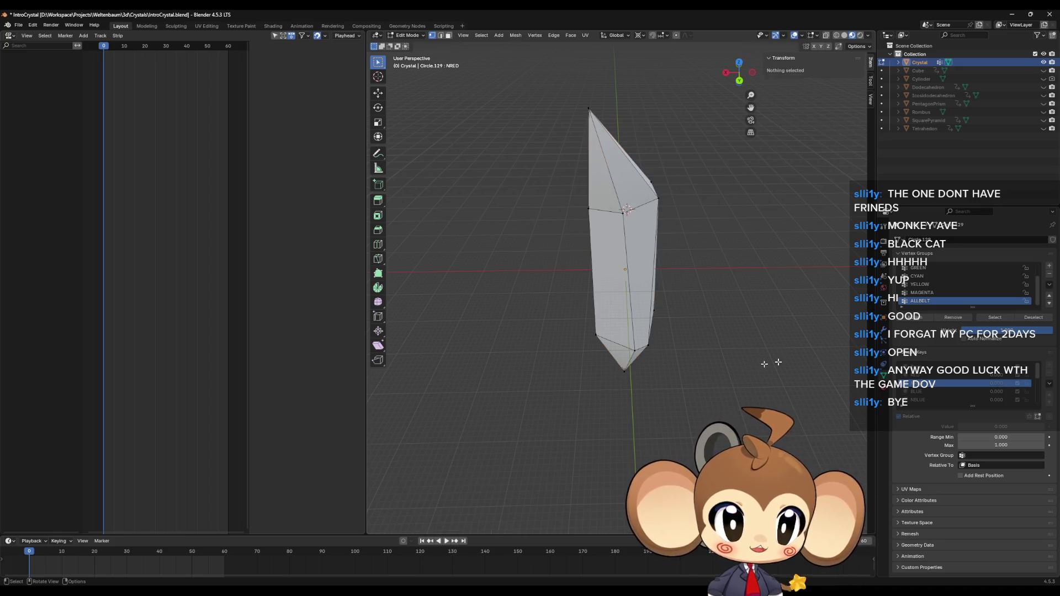
pyautogui.click(996, 318)
pyautogui.click(919, 393)
# Jitter the BLUE shape key's selected vertices with Randomize, seed 3 and amount 5 m
pyautogui.press('F3')
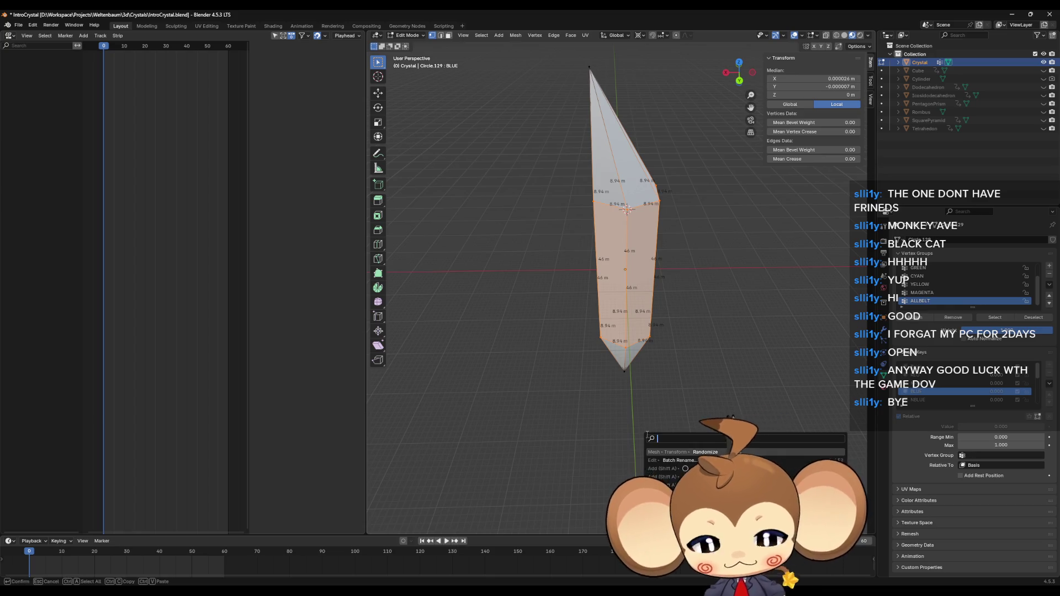
pyautogui.click(697, 451)
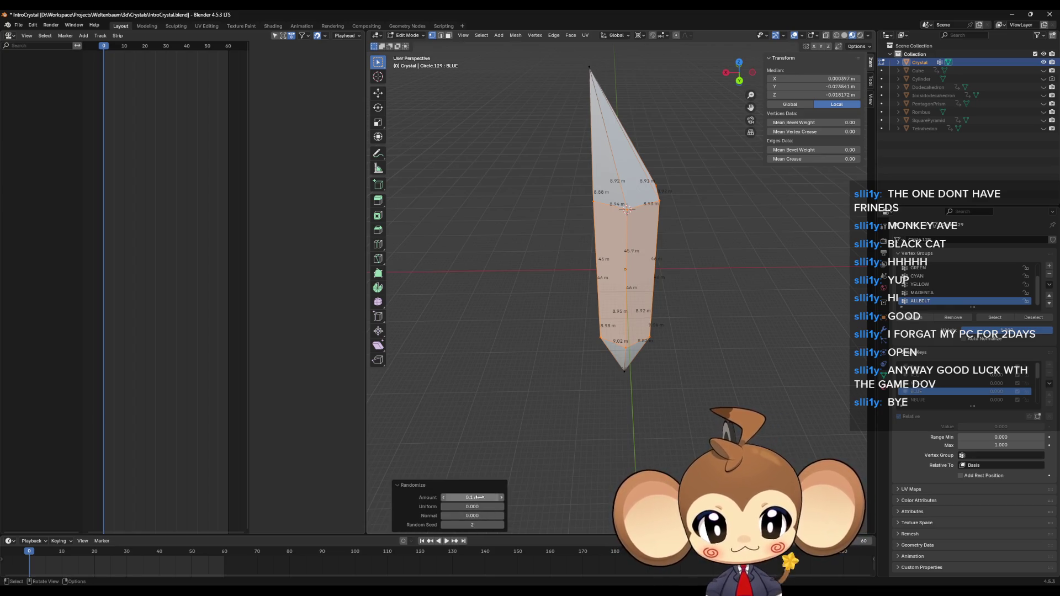
pyautogui.click(472, 524)
pyautogui.write('3')
pyautogui.press('Return')
pyautogui.doubleClick(479, 497)
pyautogui.write('5')
pyautogui.press('Return')
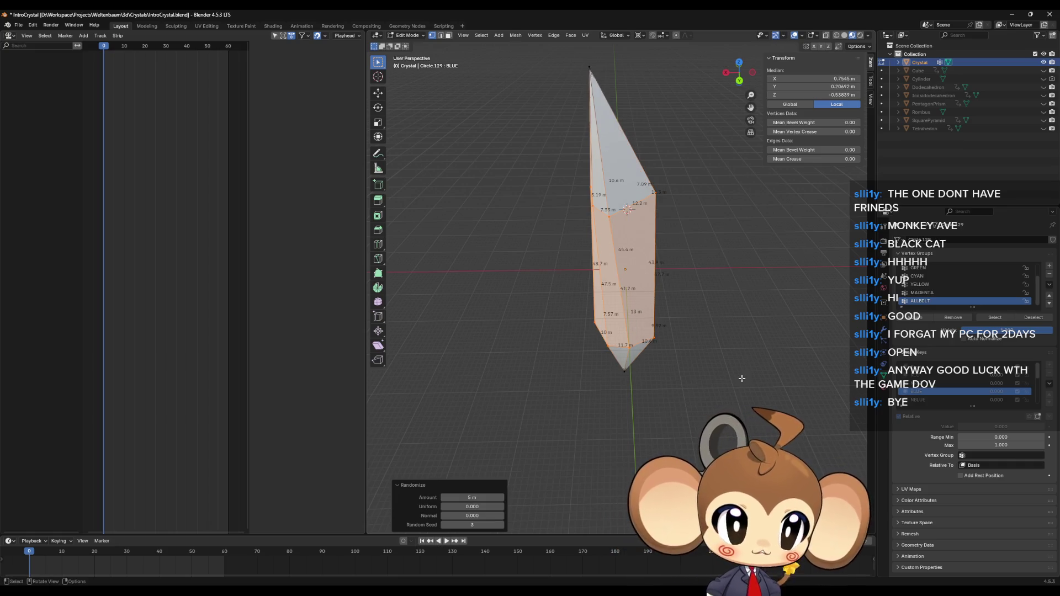
# On NBLUE, randomize the ALLBELT vertices by 5 m with seed 4
pyautogui.click(742, 378)
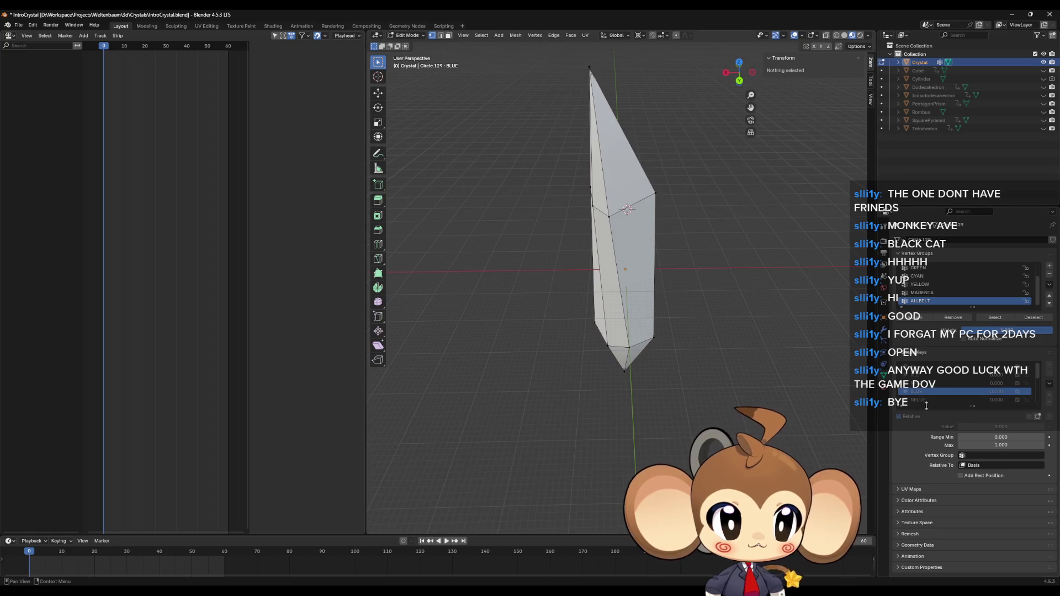
pyautogui.click(926, 399)
pyautogui.click(994, 318)
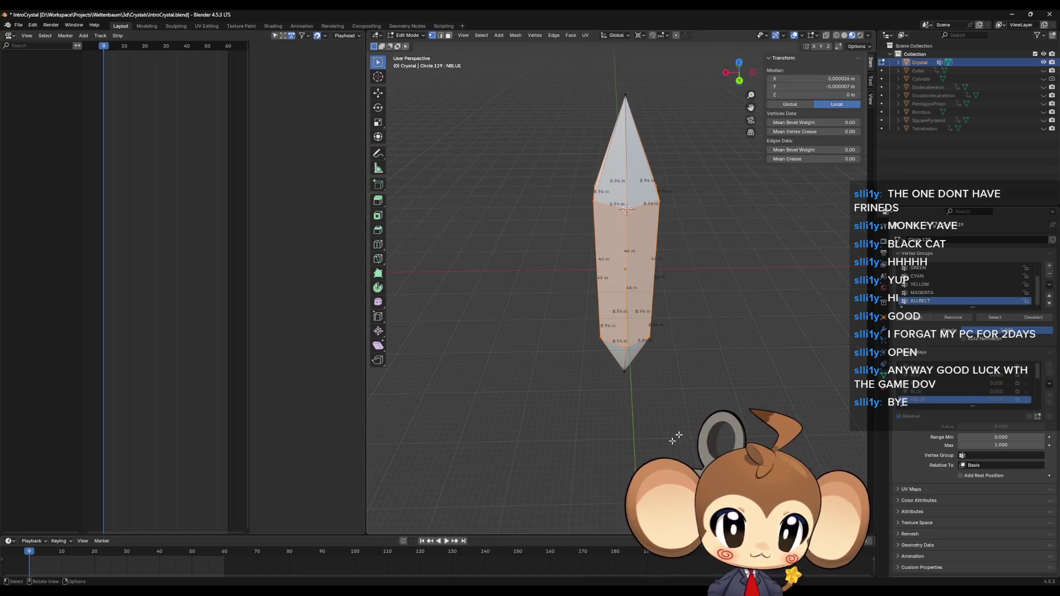
pyautogui.press('F3')
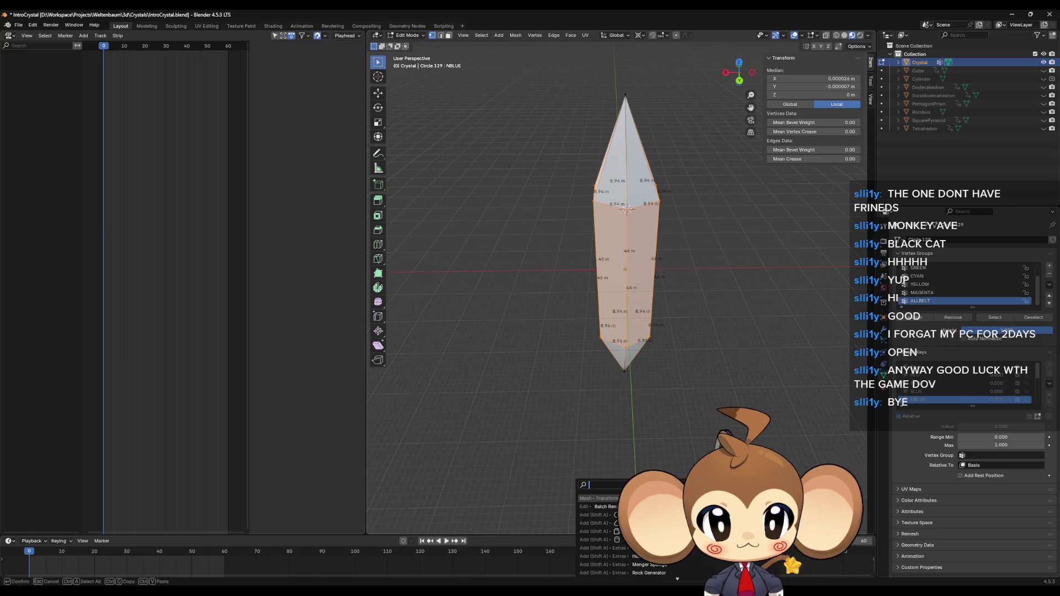
pyautogui.press('Return')
pyautogui.doubleClick(472, 497)
pyautogui.write('5')
pyautogui.press('Return')
pyautogui.doubleClick(487, 522)
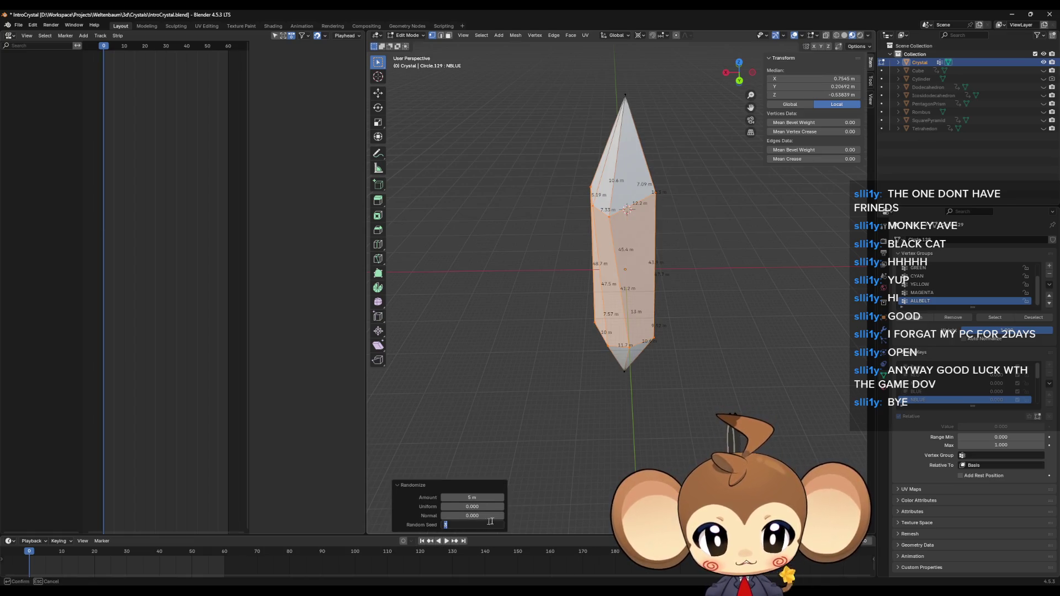
pyautogui.press('Return')
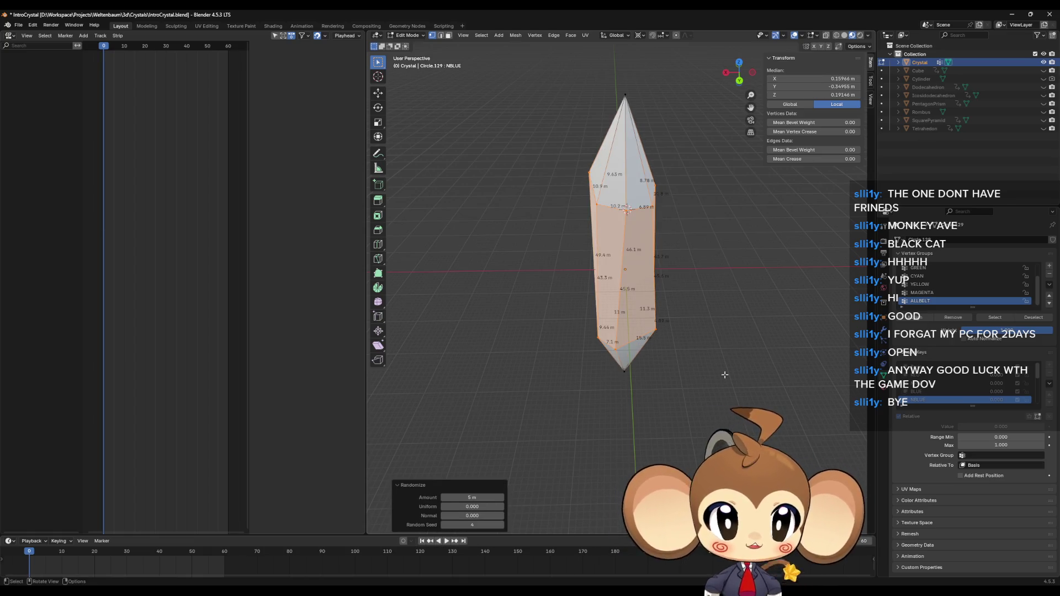
pyautogui.click(725, 375)
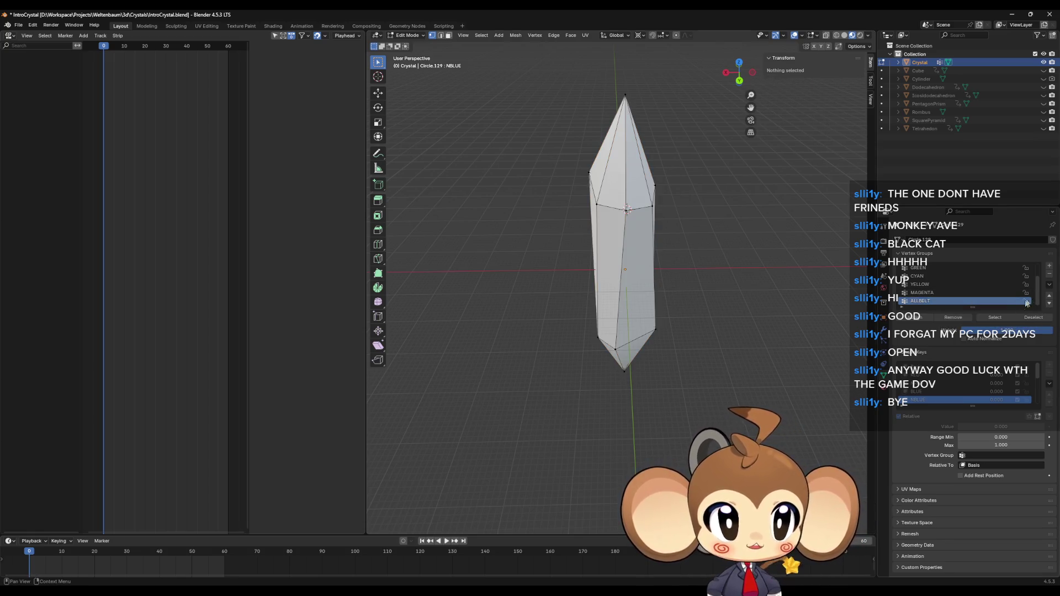
# Reselect the ALLBELT vertices and make GREEN the active shape key
pyautogui.click(985, 318)
pyautogui.scroll(-3, 937, 389)
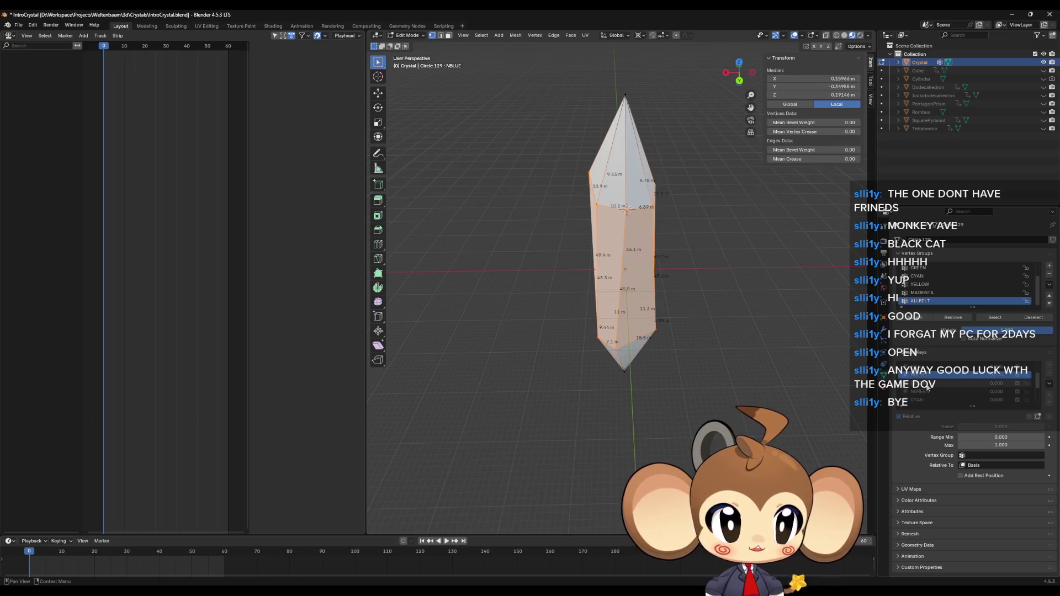
pyautogui.click(928, 385)
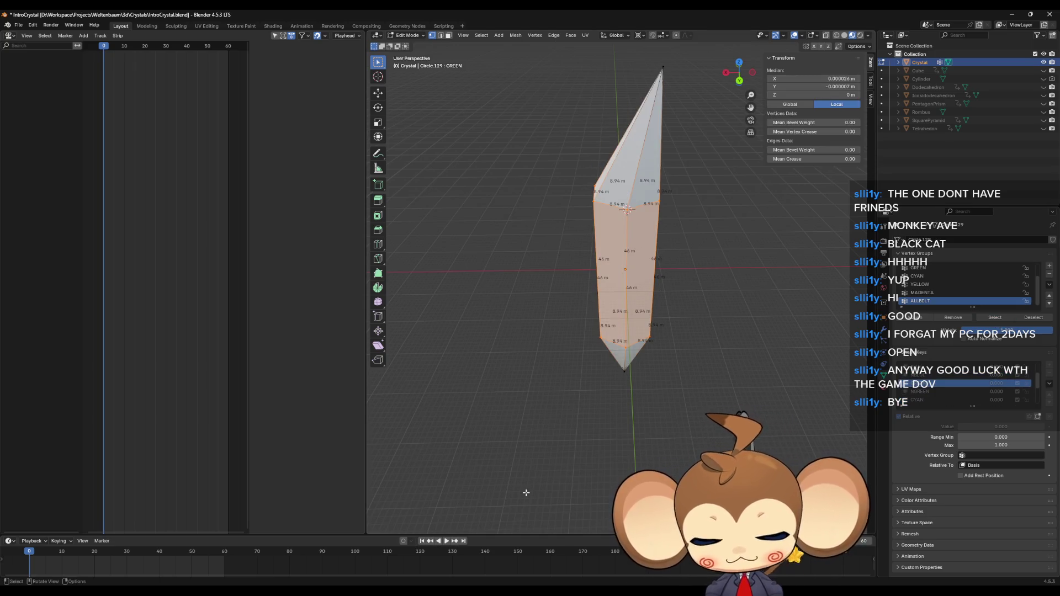
# Randomize the GREEN shape key's vertices with seed 5 and amount 5 m
pyautogui.press('F3')
pyautogui.write('rand')
pyautogui.press('Return')
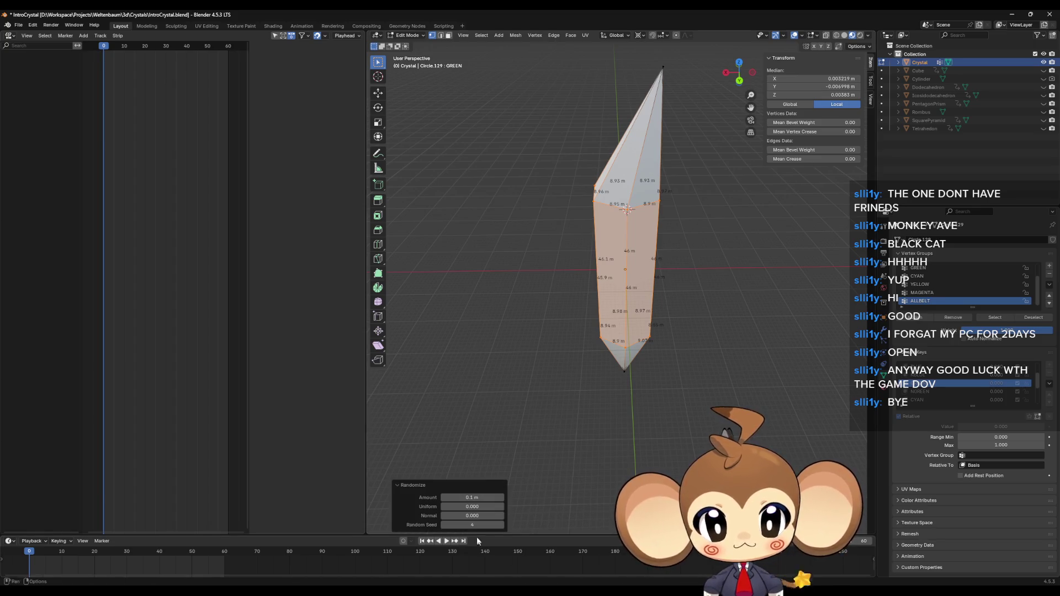
pyautogui.click(477, 526)
pyautogui.press('Return')
pyautogui.click(475, 498)
pyautogui.write('5')
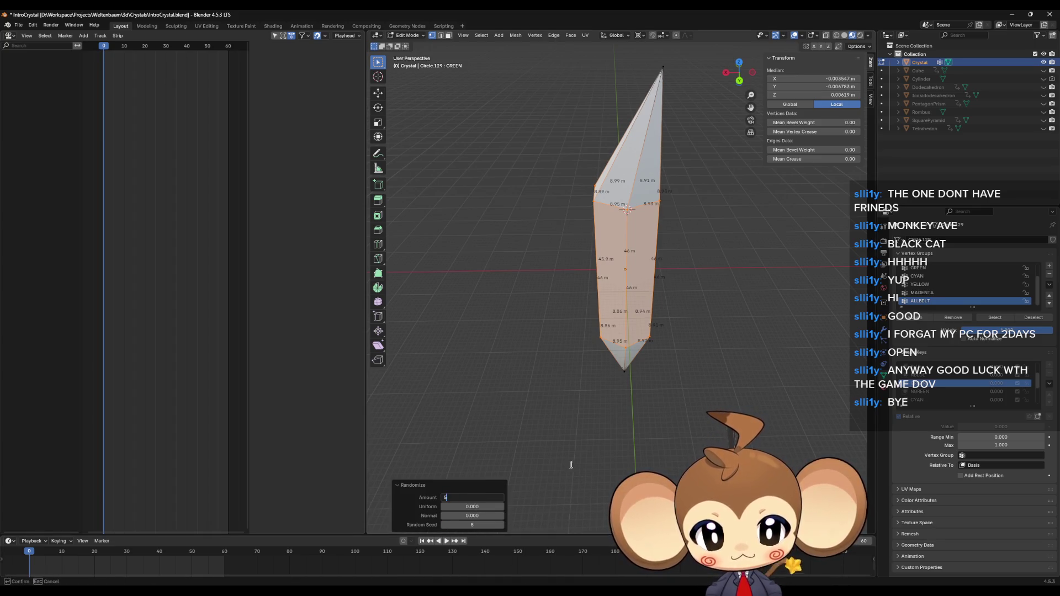
pyautogui.press('Return')
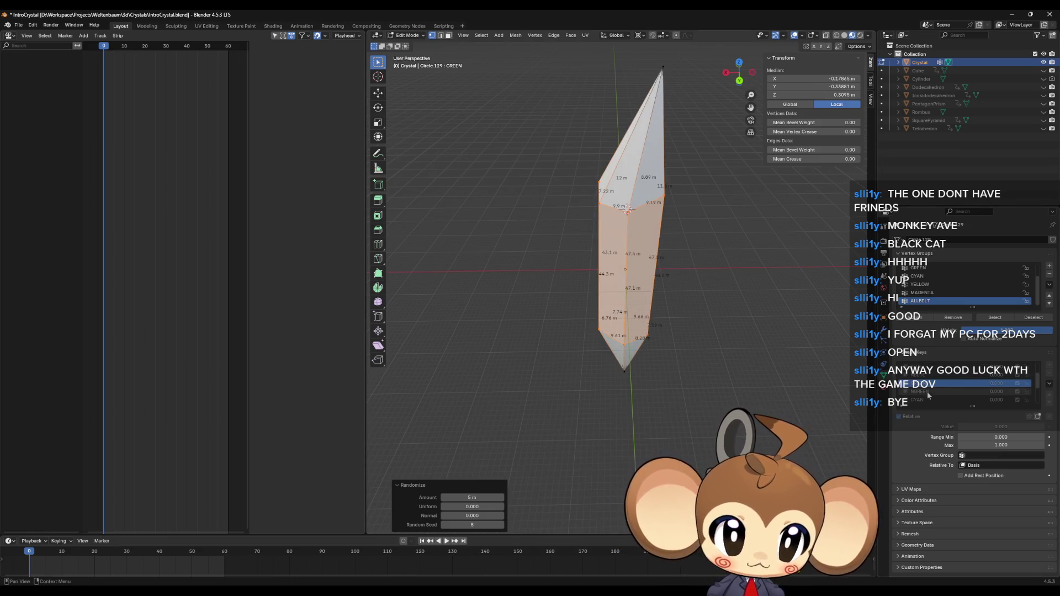
pyautogui.moveTo(729, 364)
pyautogui.mouseDown()
pyautogui.moveTo(723, 357)
pyautogui.moveTo(727, 402)
pyautogui.moveTo(730, 363)
pyautogui.moveTo(713, 404)
pyautogui.mouseUp()
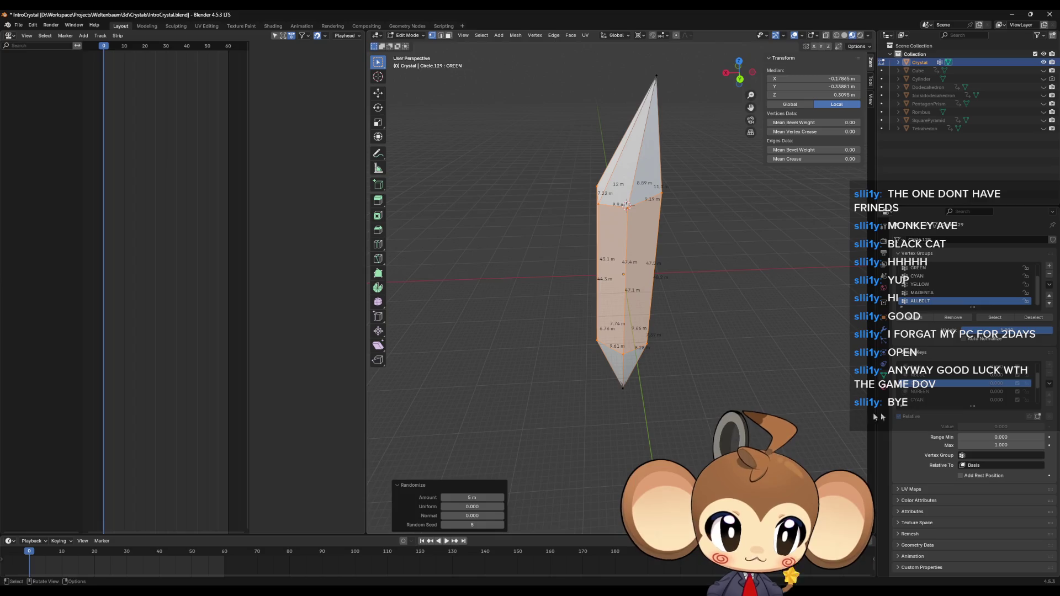
# Apply a 5 m Randomize jitter to the NGREEN shape key, then select CYAN
pyautogui.click(927, 393)
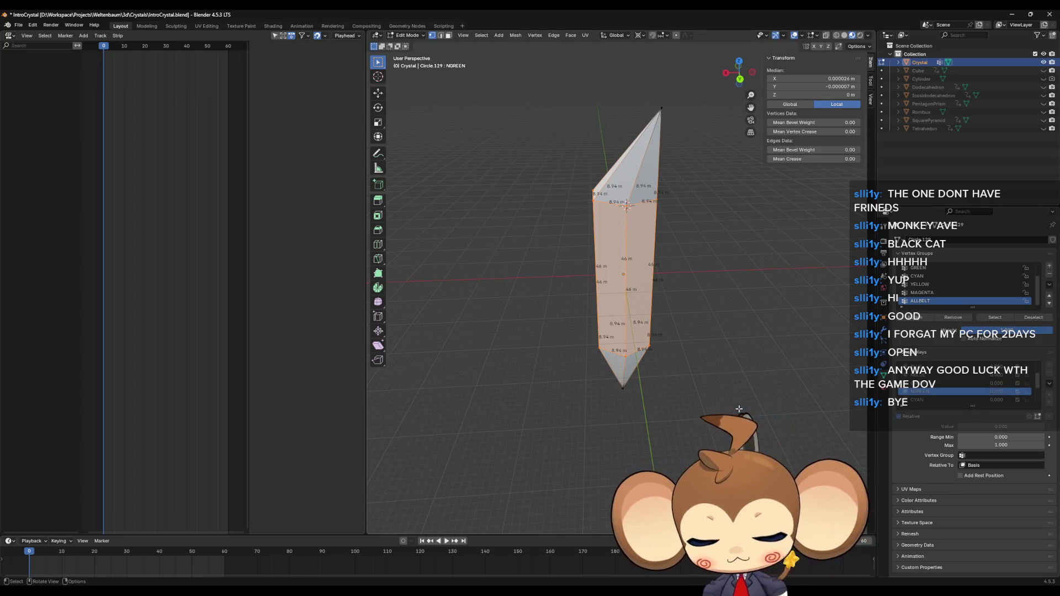
pyautogui.press('F3')
pyautogui.click(795, 426)
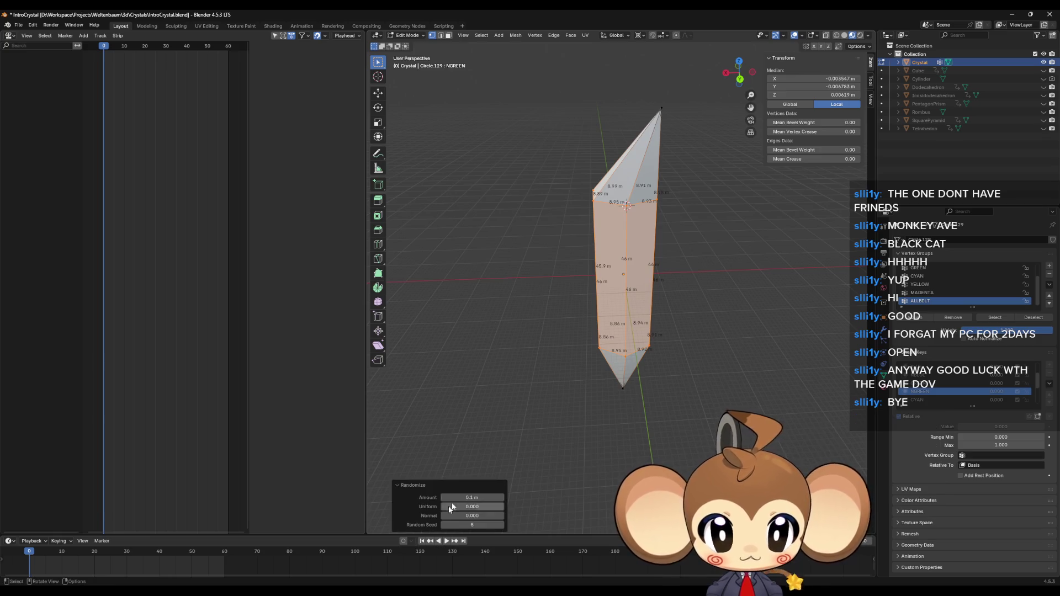
pyautogui.click(472, 497)
pyautogui.write('5')
pyautogui.press('Return')
pyautogui.moveTo(685, 331)
pyautogui.mouseDown()
pyautogui.moveTo(663, 398)
pyautogui.moveTo(689, 364)
pyautogui.moveTo(683, 332)
pyautogui.mouseUp()
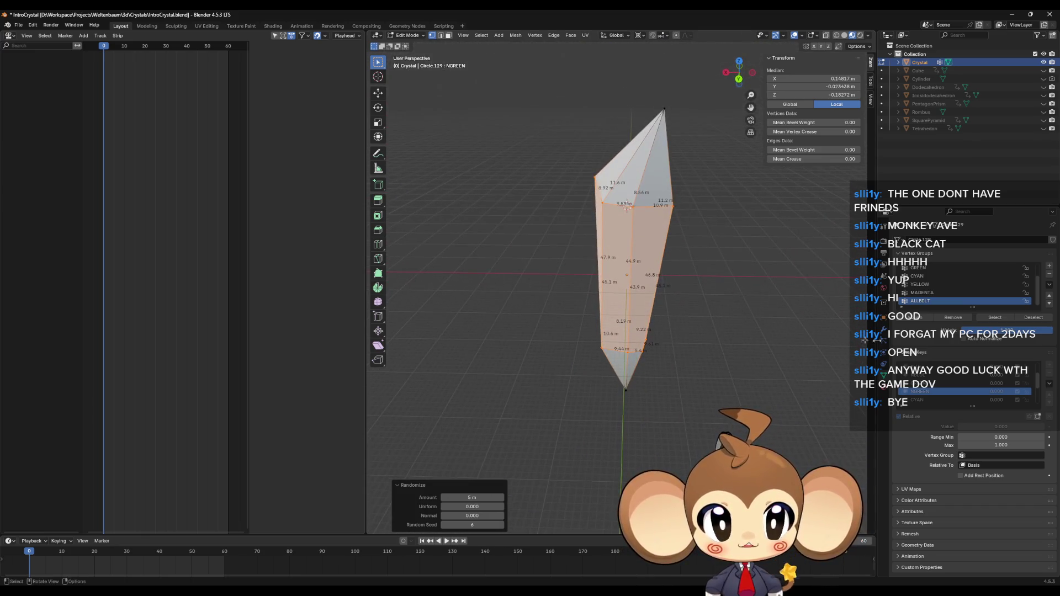
pyautogui.click(925, 400)
# Apply a 5 m Randomize jitter to the CYAN shape key
pyautogui.press('F3')
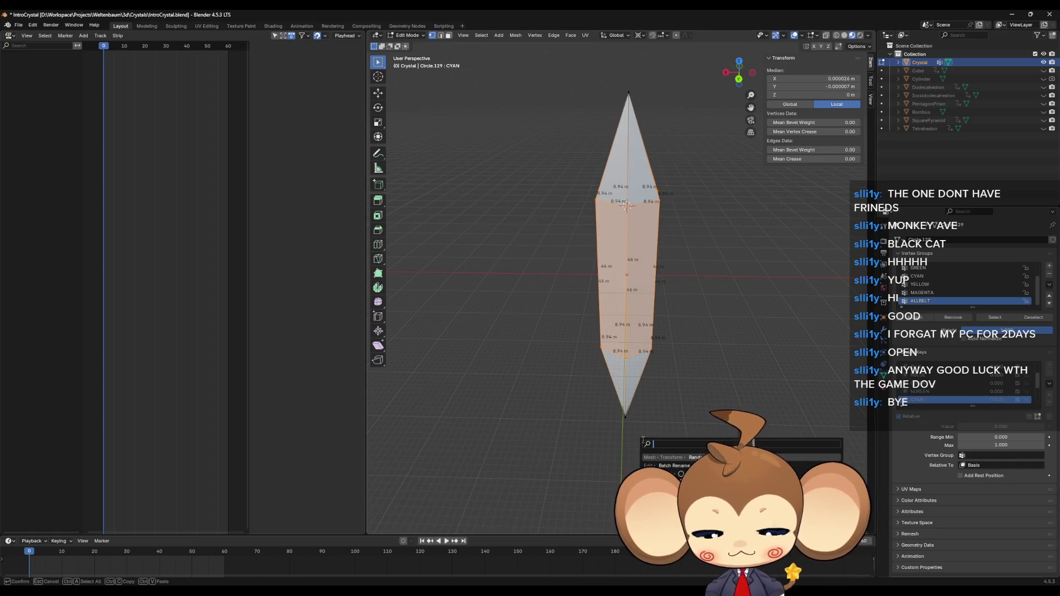
pyautogui.press('Return')
pyautogui.click(483, 526)
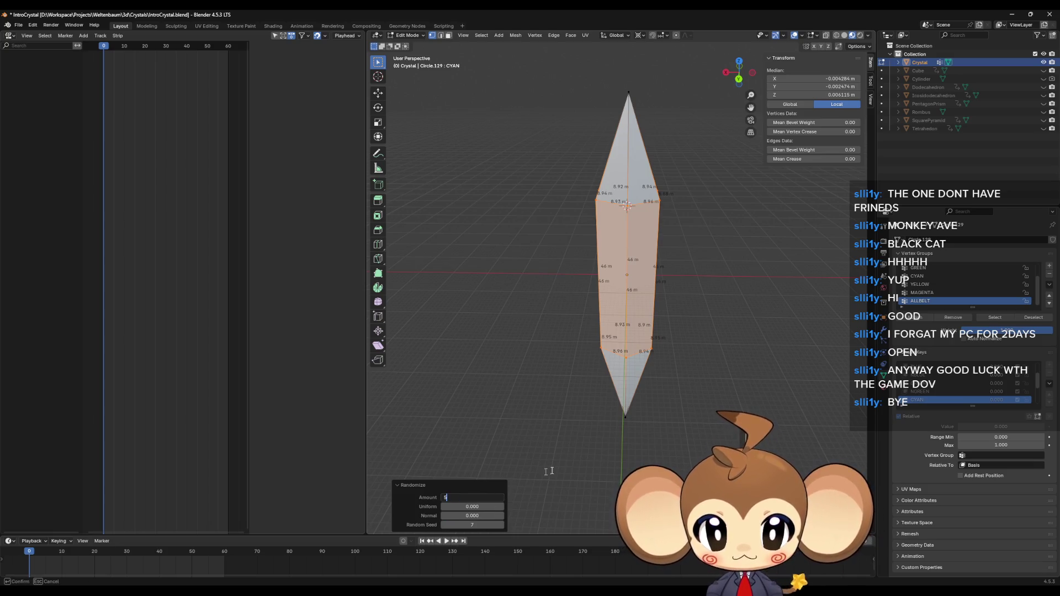
pyautogui.press('Return')
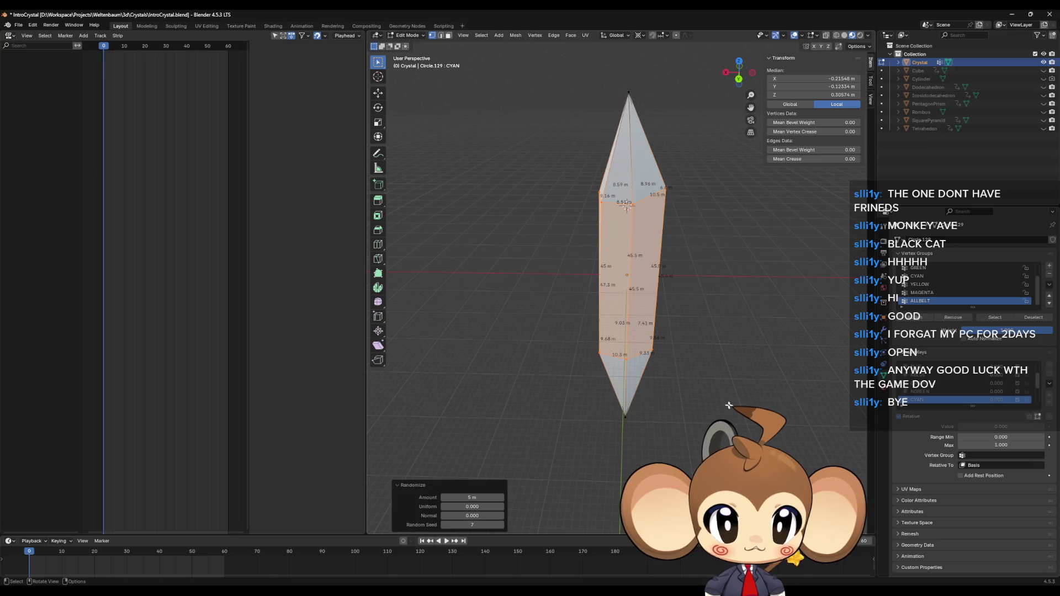
pyautogui.moveTo(730, 405); pyautogui.dragTo(721, 407)
pyautogui.scroll(-2, 944, 389)
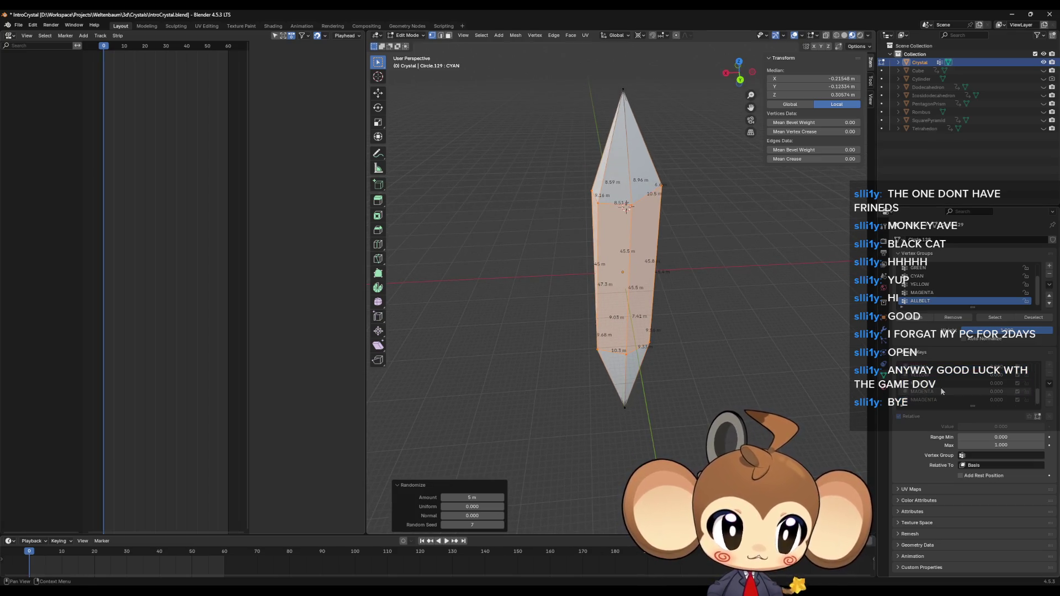
# Apply the same 5 m Randomize jitter to the NCYAN shape key
pyautogui.click(938, 368)
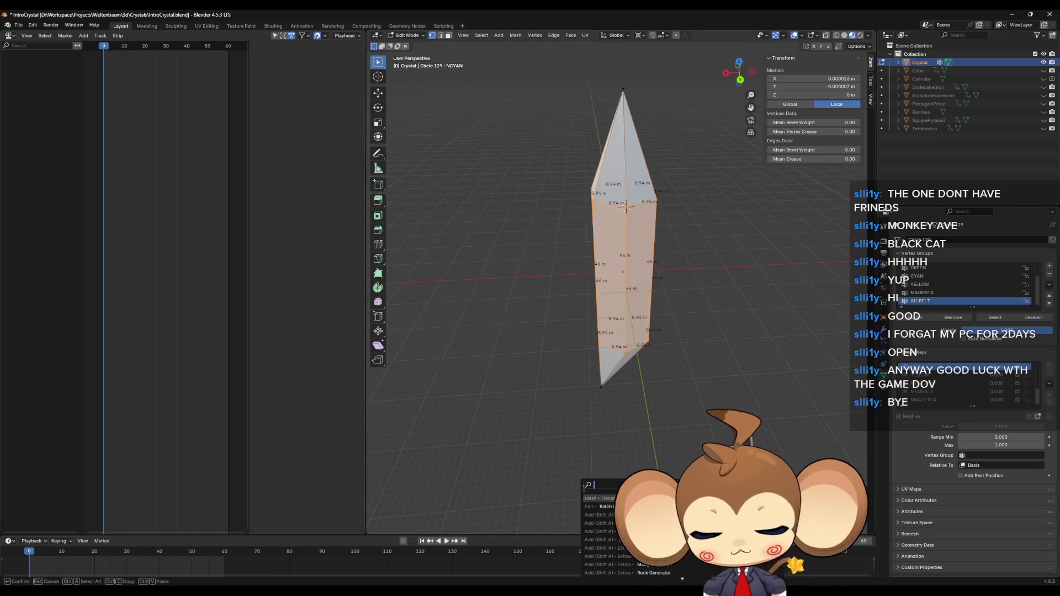
pyautogui.press('Return')
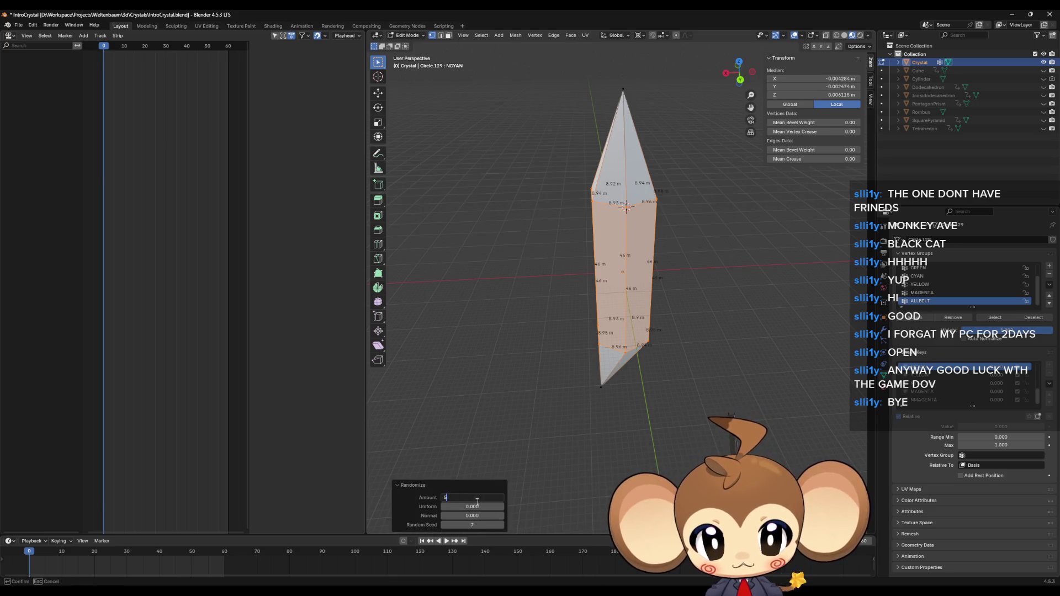
pyautogui.press('Return')
pyautogui.press('Return')
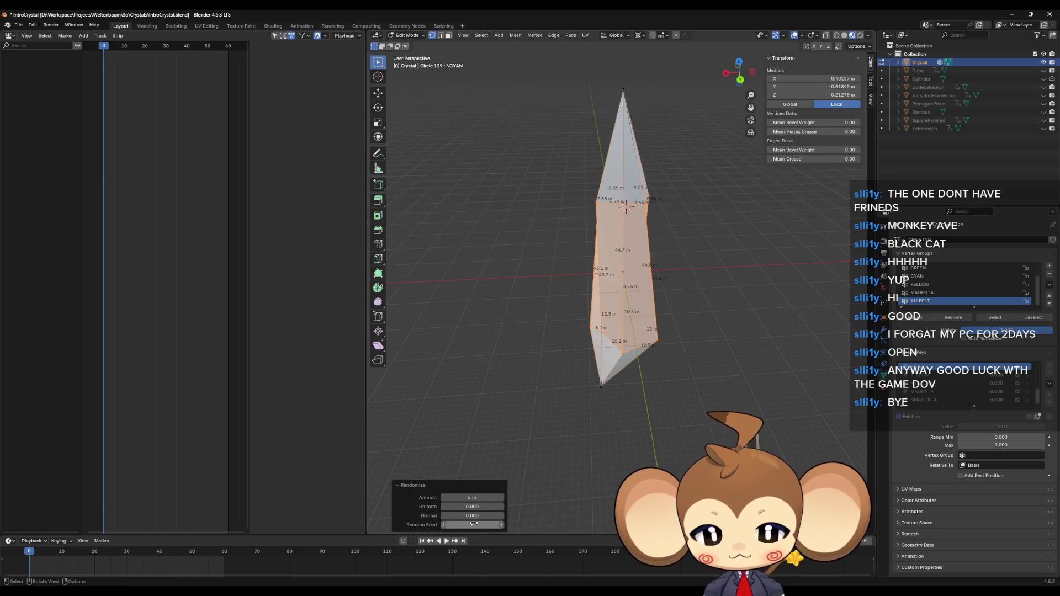
pyautogui.hotkey('ctrl', 'z')
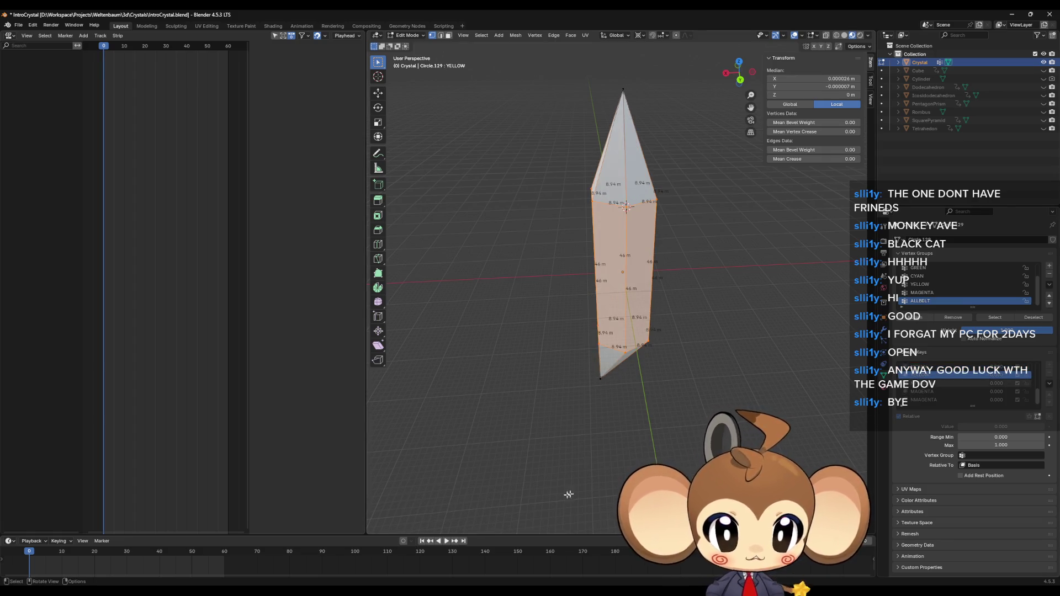
# Randomize YELLOW (seed 9) and NYELLOW (seed 10) shape keys with 5 m jitter
pyautogui.press('F3')
pyautogui.click(583, 498)
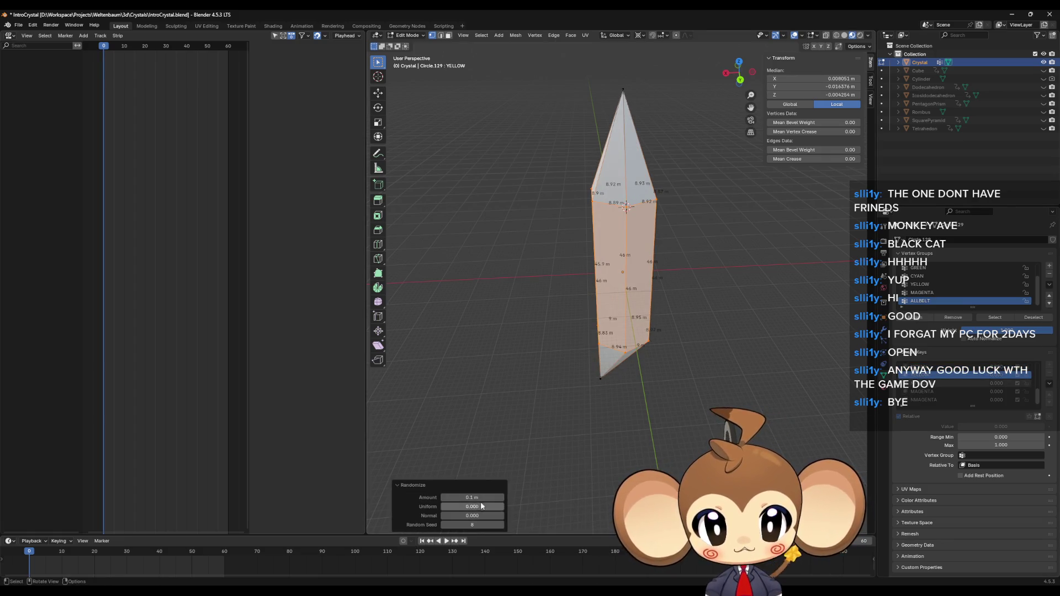
pyautogui.click(474, 526)
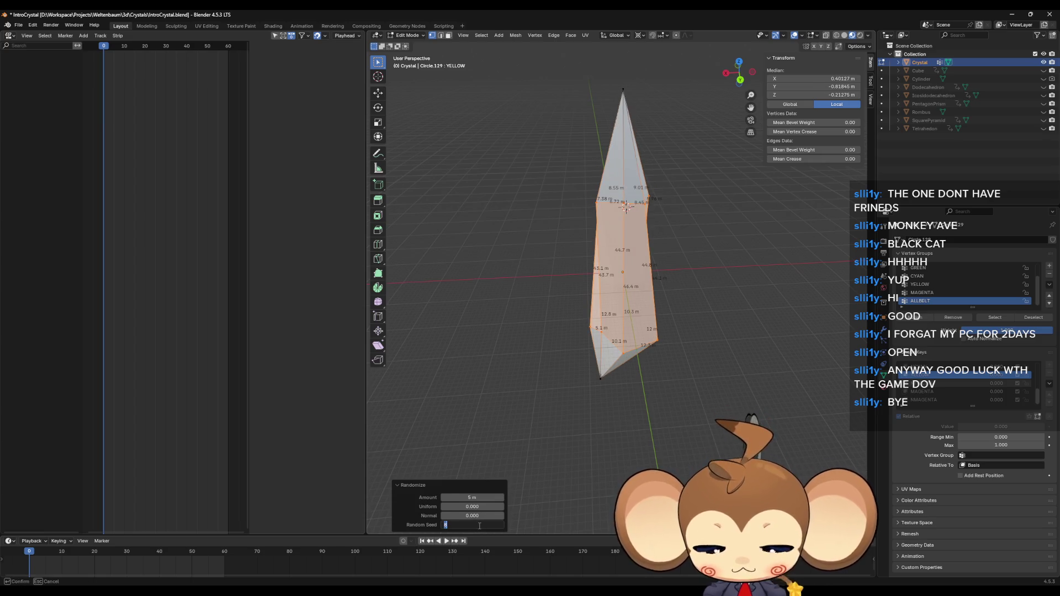
pyautogui.write('9')
pyautogui.press('Return')
pyautogui.click(928, 382)
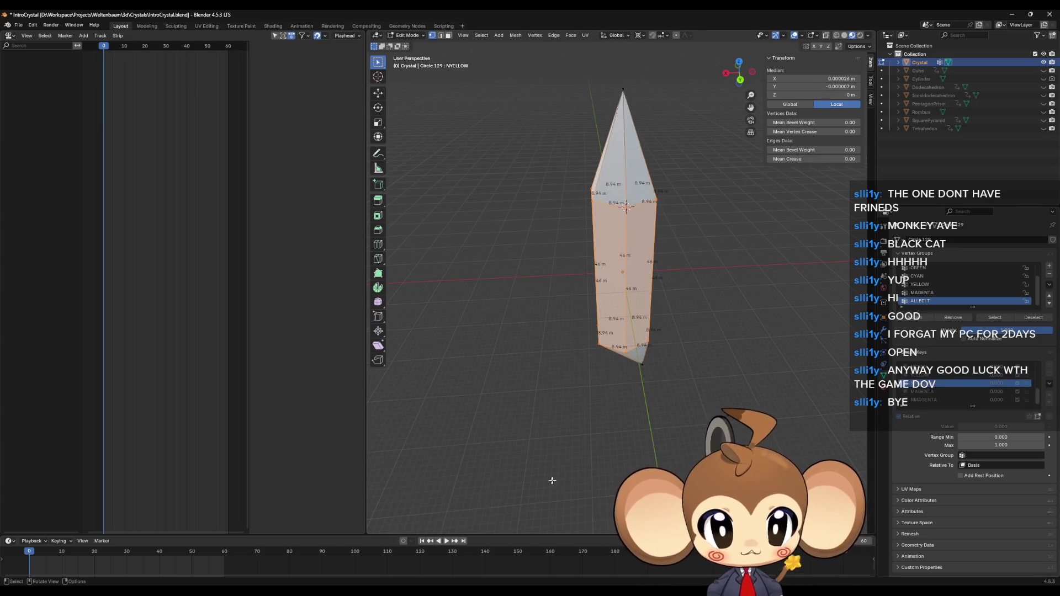
pyautogui.press('F3')
pyautogui.click(614, 498)
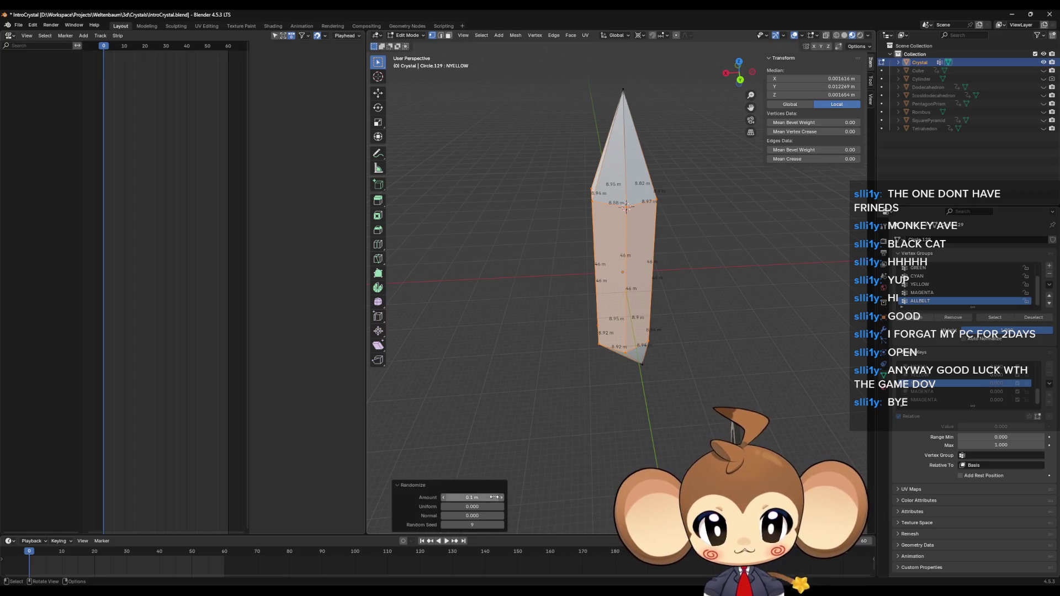
pyautogui.press('Return')
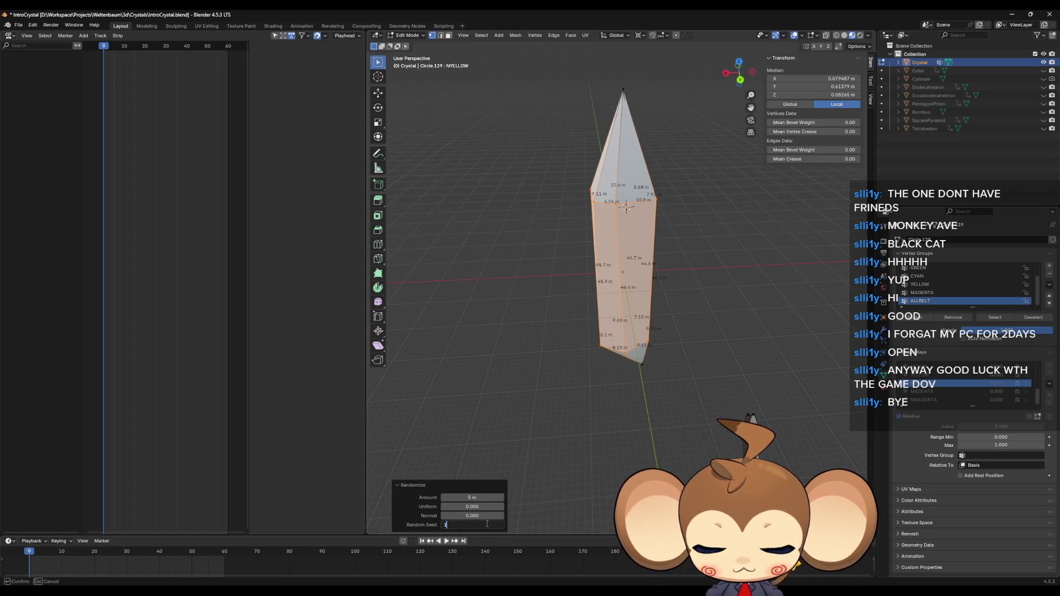
pyautogui.write('0')
pyautogui.press('Return')
# Apply 5 m Randomize jitters to the MAGENTA and NMAGENTA shape keys
pyautogui.click(922, 391)
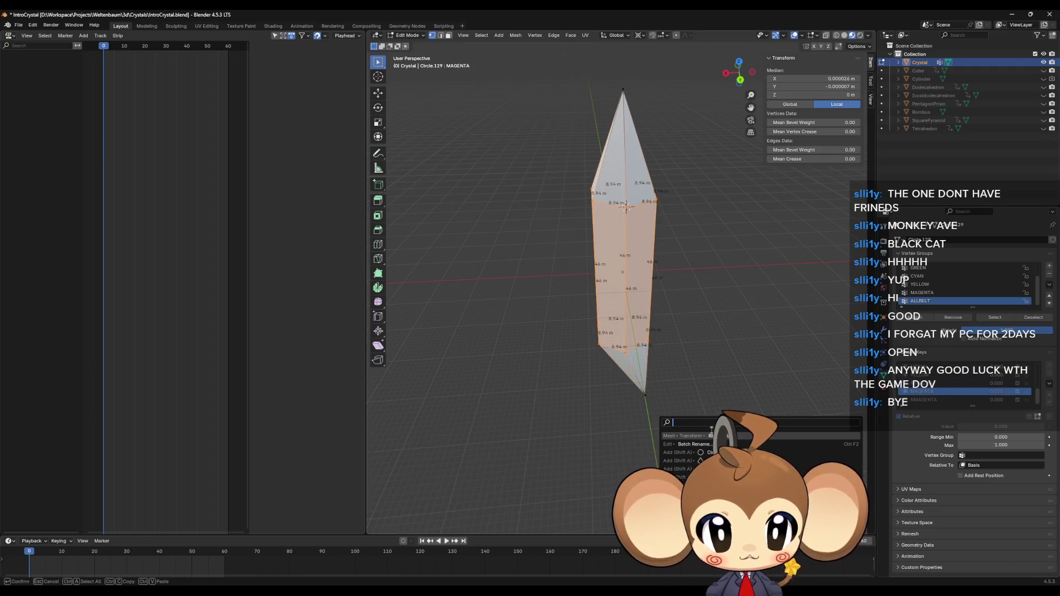
pyautogui.press('Return')
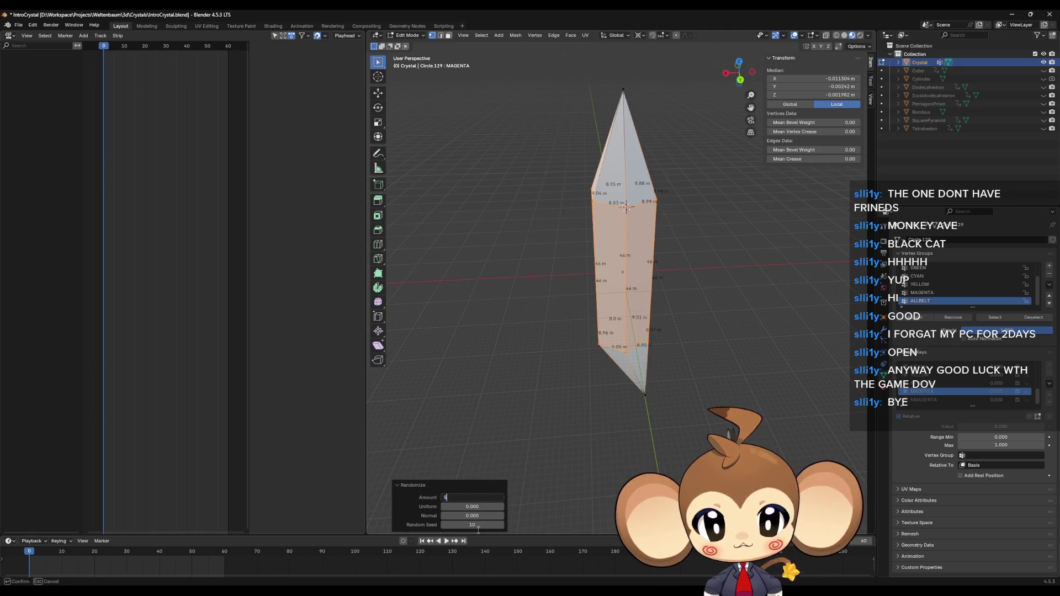
pyautogui.press('Return')
pyautogui.press('Return')
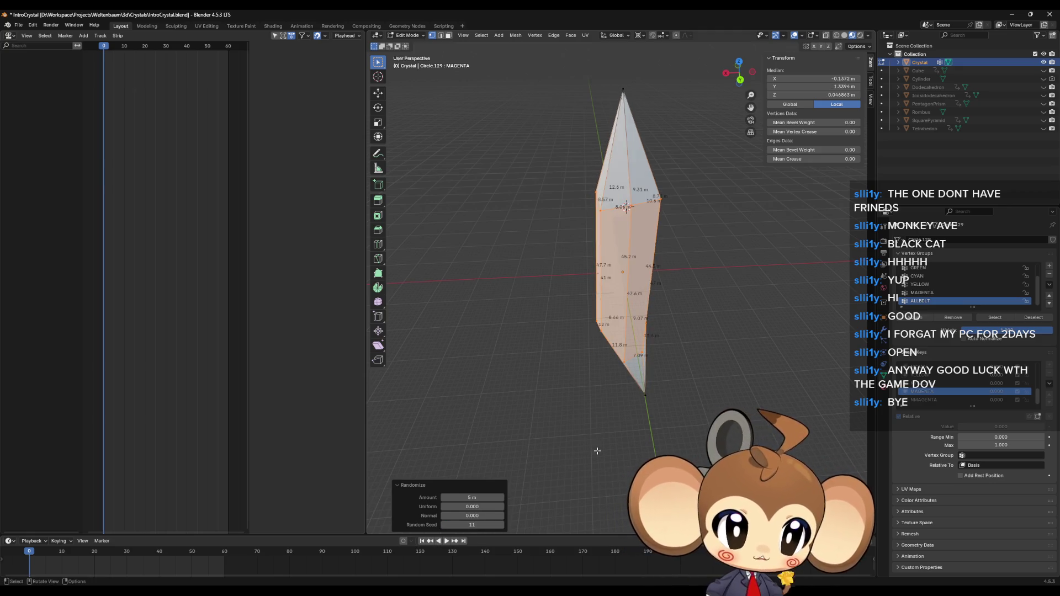
pyautogui.click(926, 401)
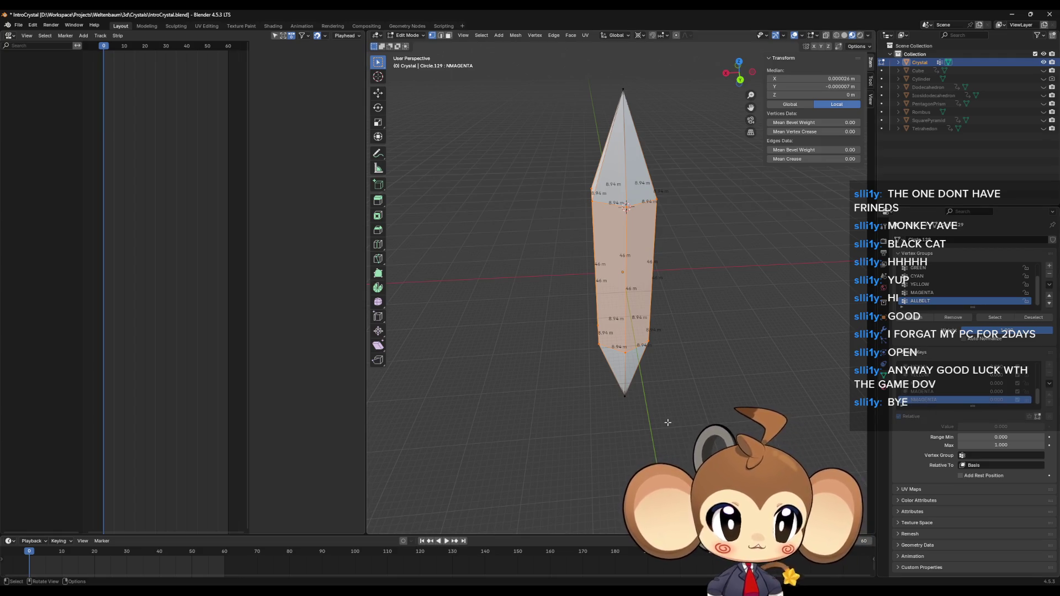
pyautogui.press('F3')
pyautogui.press('Return')
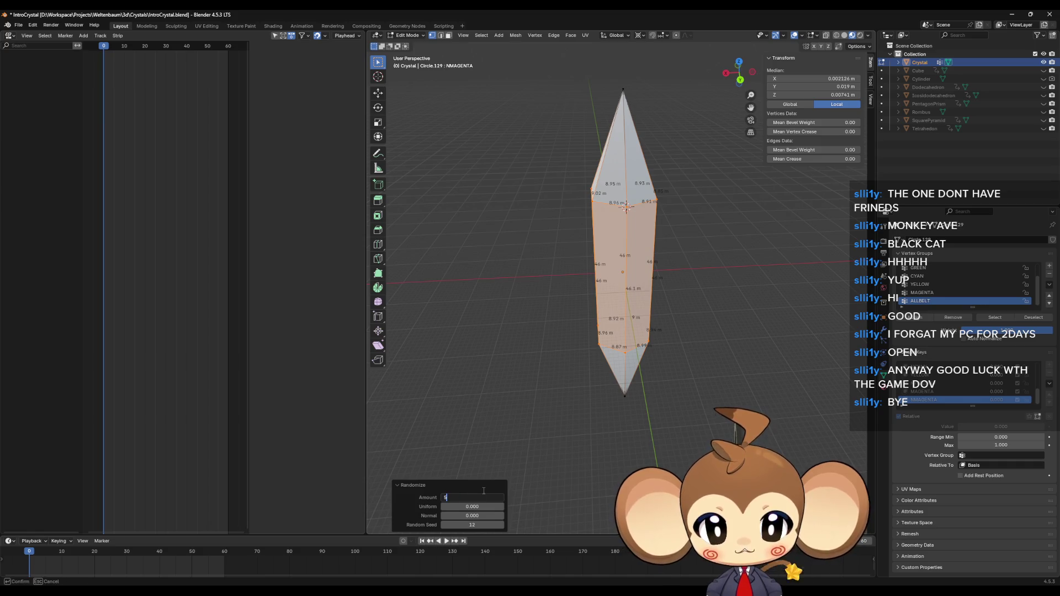
pyautogui.press('Return')
# Compare the jittered shape keys from a top view, then return to Object Mode
pyautogui.click(645, 393)
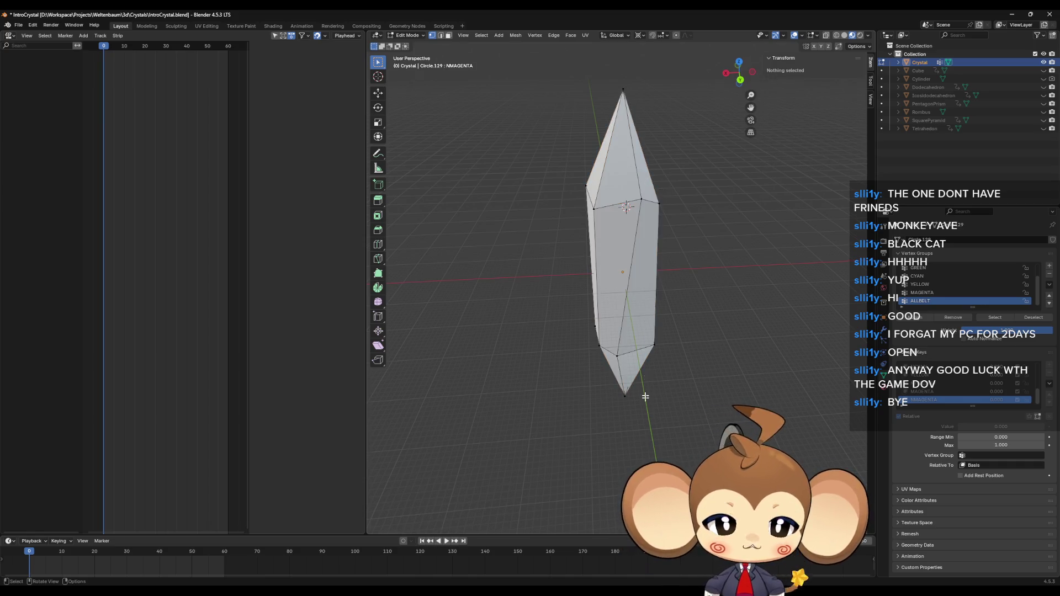
pyautogui.moveTo(645, 393); pyautogui.dragTo(663, 381)
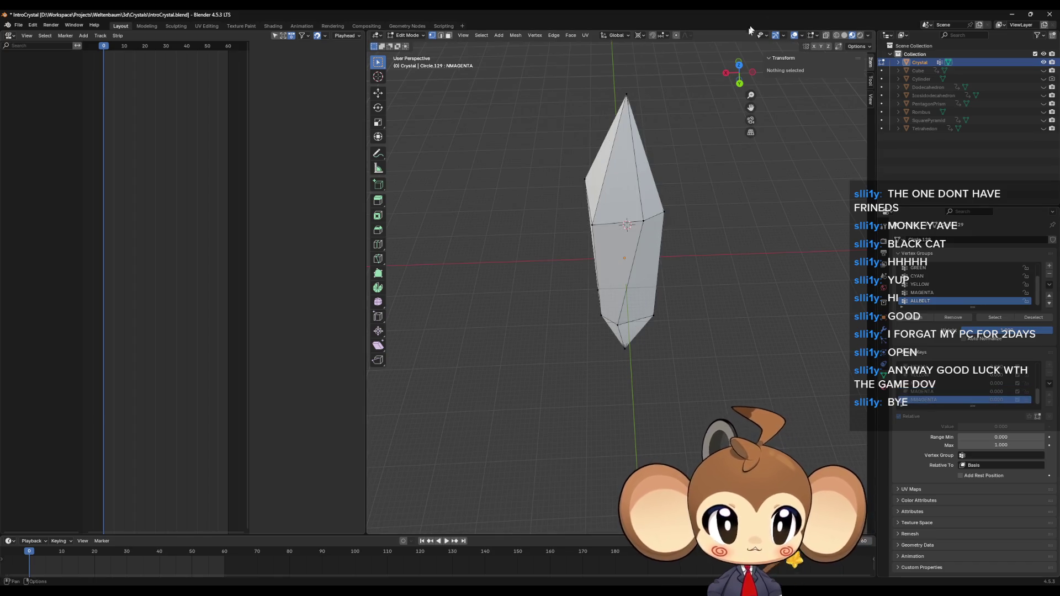
pyautogui.click(740, 66)
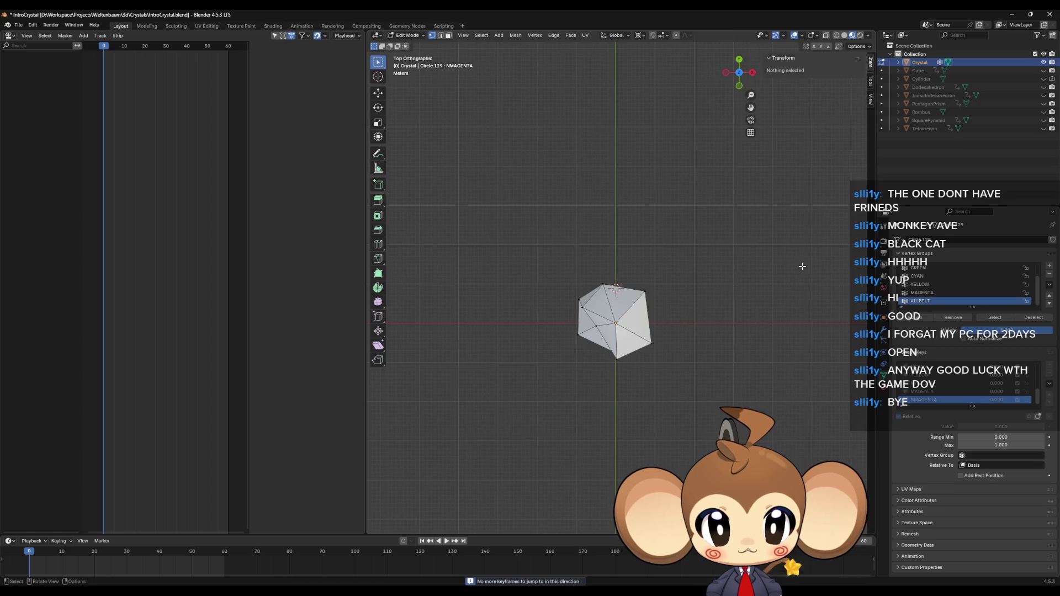
pyautogui.press('Up')
pyautogui.press('Up')
pyautogui.press('Up')
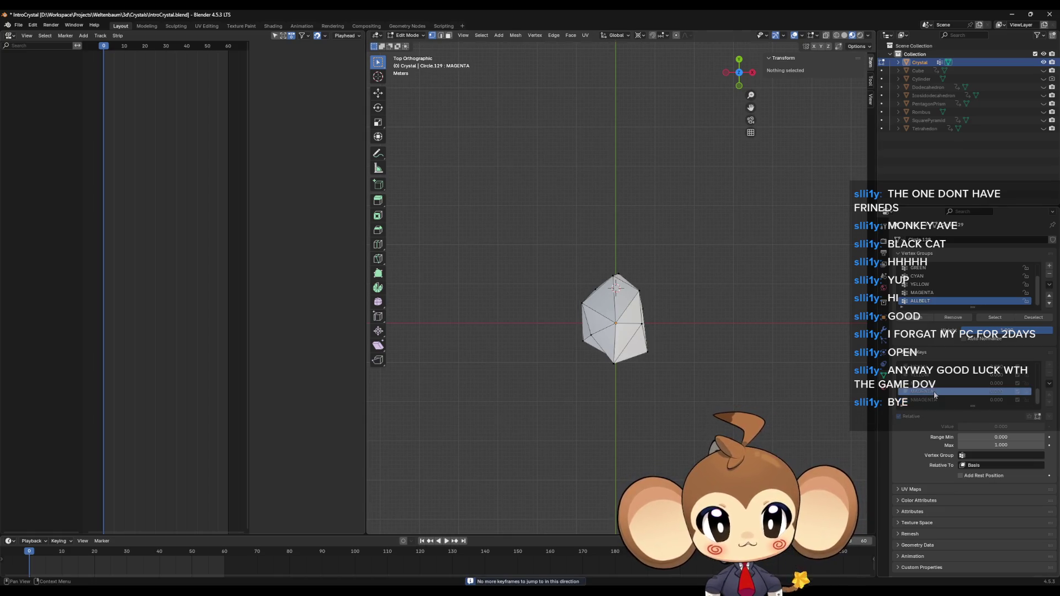
pyautogui.press('Up')
pyautogui.press('Up')
pyautogui.press('Up')
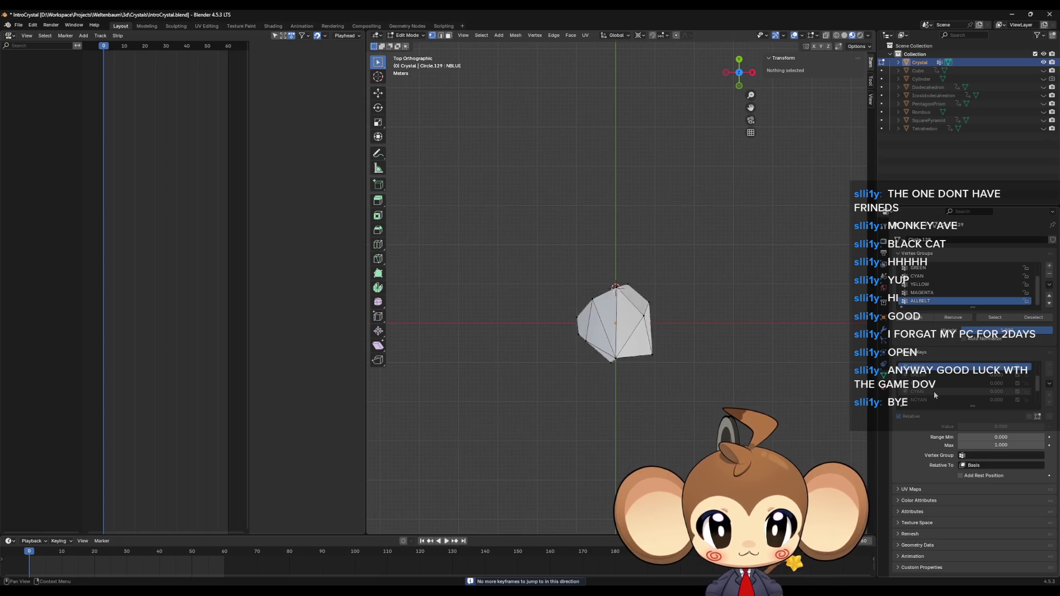
pyautogui.press('Down')
pyautogui.press('Down')
pyautogui.press('Down')
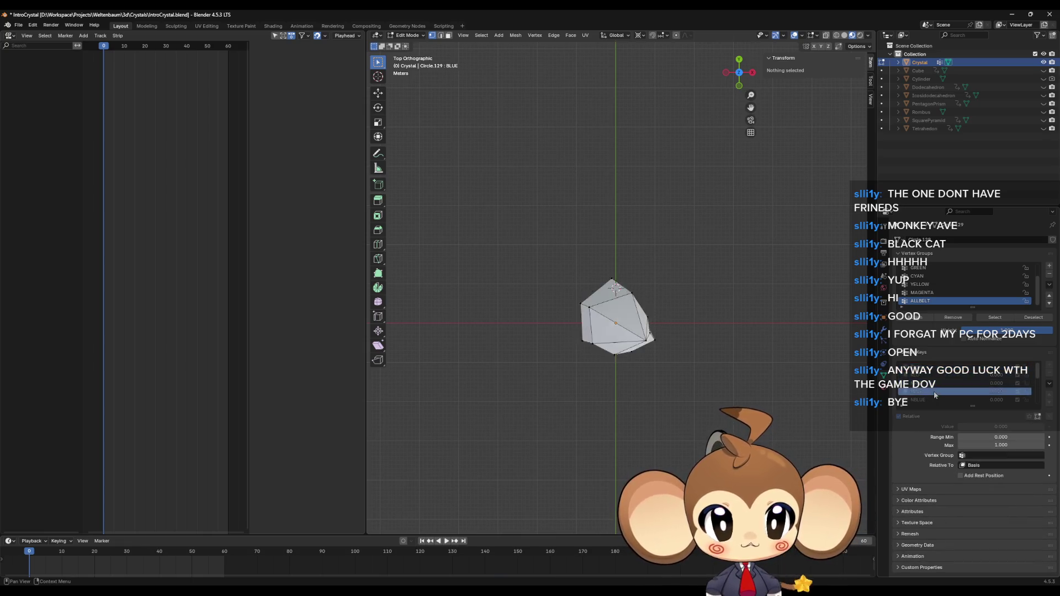
pyautogui.press('Up')
pyautogui.press('Up')
pyautogui.press('Up')
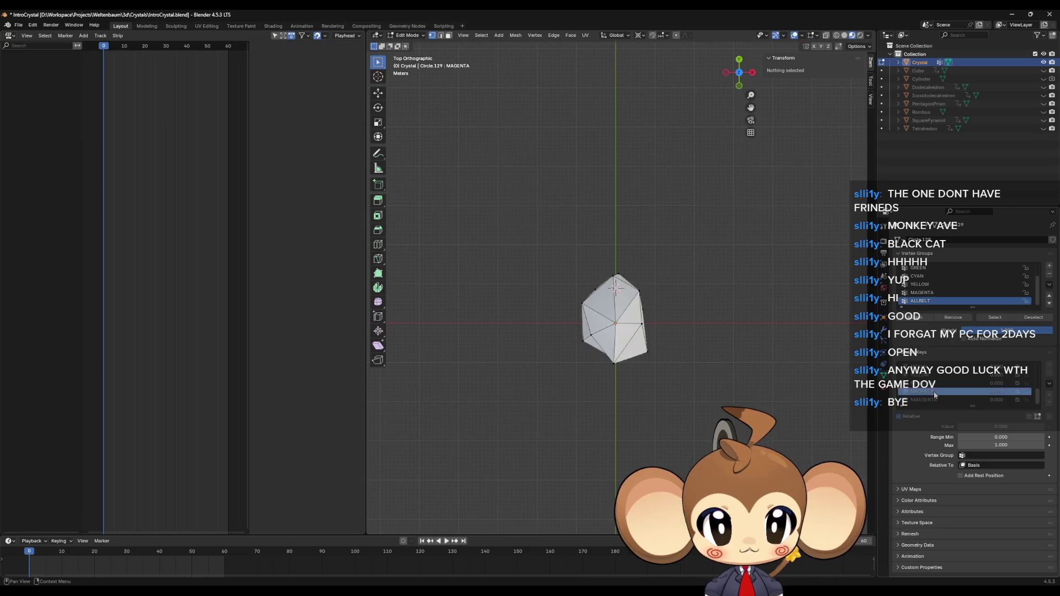
pyautogui.press('Up')
pyautogui.press('Up')
pyautogui.press('Up')
pyautogui.press('Down')
pyautogui.press('Down')
pyautogui.press('Down')
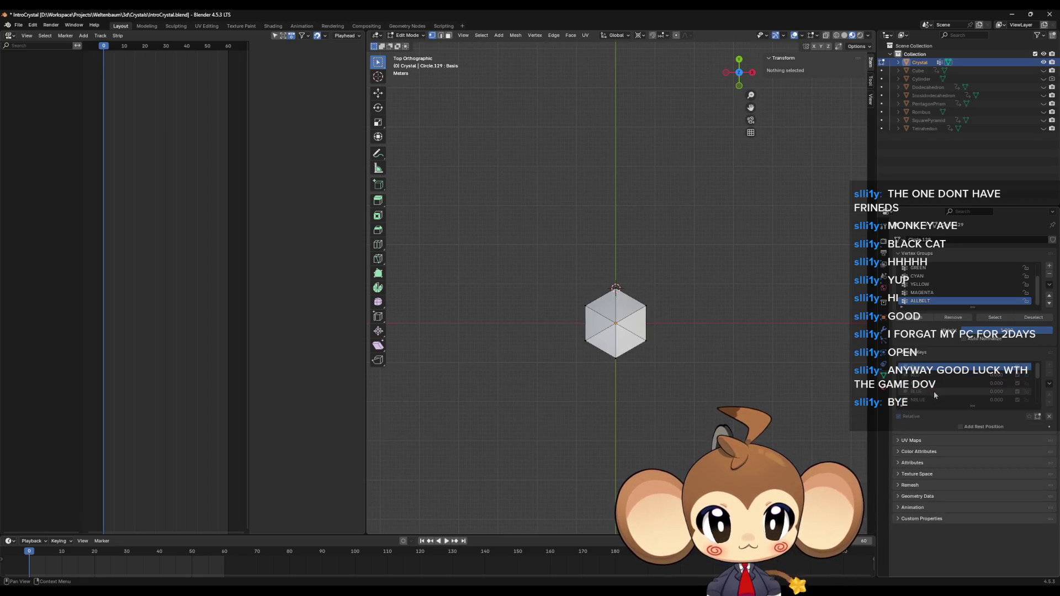
pyautogui.press('Down')
pyautogui.press('Down')
pyautogui.press('Down')
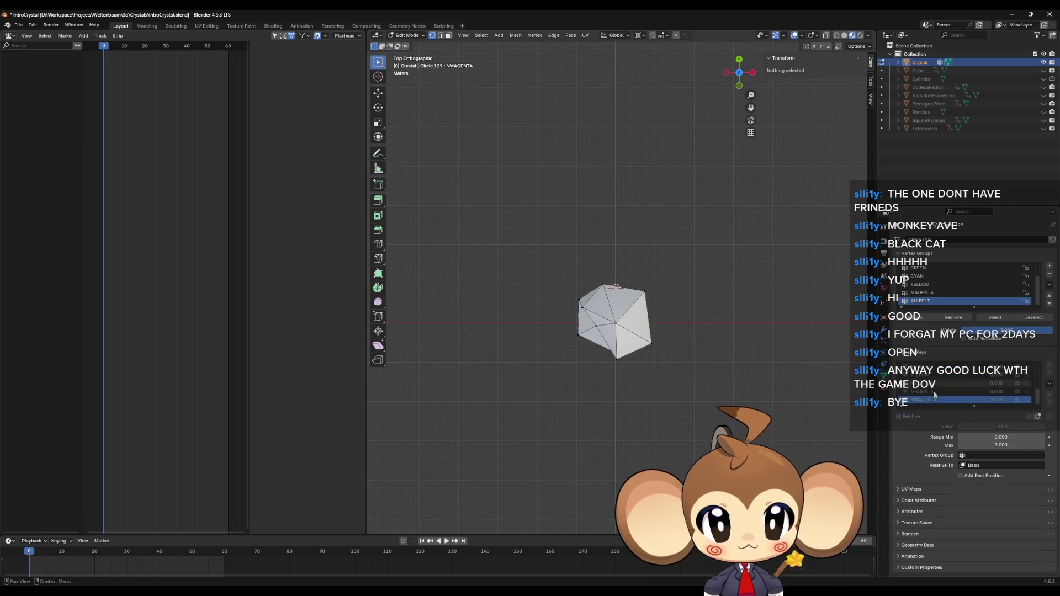
pyautogui.moveTo(789, 309)
pyautogui.mouseDown()
pyautogui.moveTo(774, 282)
pyautogui.moveTo(740, 289)
pyautogui.moveTo(760, 343)
pyautogui.moveTo(693, 337)
pyautogui.mouseUp()
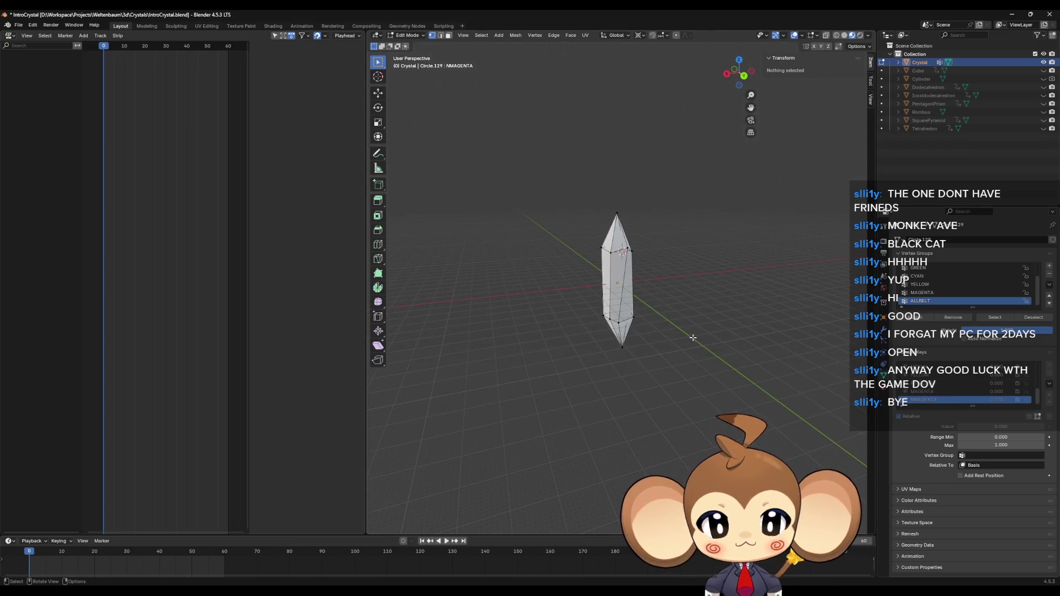
pyautogui.press('Tab')
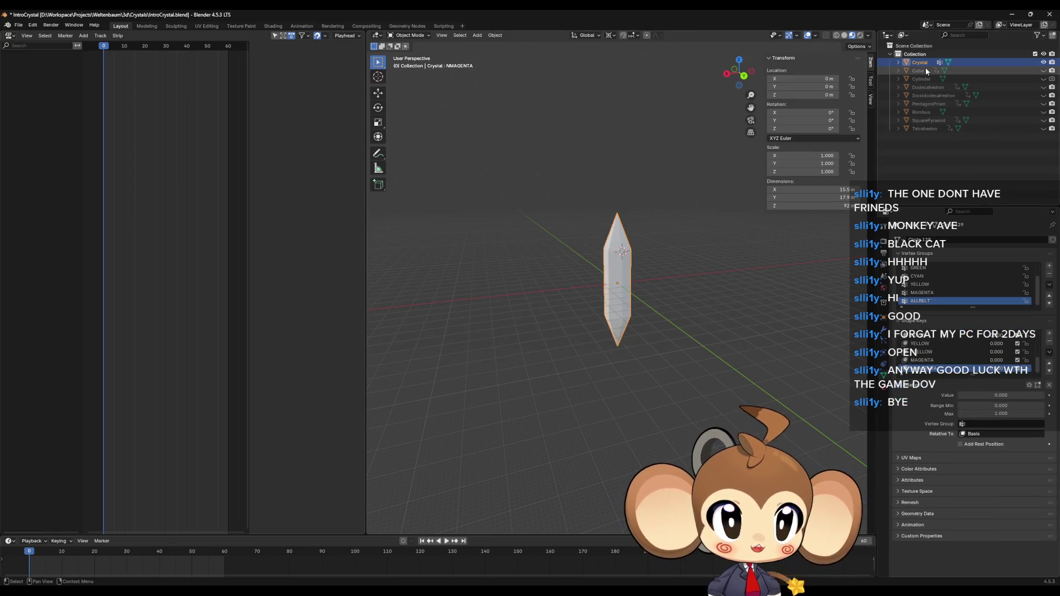
pyautogui.click(19, 25)
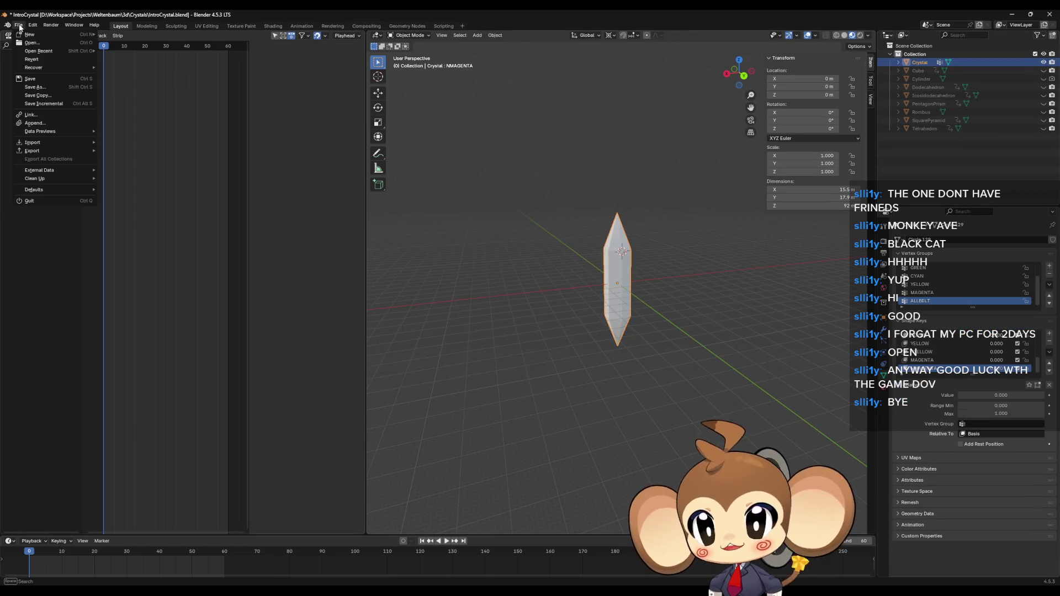
# Export the crystal over IntroCrystal.fbx using the unrealfixedanims FBX preset
pyautogui.moveTo(41, 153)
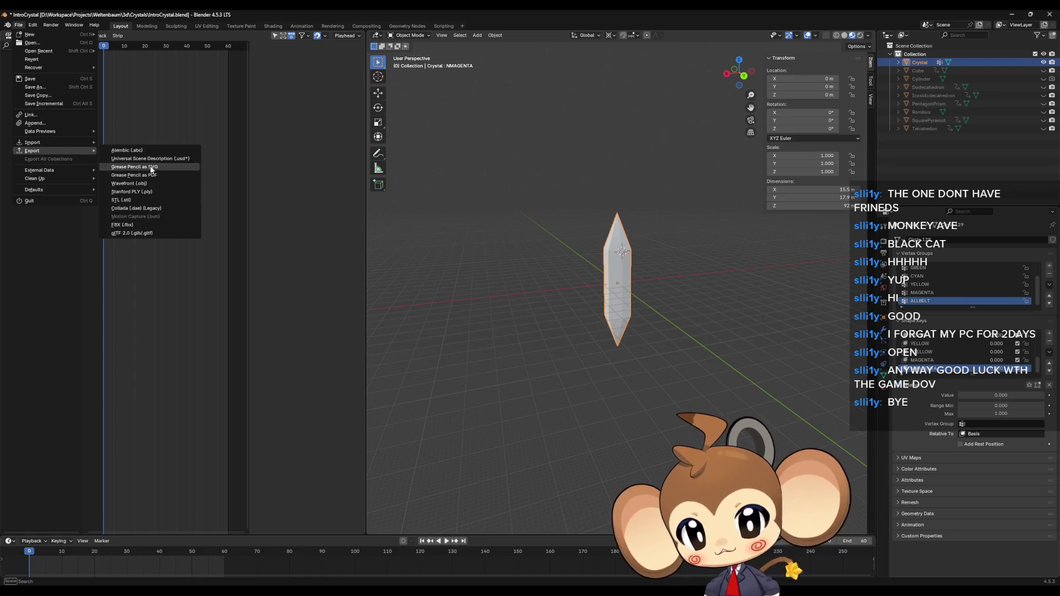
pyautogui.click(134, 225)
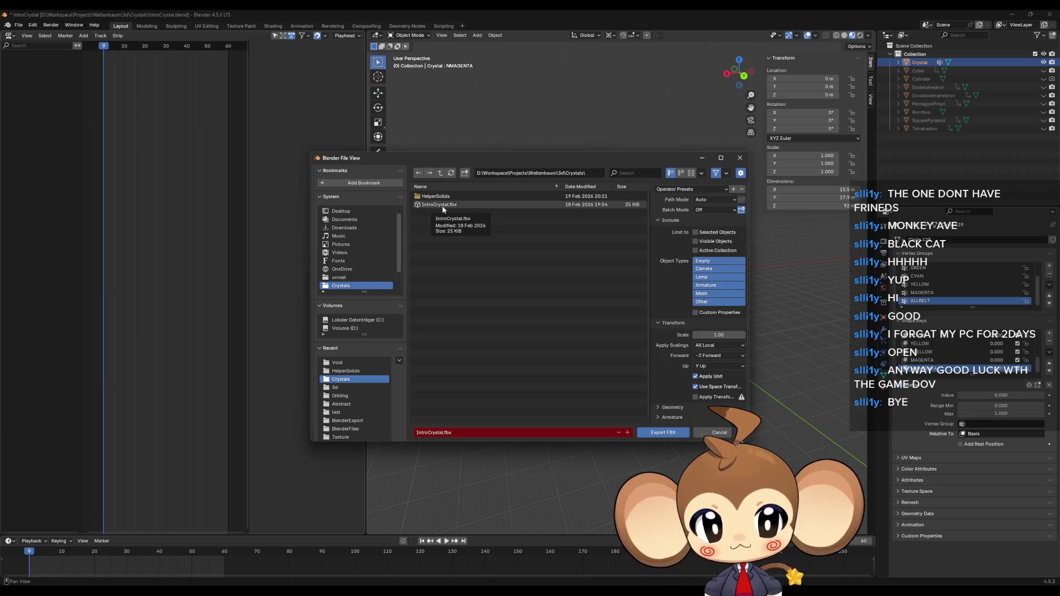
pyautogui.click(665, 189)
pyautogui.click(679, 219)
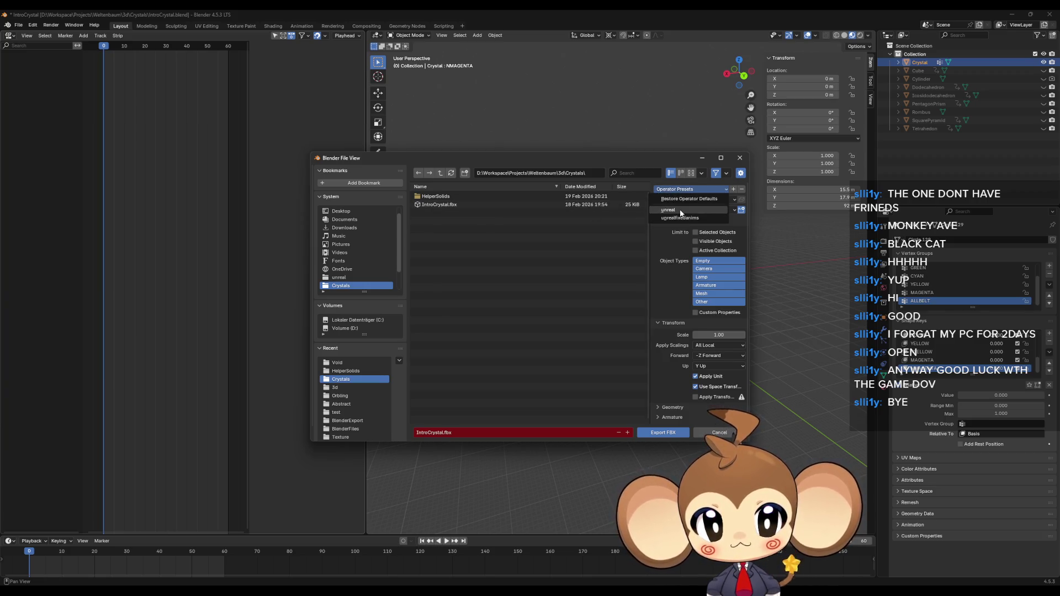
pyautogui.click(663, 430)
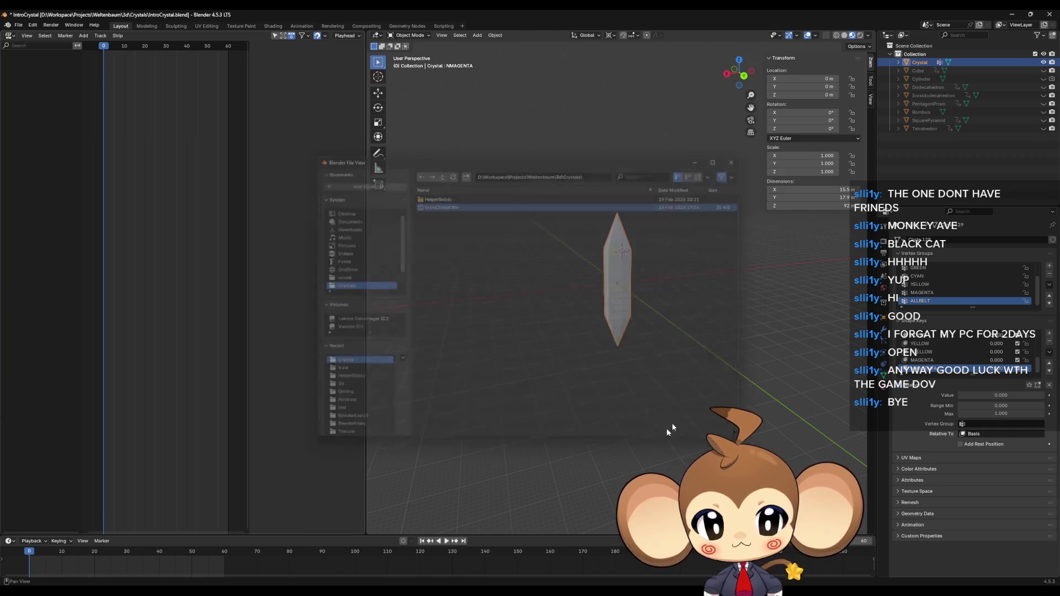
pyautogui.click(1011, 15)
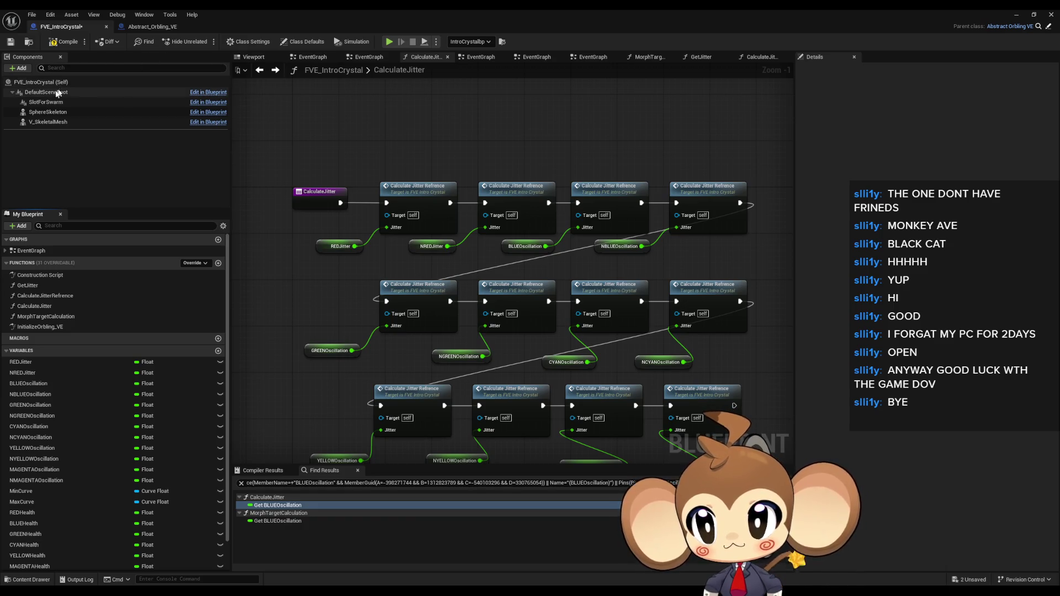
# Inspect the SphereSkeleton and V_SkeletalMesh components in the crystal blueprint
pyautogui.click(47, 112)
pyautogui.click(47, 122)
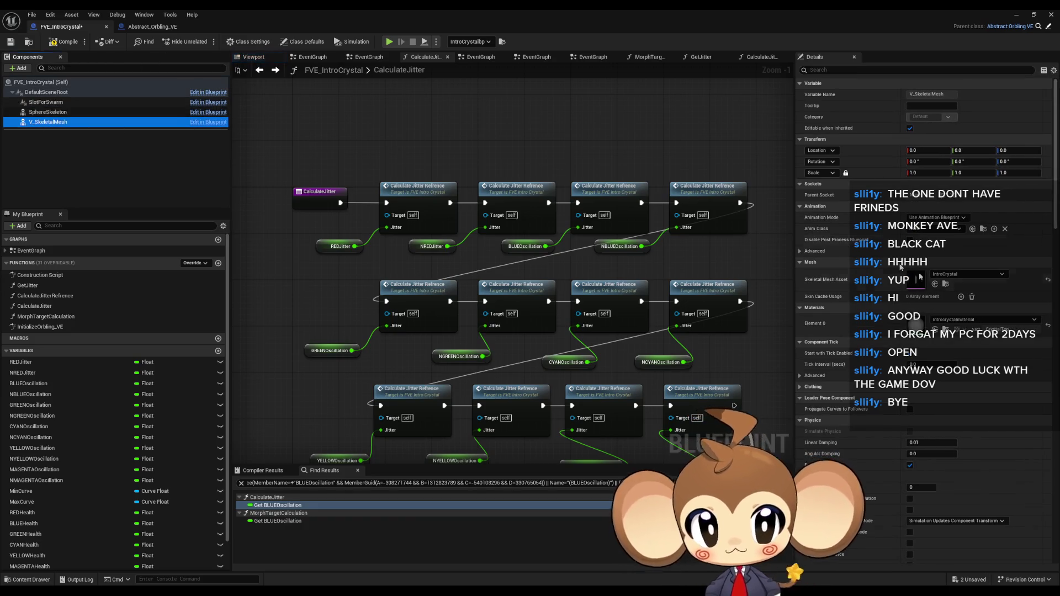
pyautogui.click(1023, 15)
# Reimport IntroCrystal from the updated FBX and save VoidLevel
pyautogui.rightClick(691, 431)
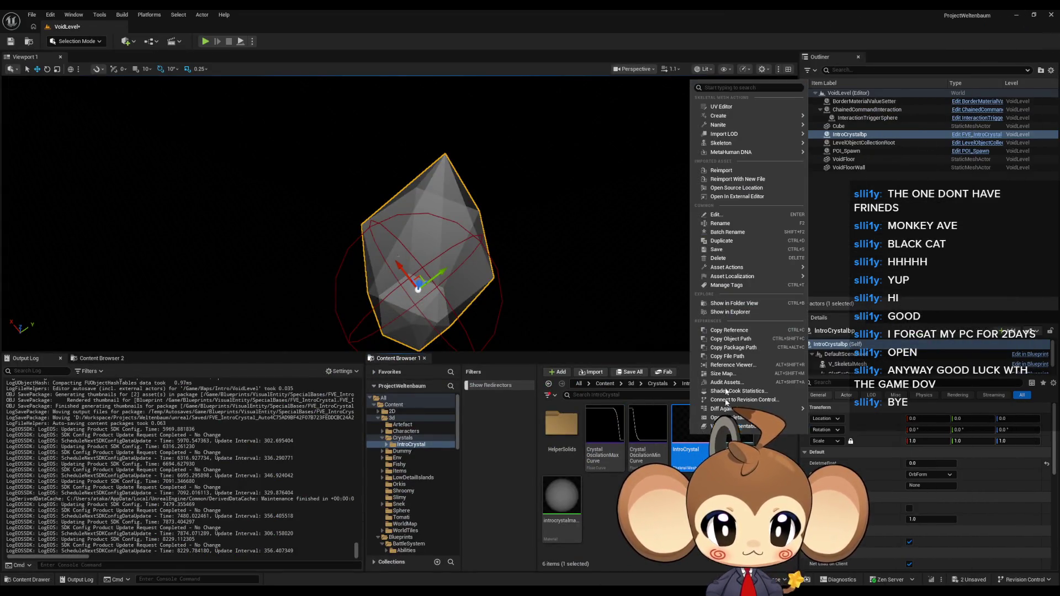
pyautogui.click(730, 171)
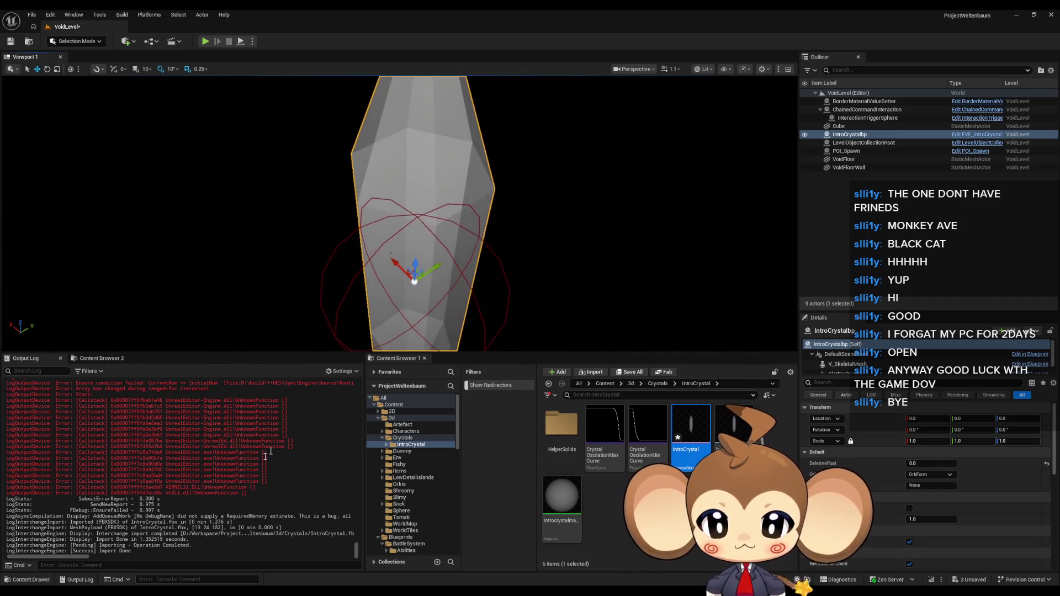
pyautogui.scroll(4, 226, 479)
pyautogui.scroll(-4, 192, 456)
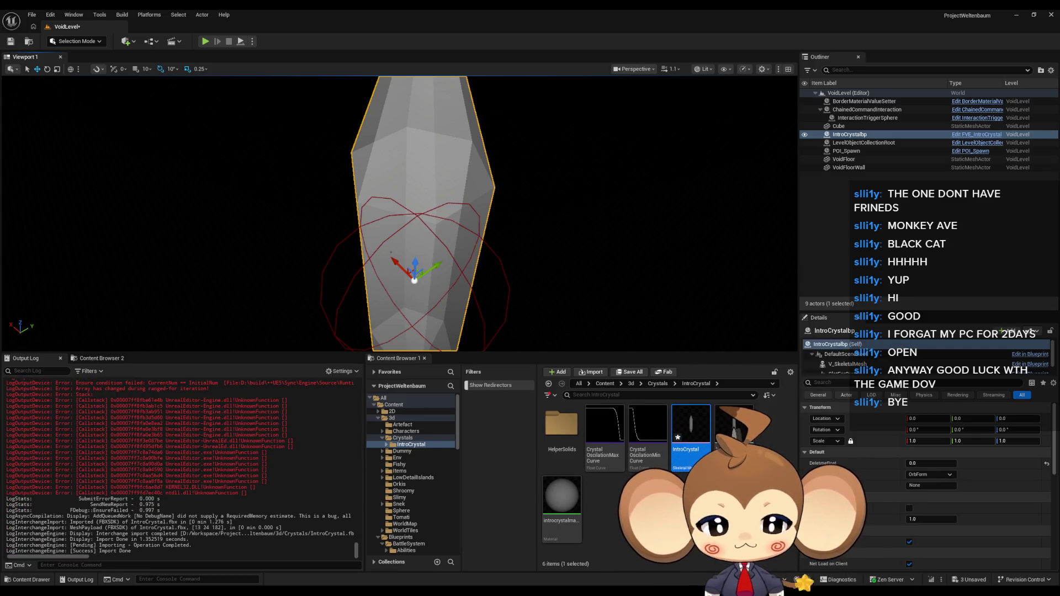
pyautogui.click(11, 41)
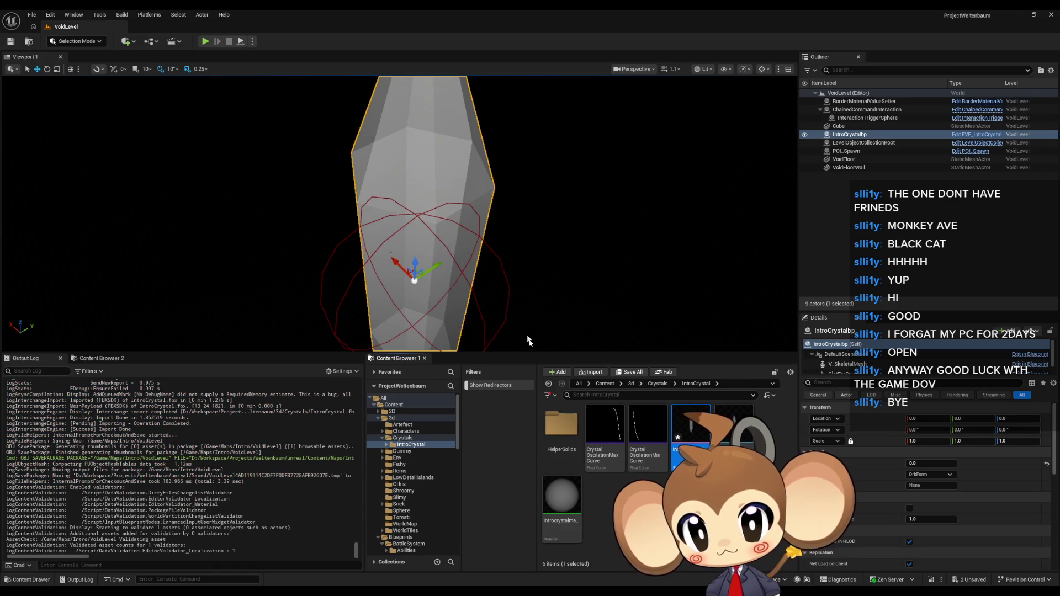
# Review the FVE_IntroCrystal blueprint's EventGraph and Construction Script
pyautogui.click(978, 135)
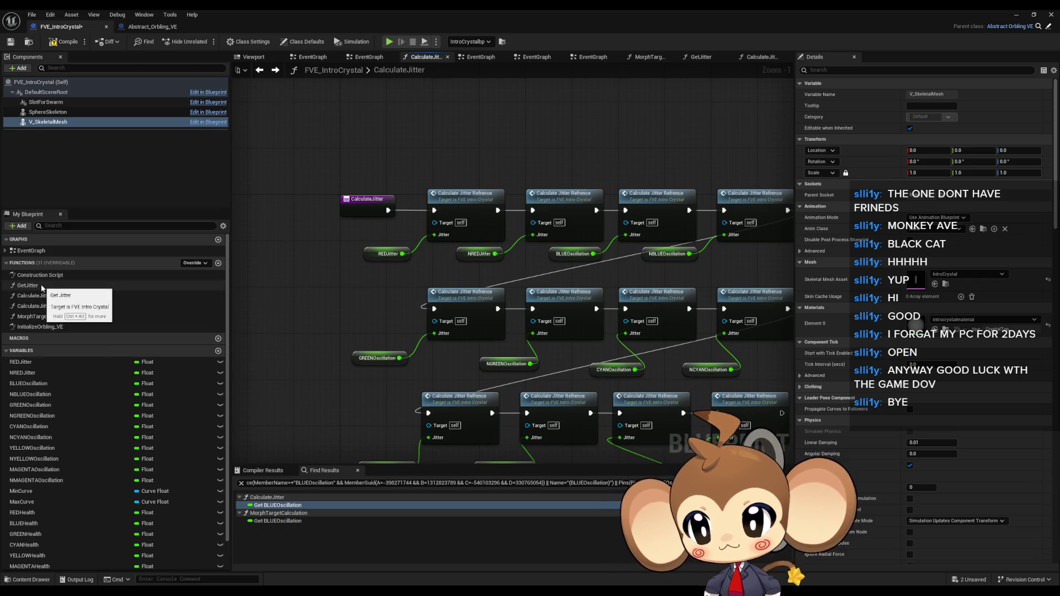
pyautogui.doubleClick(32, 250)
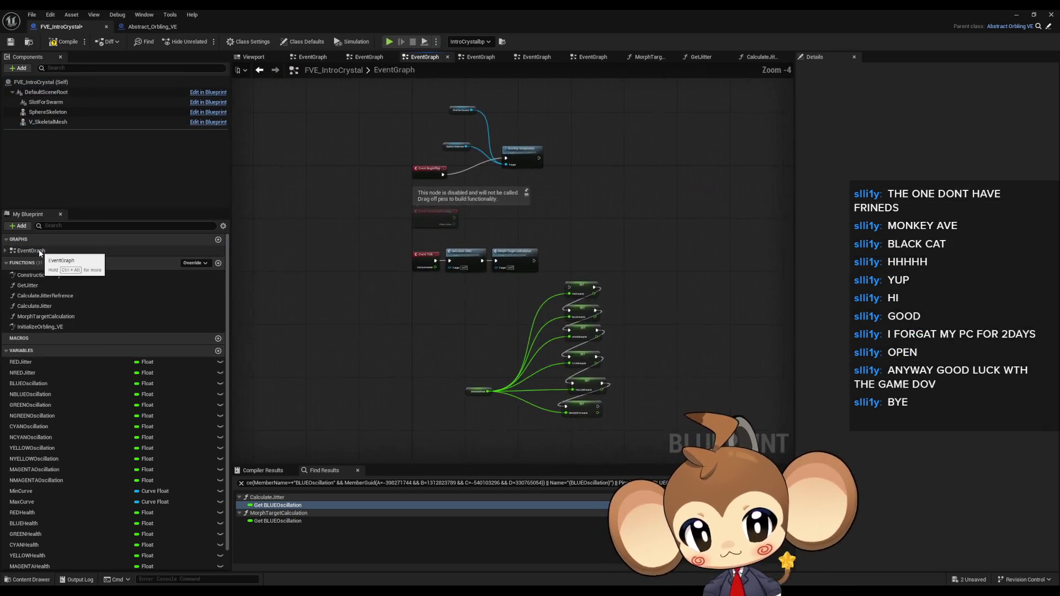
pyautogui.scroll(4, 451, 161)
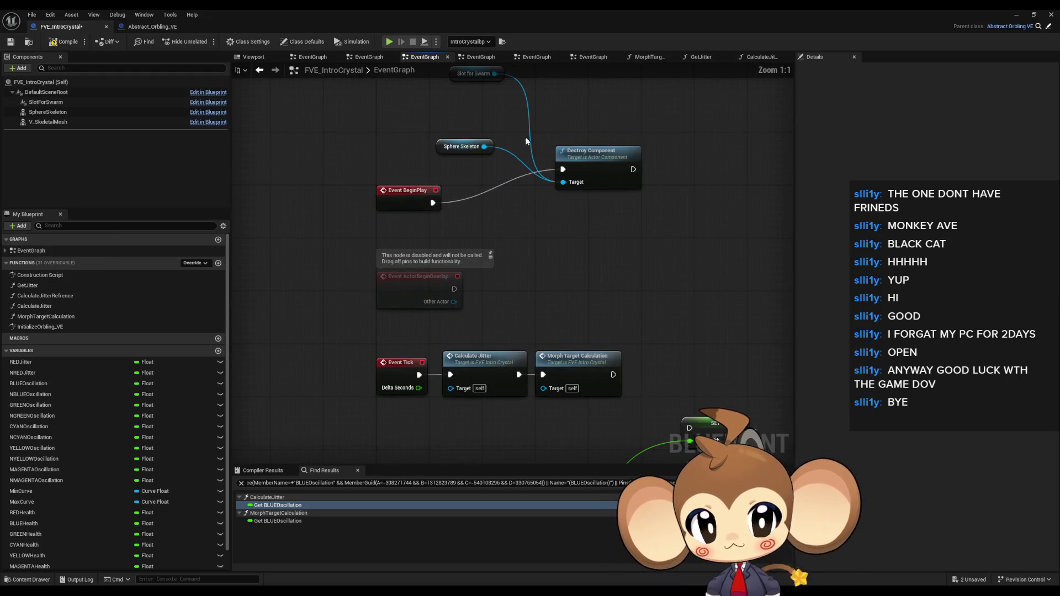
pyautogui.doubleClick(39, 274)
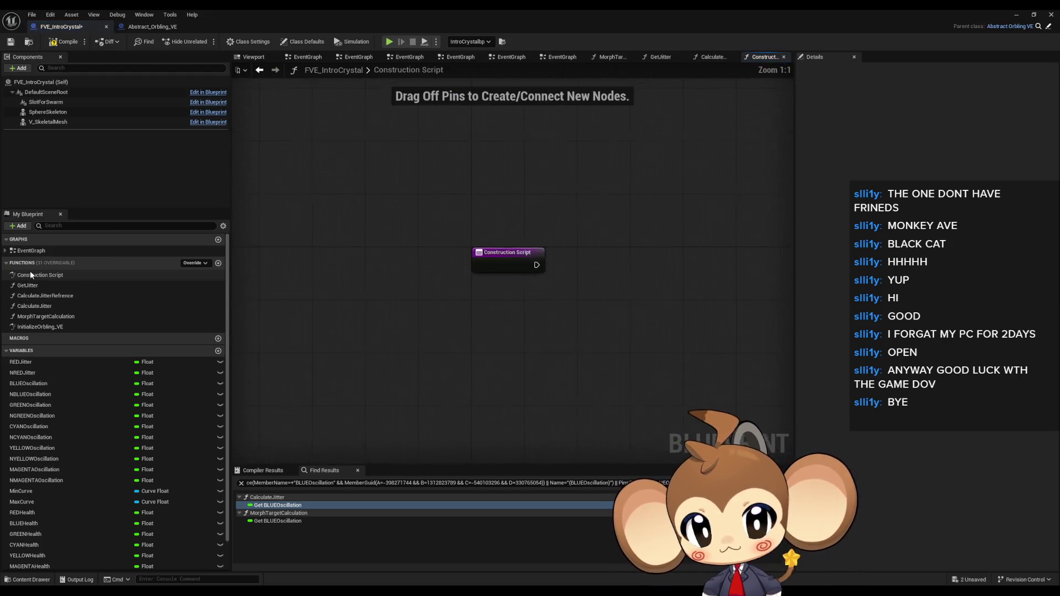
pyautogui.click(1016, 16)
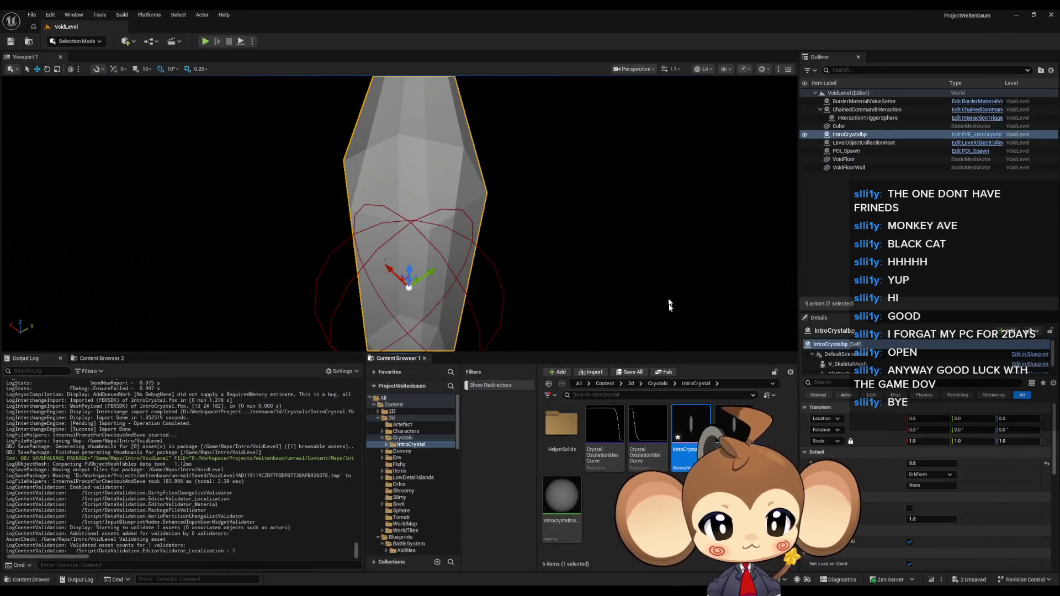
# Save all modified crystal assets from the root Content folder
pyautogui.click(604, 384)
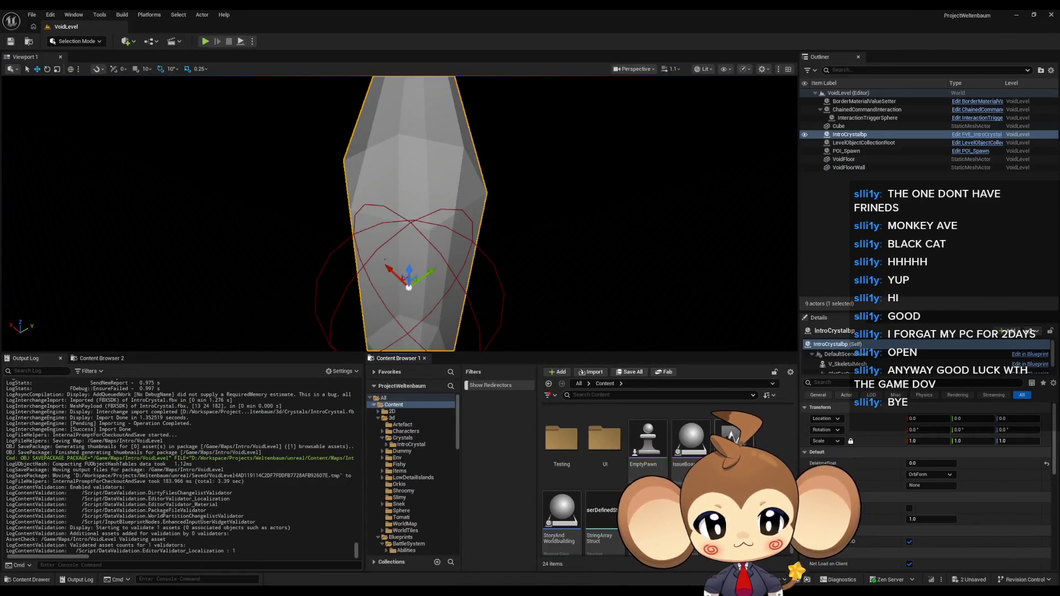
pyautogui.click(630, 371)
pyautogui.click(544, 396)
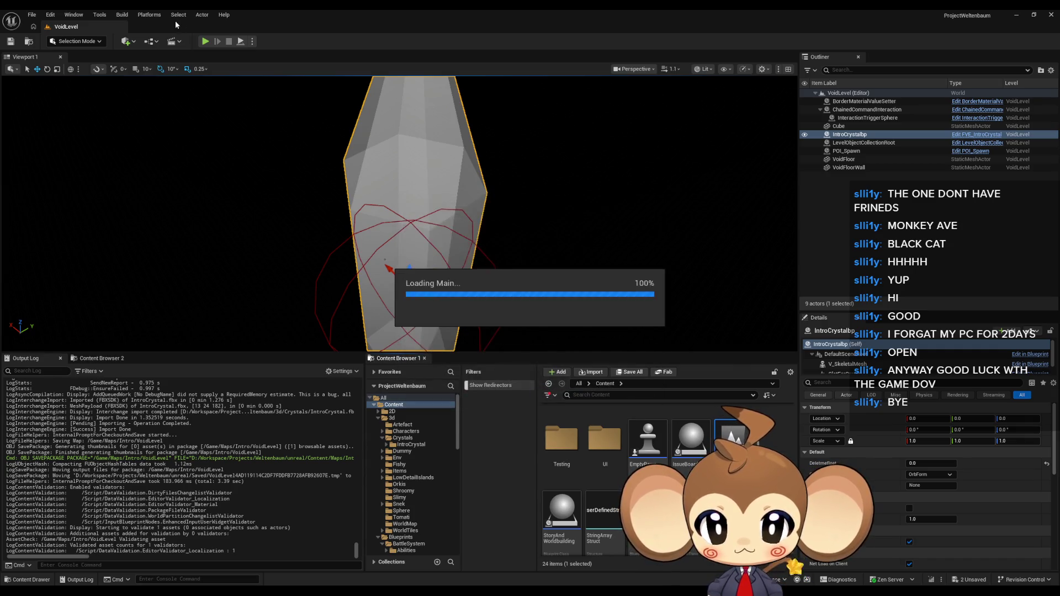
# Play-test Main, switching between free camera and player control, then stop
pyautogui.hotkey('alt', 'p')
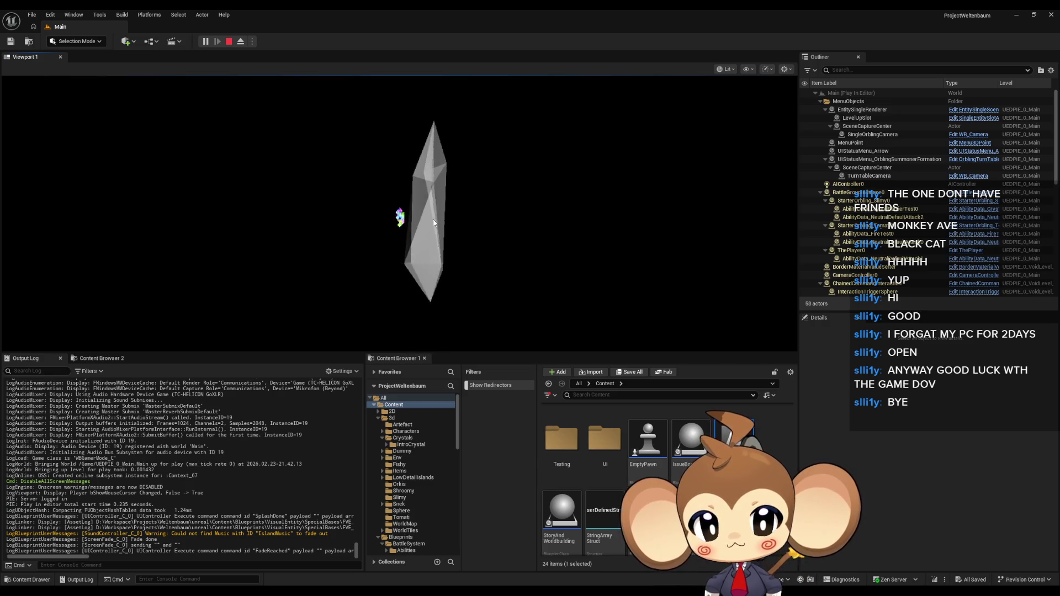
pyautogui.click(241, 41)
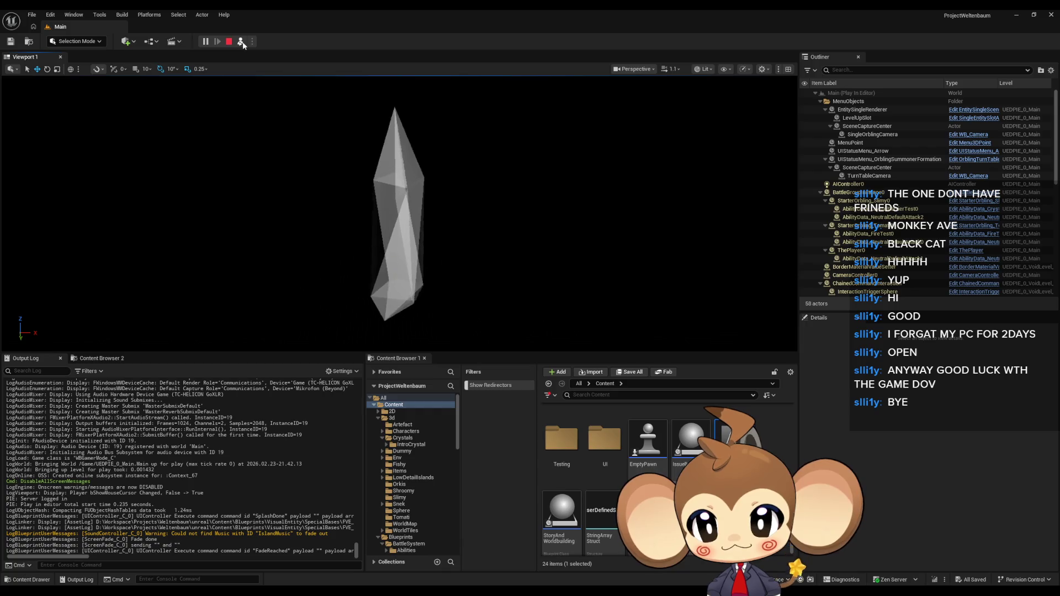
pyautogui.click(242, 42)
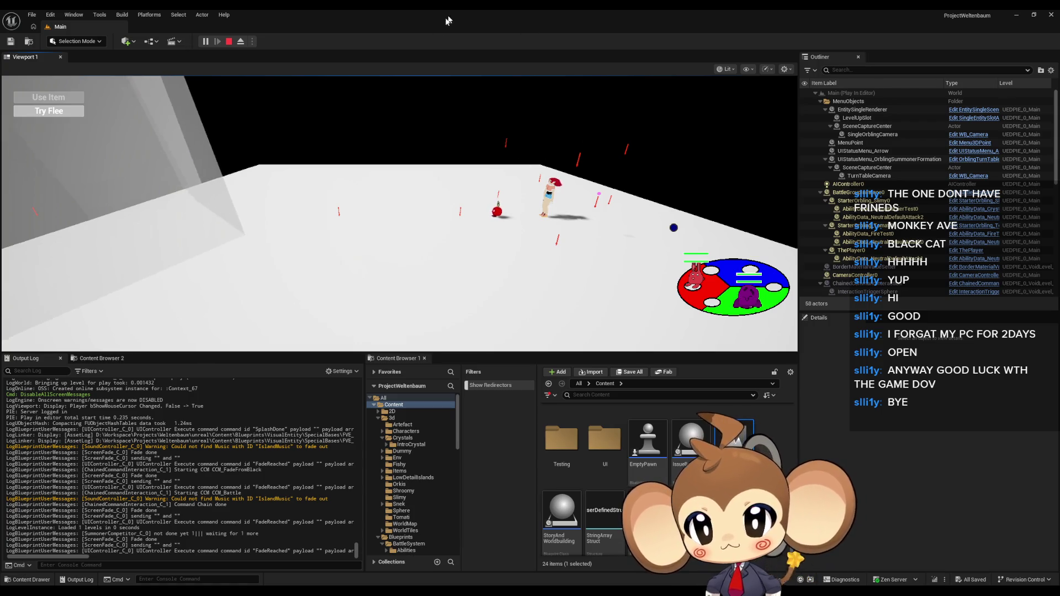
pyautogui.click(241, 41)
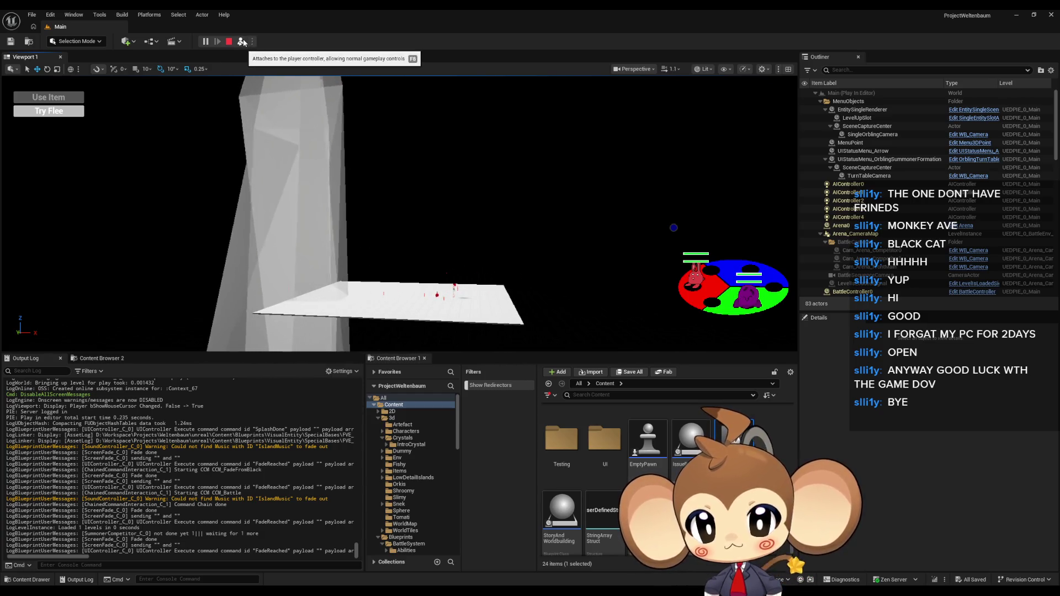
pyautogui.click(246, 42)
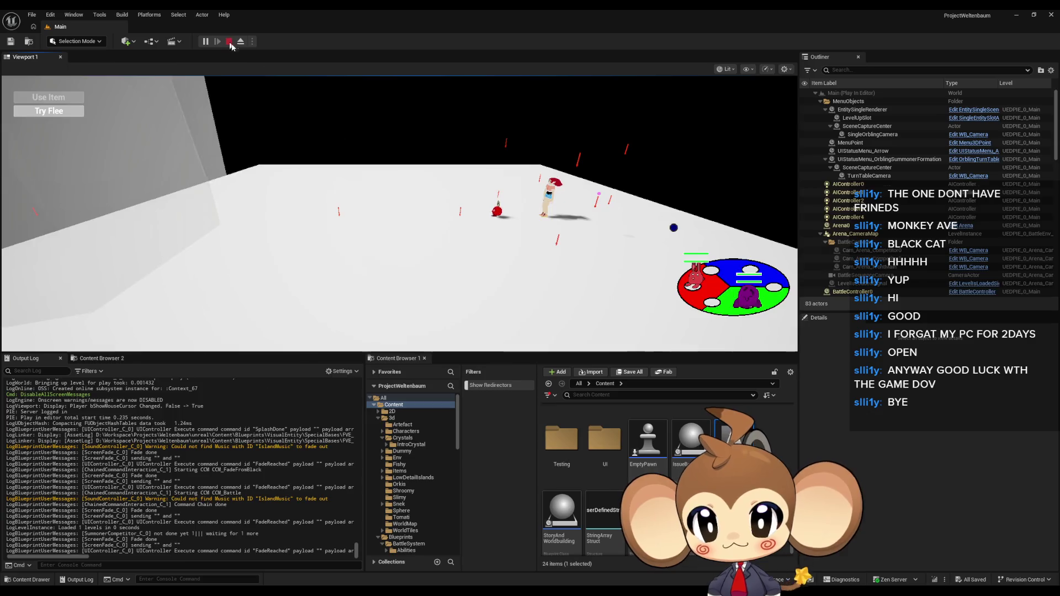
pyautogui.click(228, 41)
pyautogui.scroll(3, 596, 464)
pyautogui.scroll(2, 595, 464)
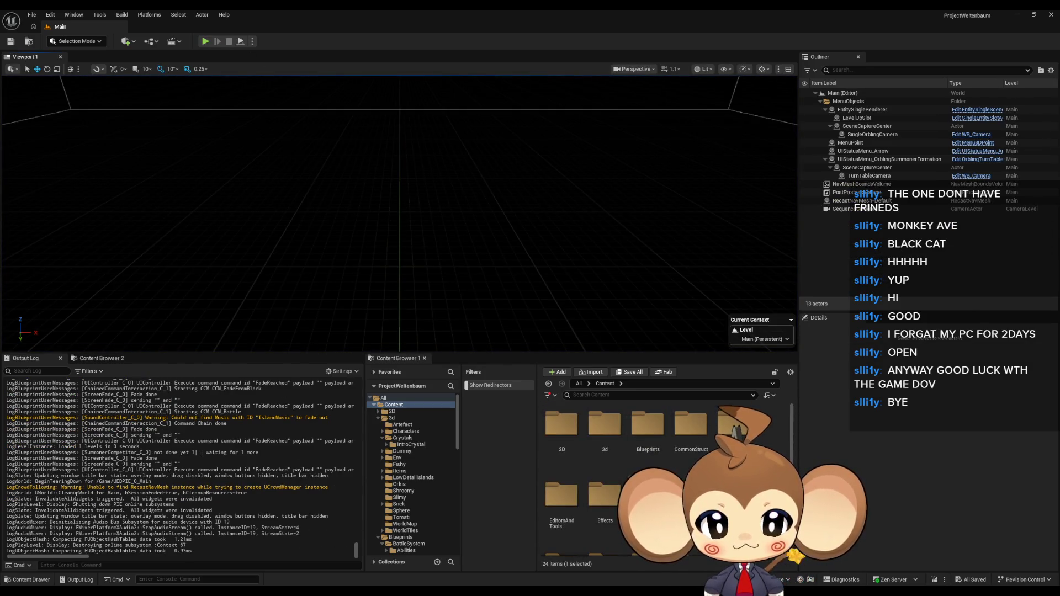
# Open the BattleEnv_1 level from Maps > Arena > Env
pyautogui.scroll(-5, 620, 474)
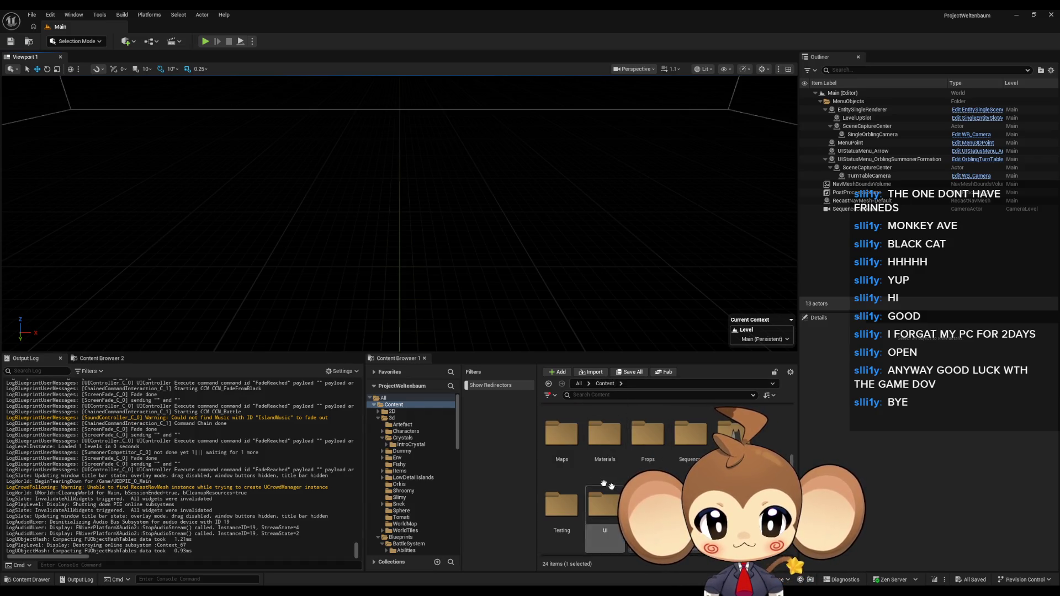
pyautogui.doubleClick(562, 435)
pyautogui.doubleClick(562, 428)
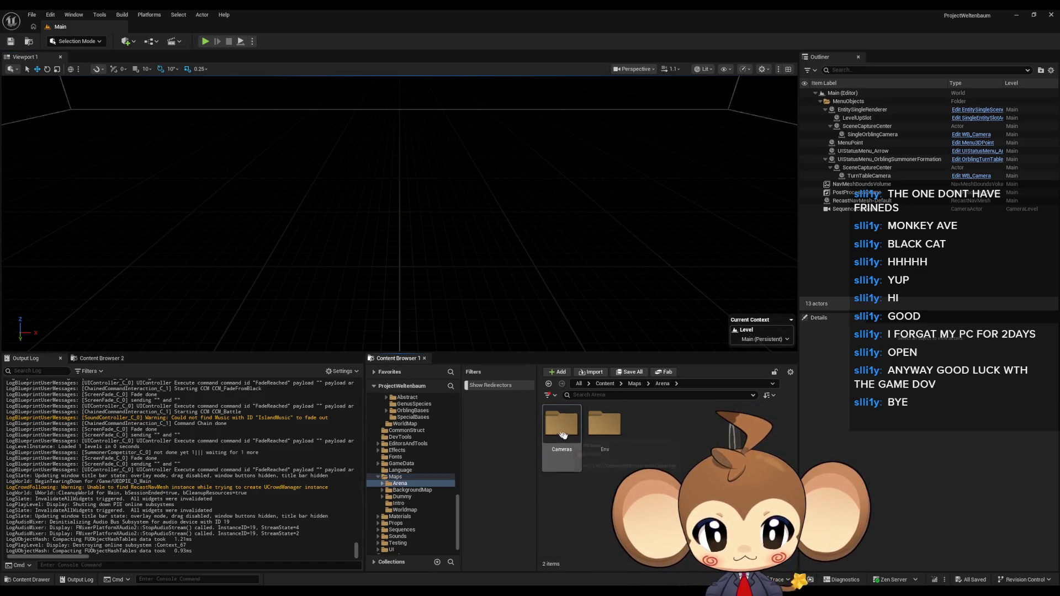
pyautogui.doubleClick(602, 429)
pyautogui.doubleClick(569, 435)
# Delete the floor cube from BattleEnv_1, save the level, and start a play test
pyautogui.click(471, 276)
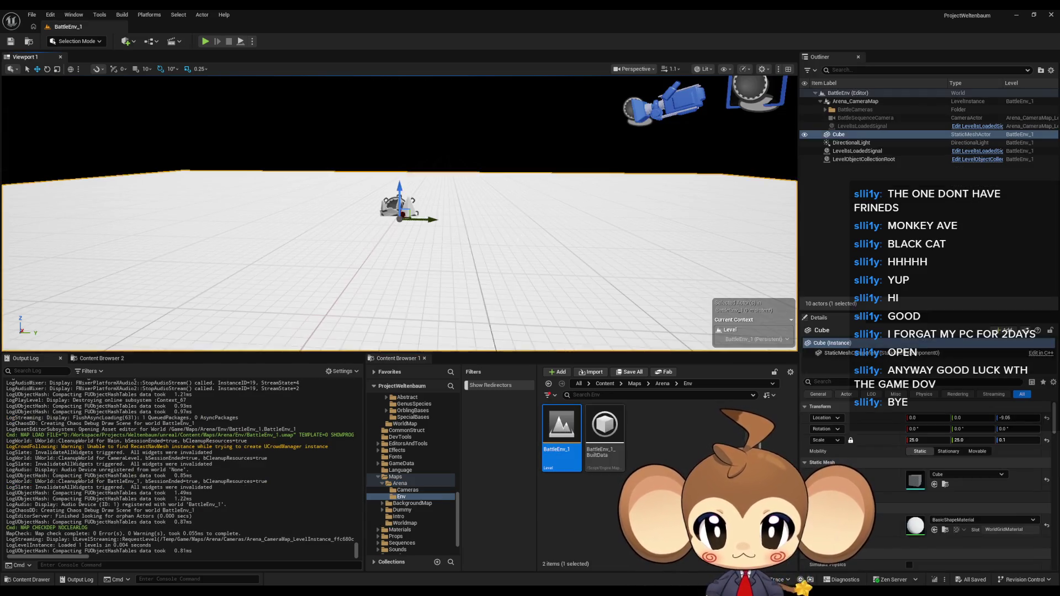
pyautogui.press('f')
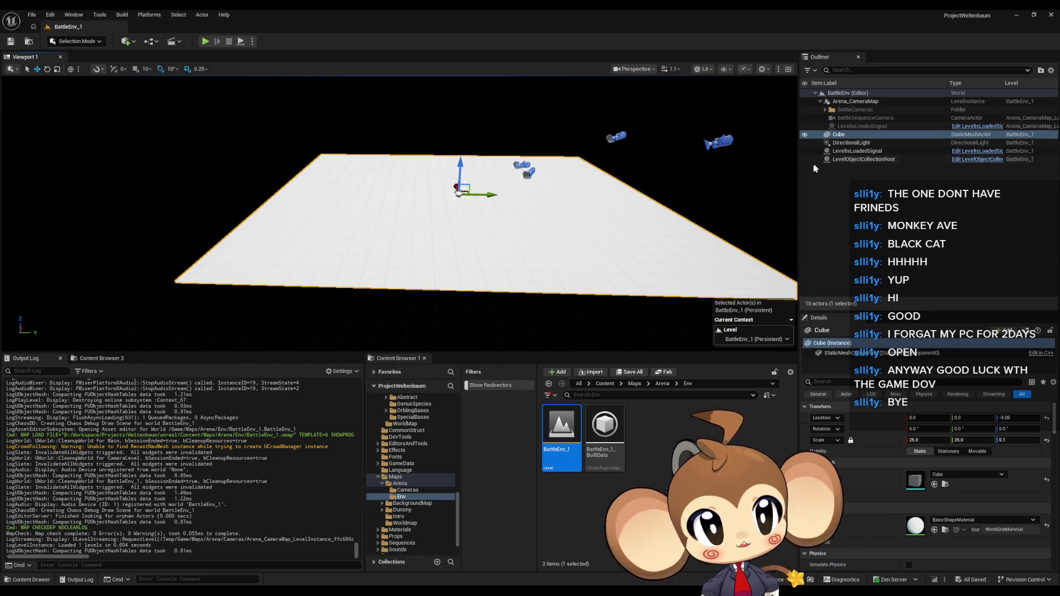
pyautogui.moveTo(560, 268); pyautogui.dragTo(559, 232)
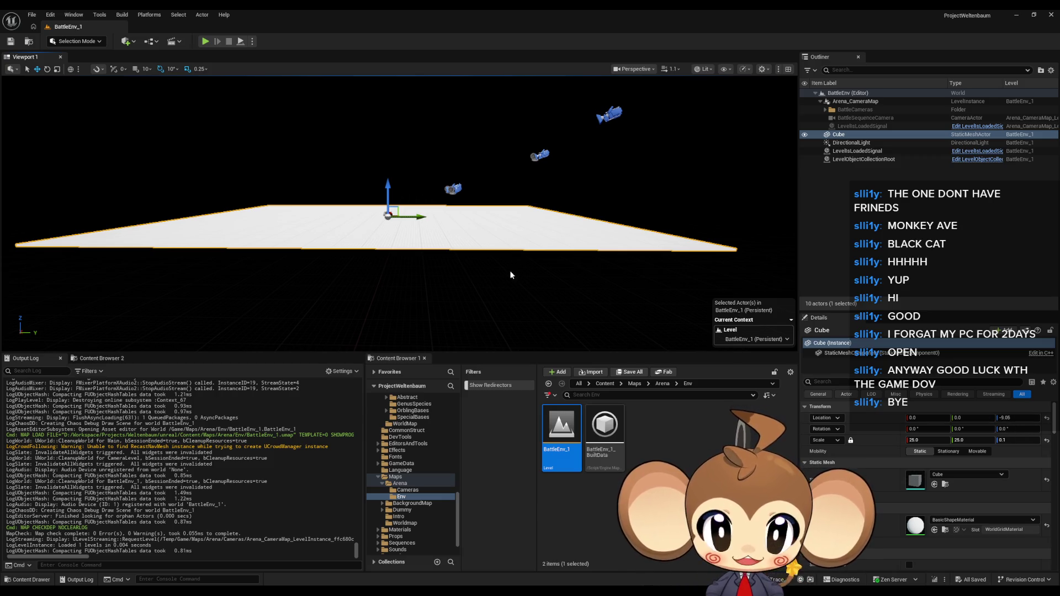
pyautogui.moveTo(463, 268); pyautogui.dragTo(447, 238)
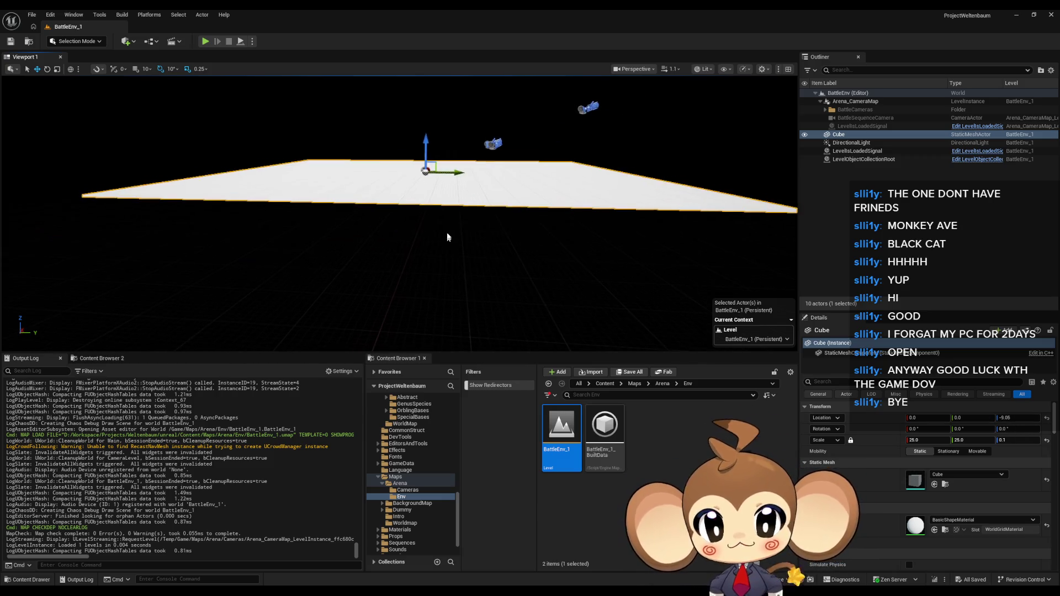
pyautogui.press('Delete')
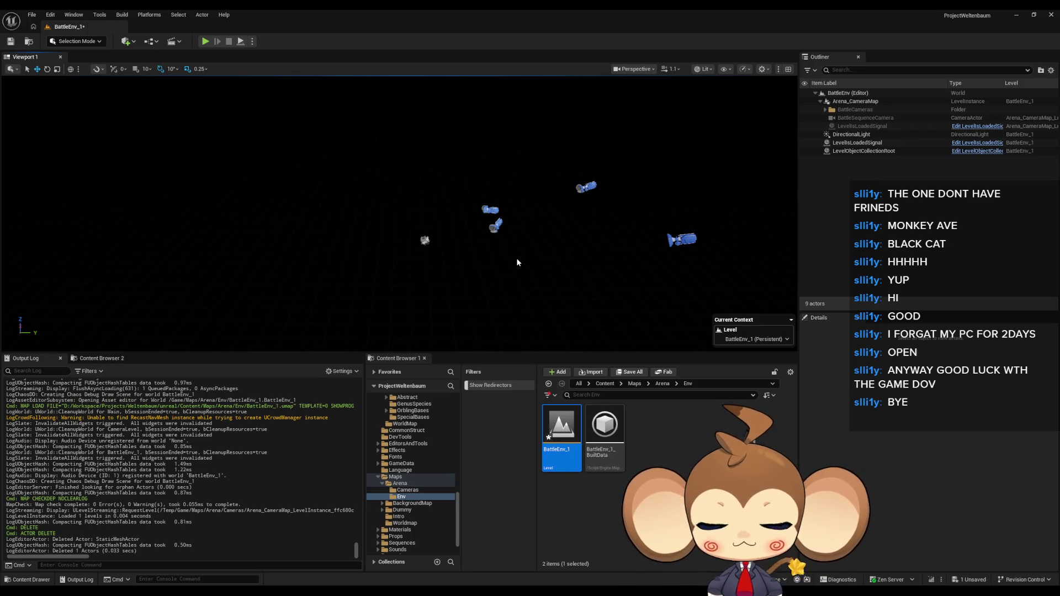
pyautogui.click(10, 42)
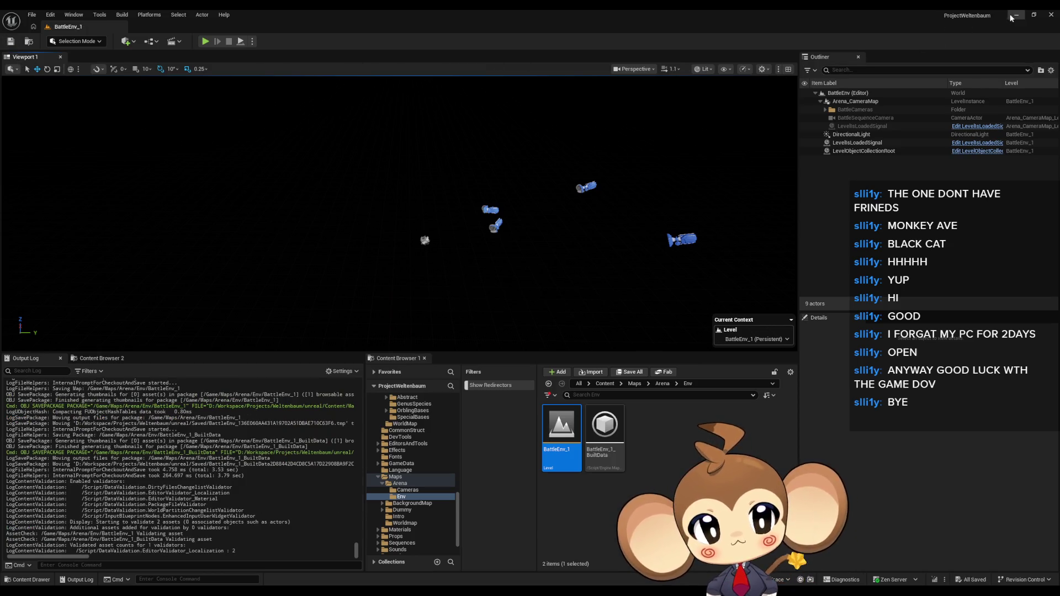
pyautogui.click(604, 384)
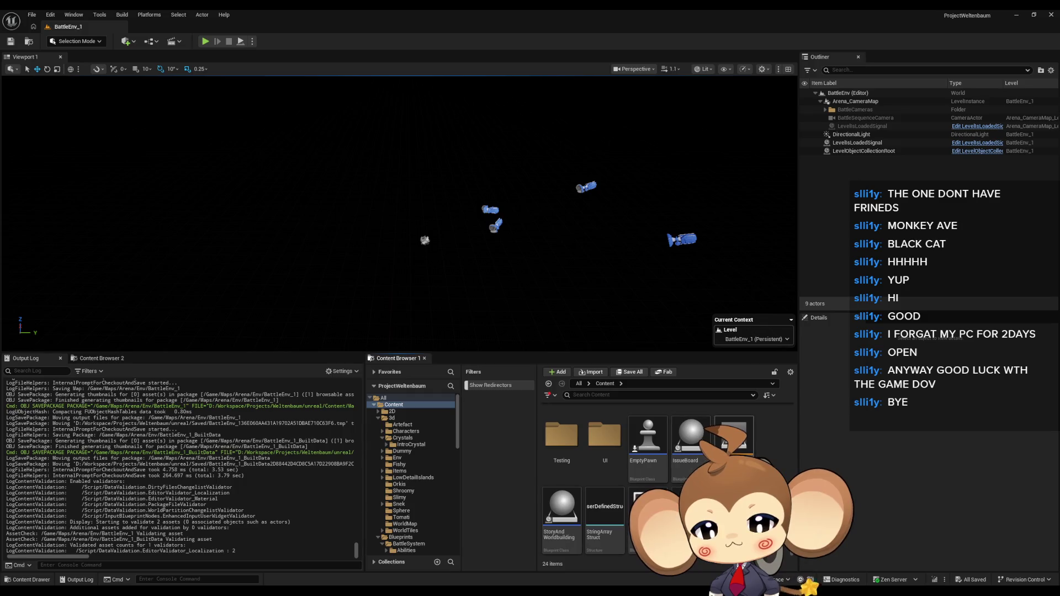
pyautogui.click(205, 41)
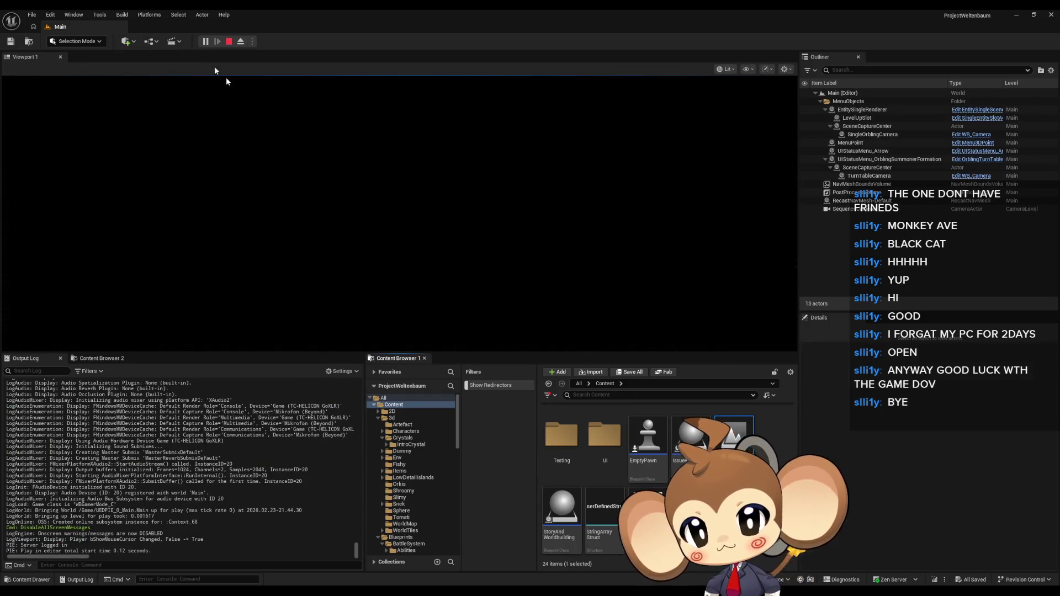
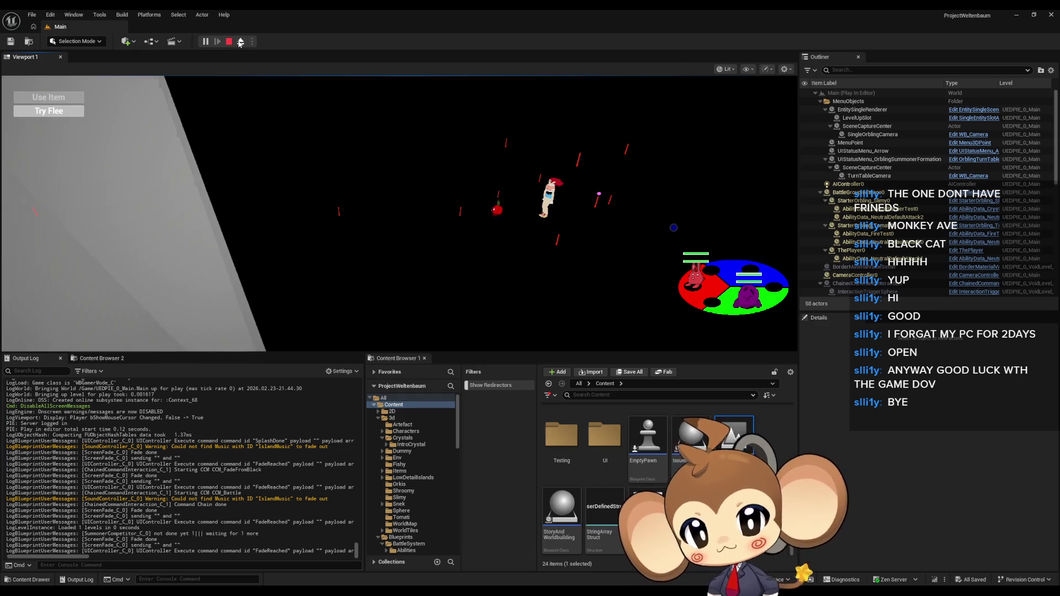
# Eject from the player with F8 to roam the level freely, then stop the play-test
pyautogui.press('F8')
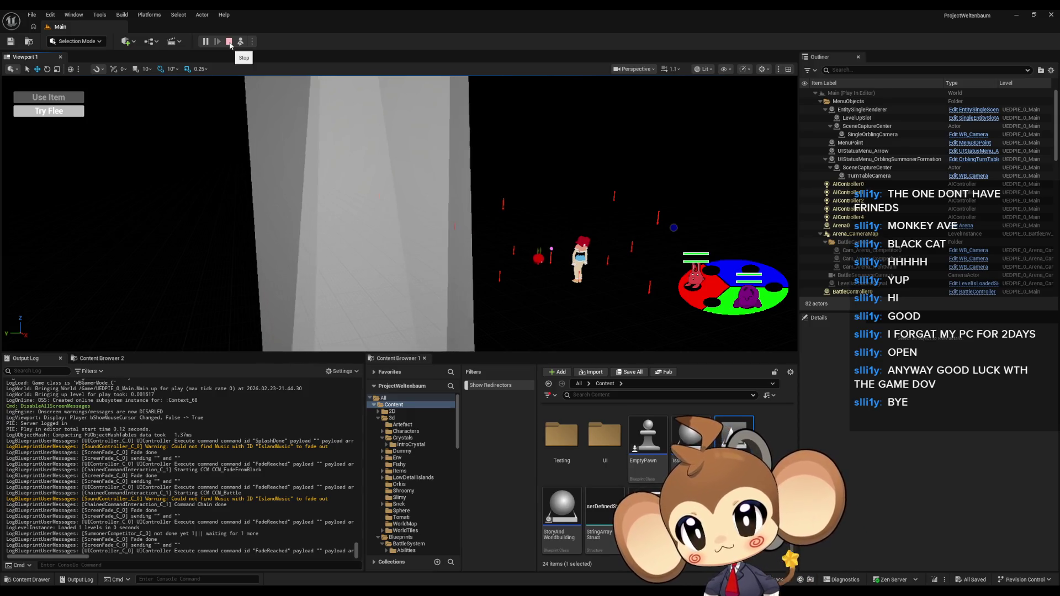
pyautogui.click(229, 42)
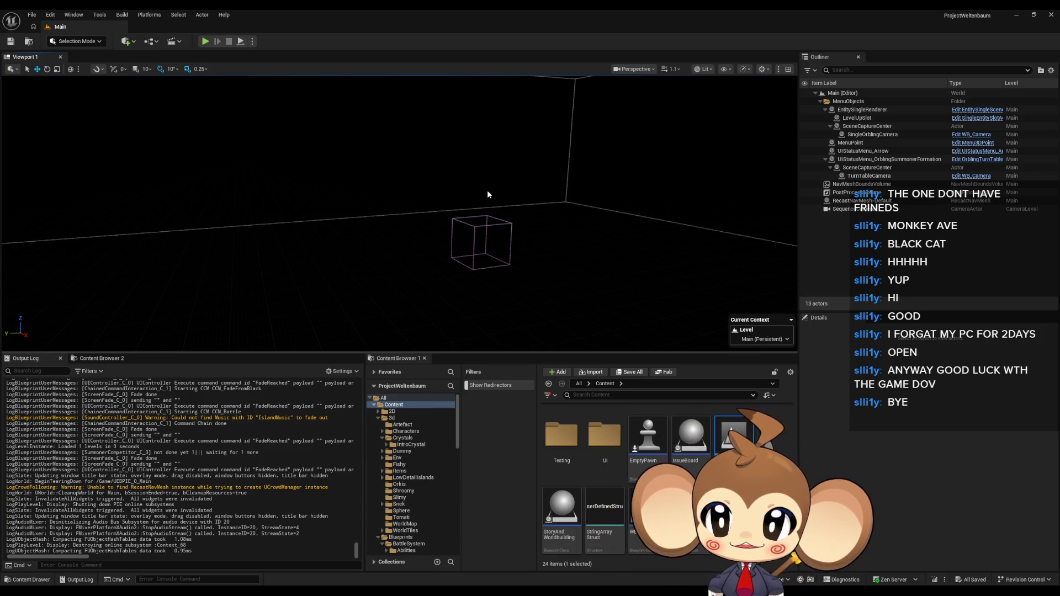
# Move the editor camera around the Main level, then bring up the FVE_IntroCrystal Blueprint window
pyautogui.moveTo(483, 193); pyautogui.dragTo(476, 182)
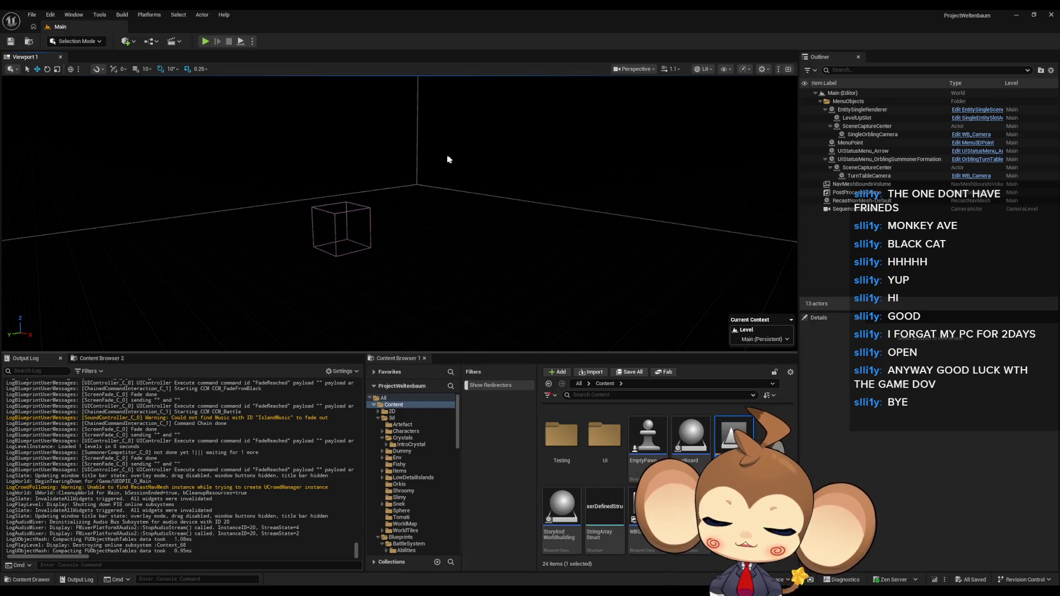
pyautogui.click(549, 561)
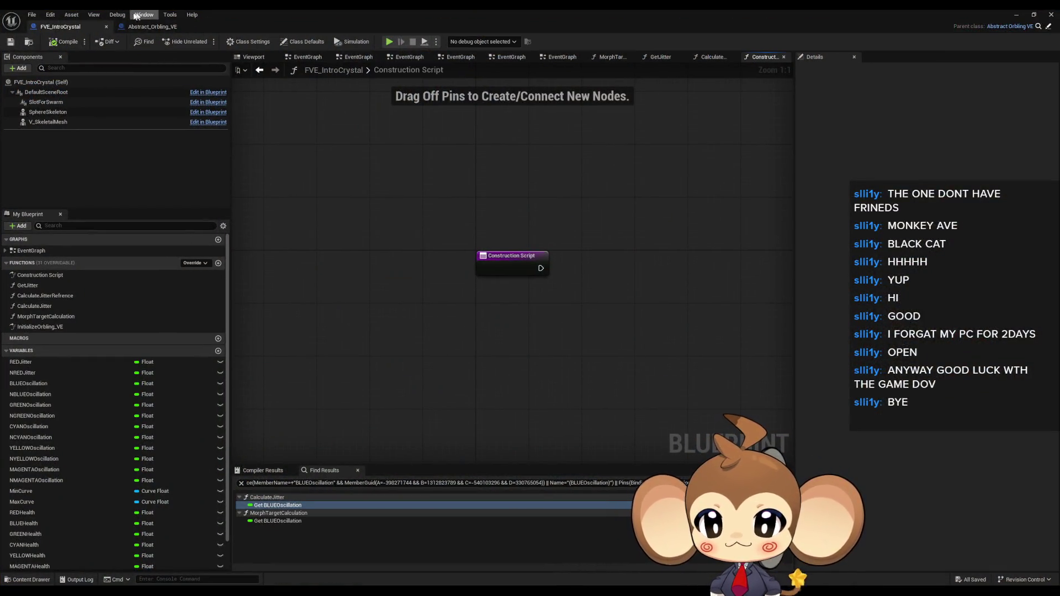
# Close FVE_IntroCrystal, browse to Blueprints > BattleSystem, and open the BattleController Blueprint
pyautogui.click(105, 27)
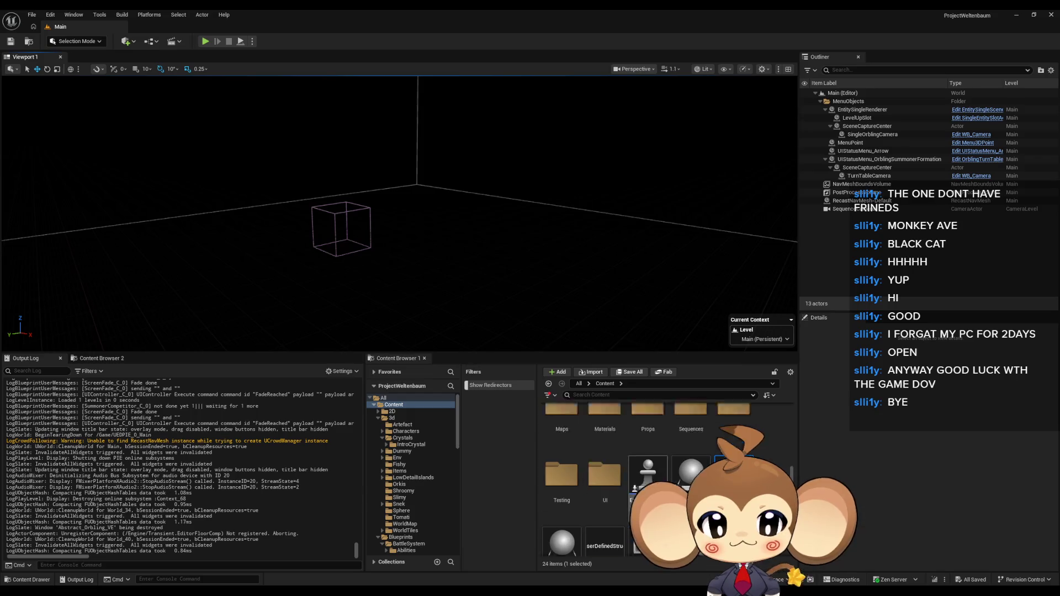
pyautogui.doubleClick(648, 425)
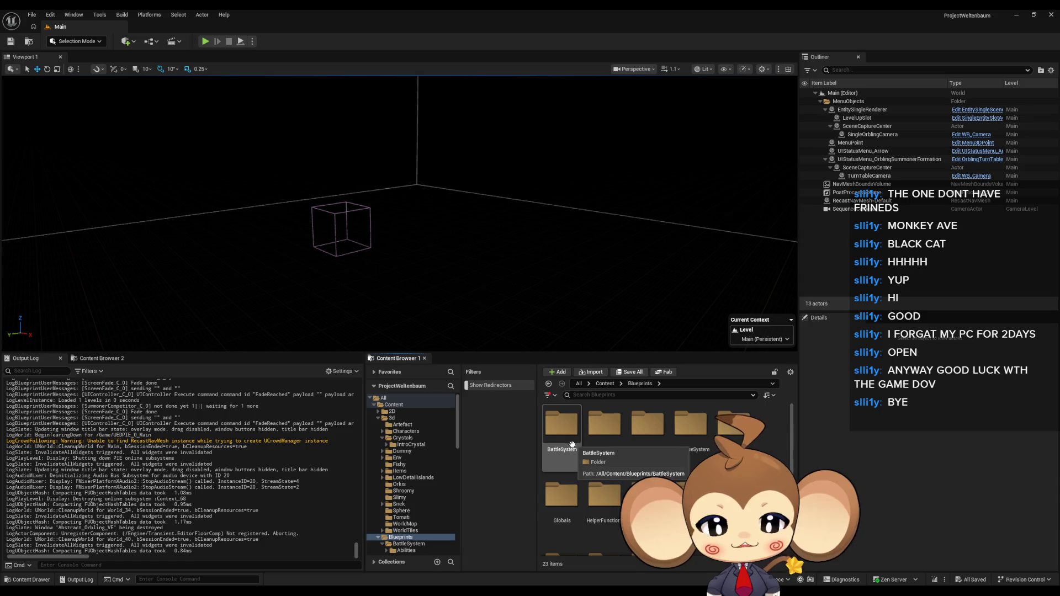
pyautogui.click(571, 437)
pyautogui.doubleClick(571, 437)
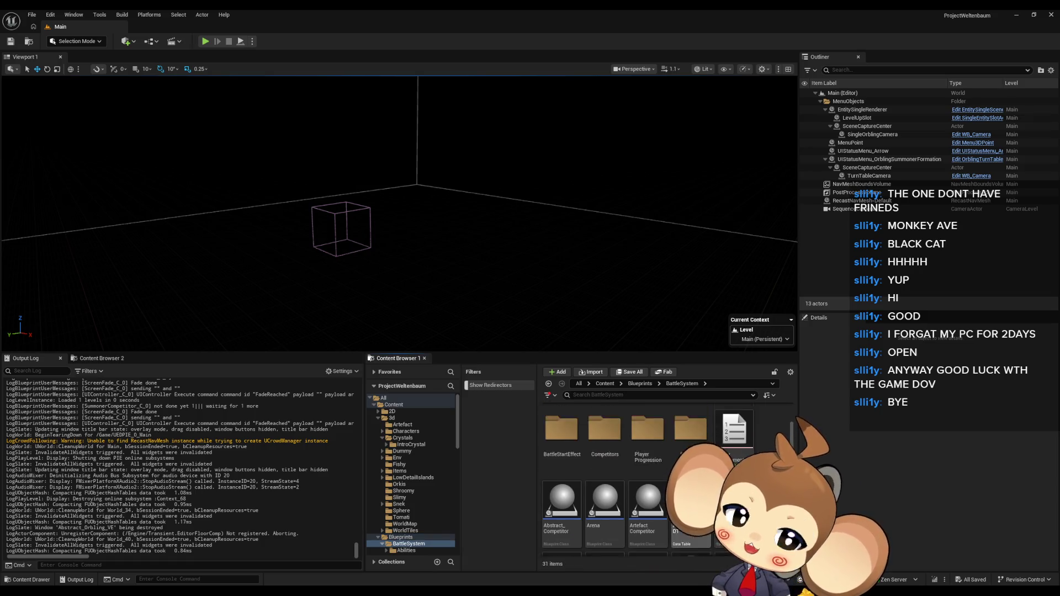
pyautogui.scroll(-1, 685, 450)
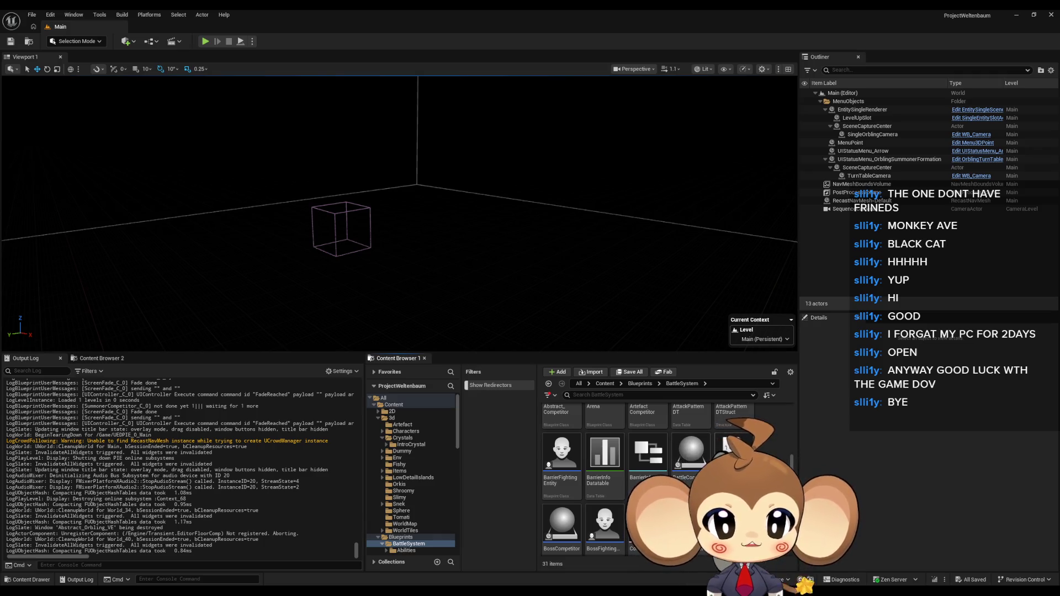
pyautogui.doubleClick(691, 459)
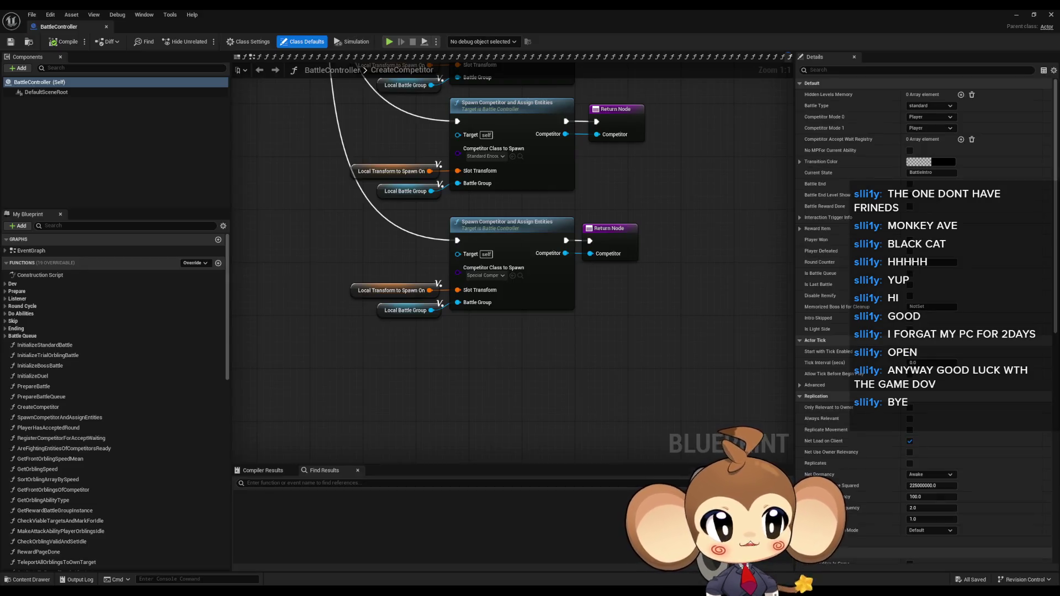
# Expand the Prepare group and open BattleController's 1_ExplosionDoneListener function graph
pyautogui.click(17, 291)
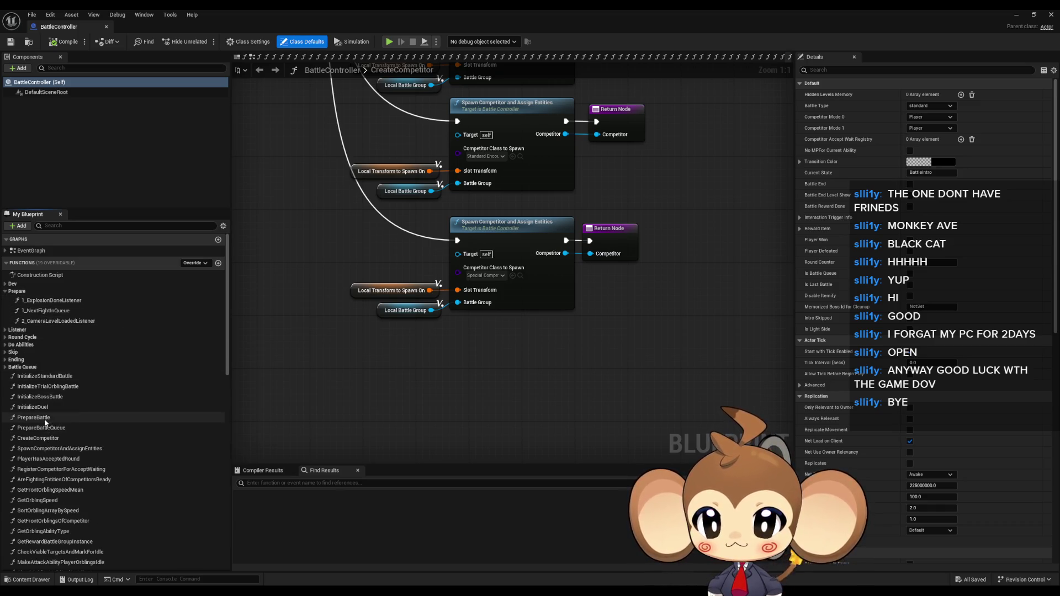
pyautogui.doubleClick(42, 303)
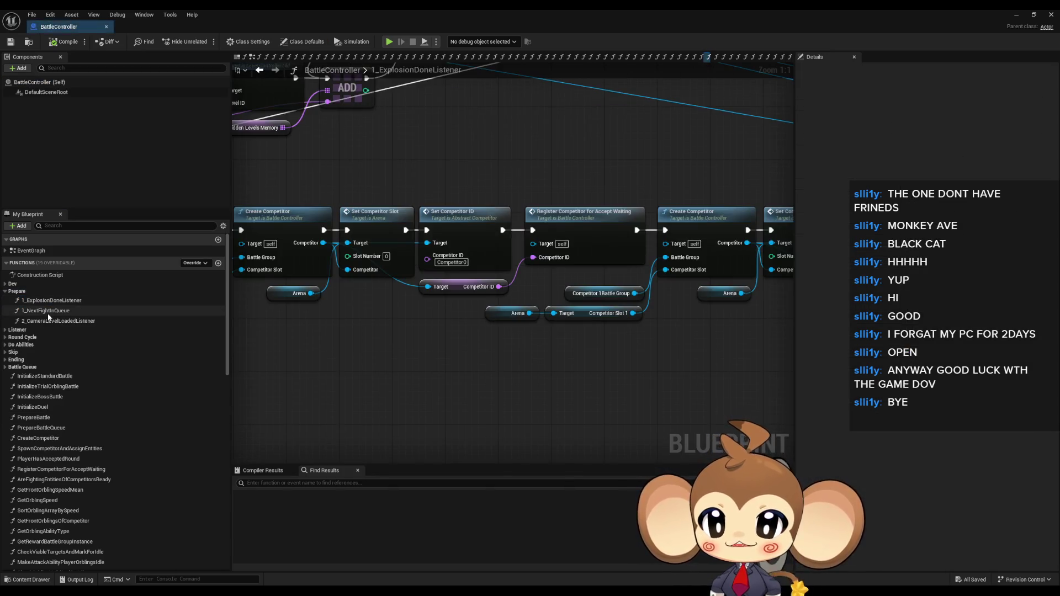
pyautogui.scroll(-6, 637, 351)
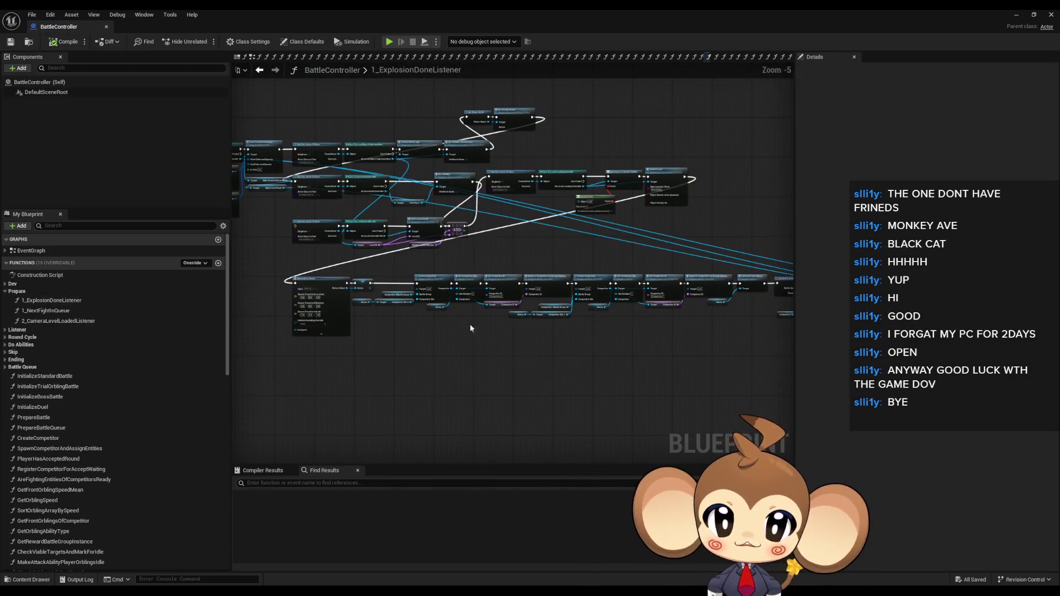
pyautogui.scroll(6, 637, 352)
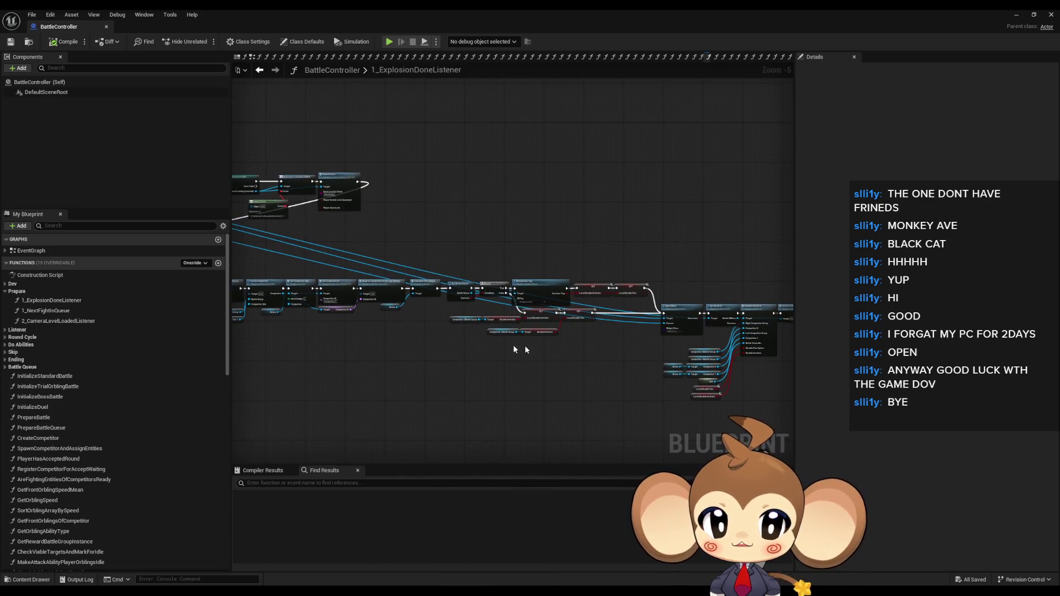
pyautogui.scroll(-5, 433, 281)
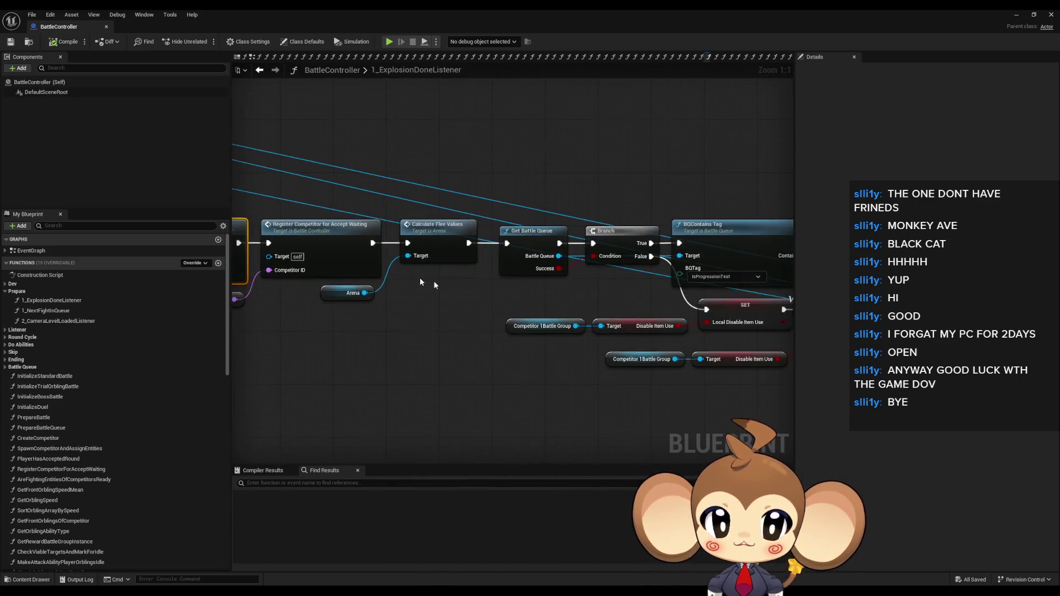
pyautogui.scroll(4, 475, 275)
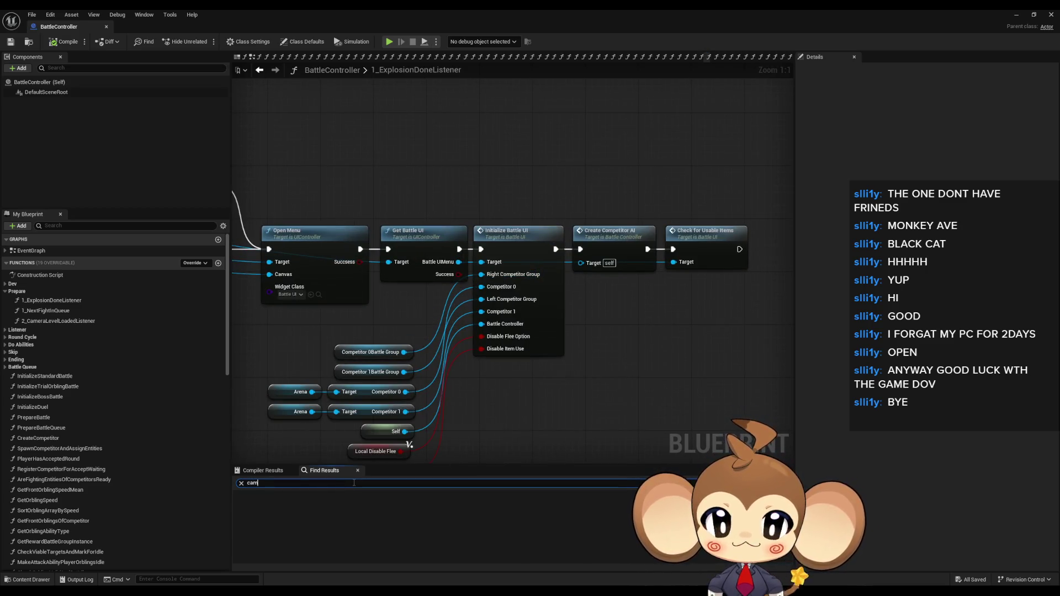
# Search the Blueprint for 'cam' and inspect the Camera ID use in 2_CameraLevelLoadedListener
pyautogui.press('Return')
pyautogui.scroll(-3, 378, 528)
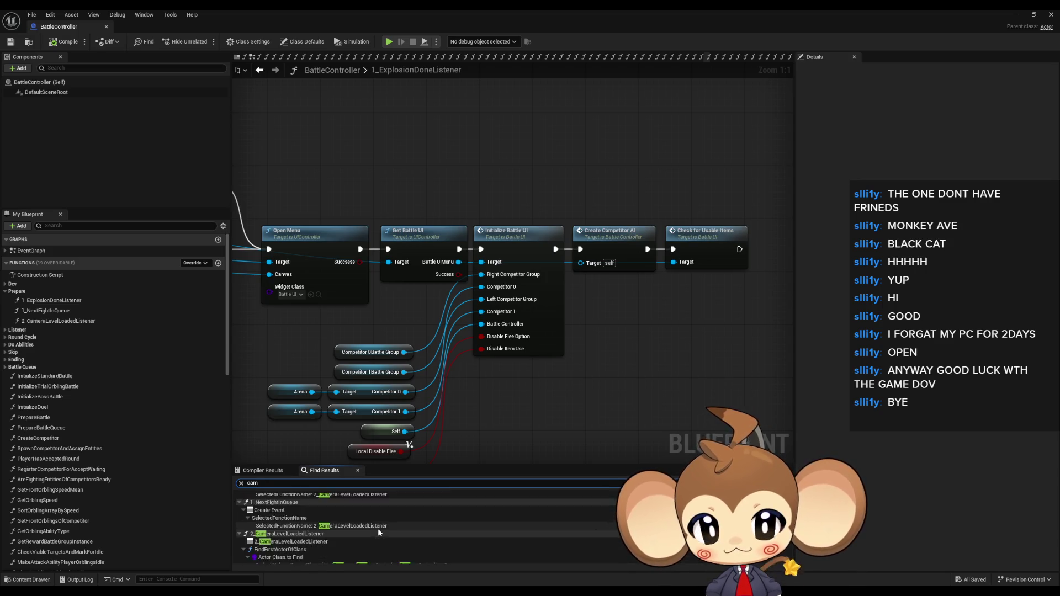
pyautogui.scroll(-3, 309, 524)
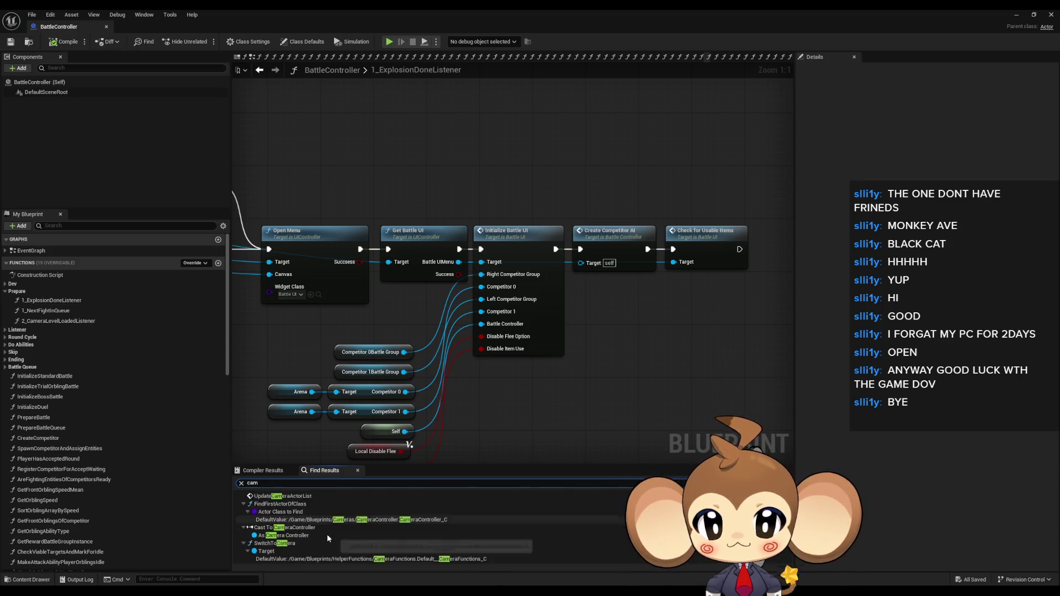
pyautogui.click(276, 528)
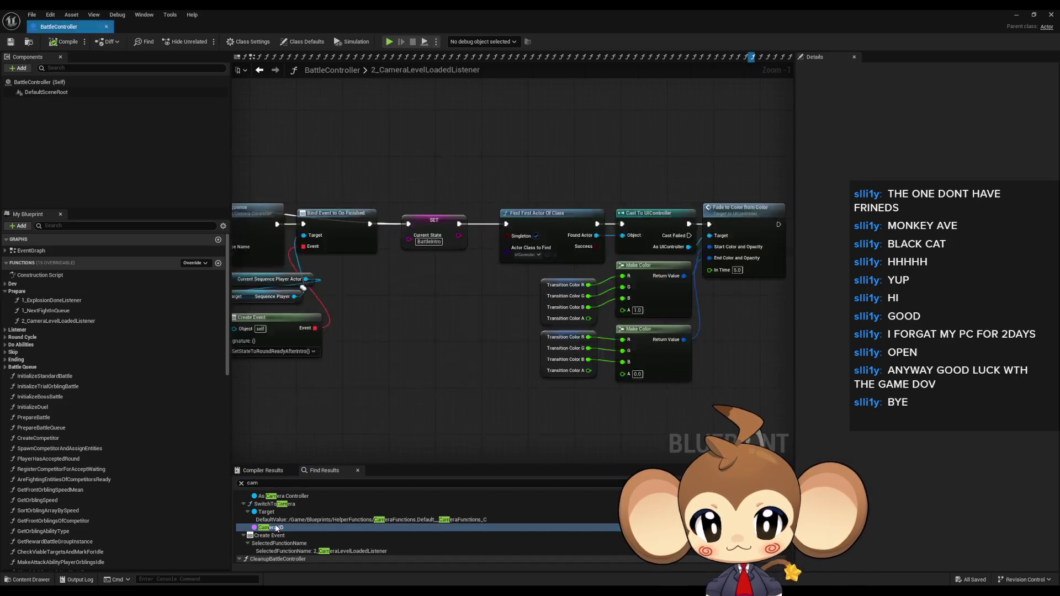
pyautogui.moveTo(529, 245); pyautogui.dragTo(530, 248)
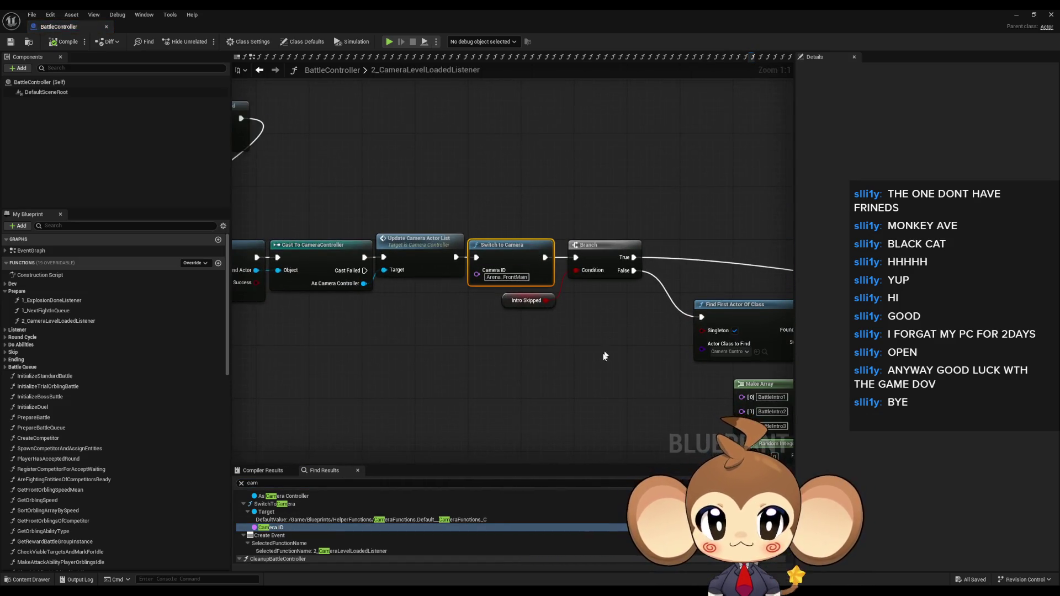
pyautogui.scroll(-3, 565, 369)
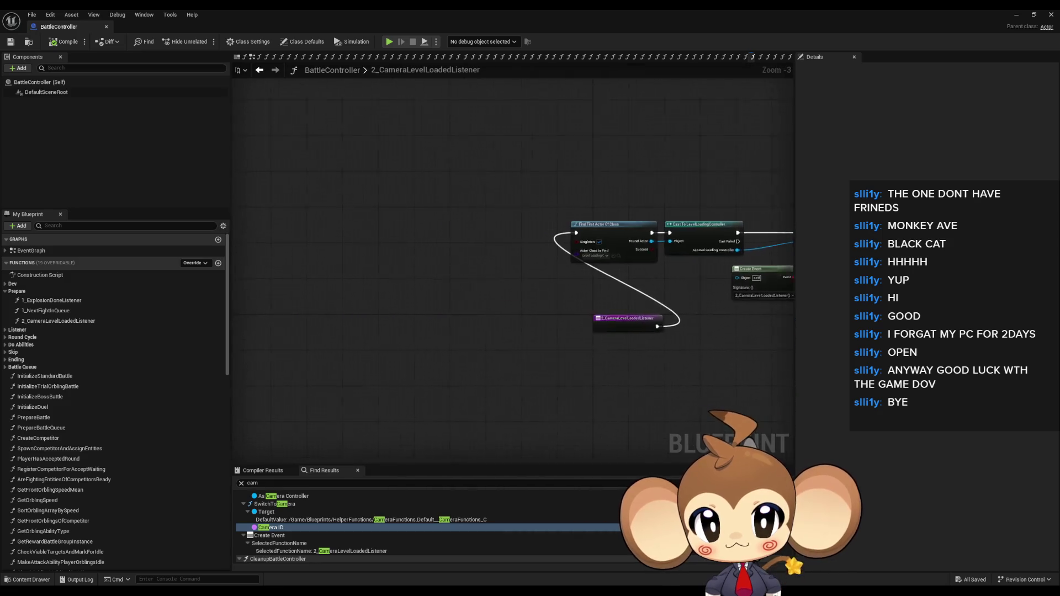
pyautogui.scroll(3, 629, 320)
pyautogui.click(365, 290)
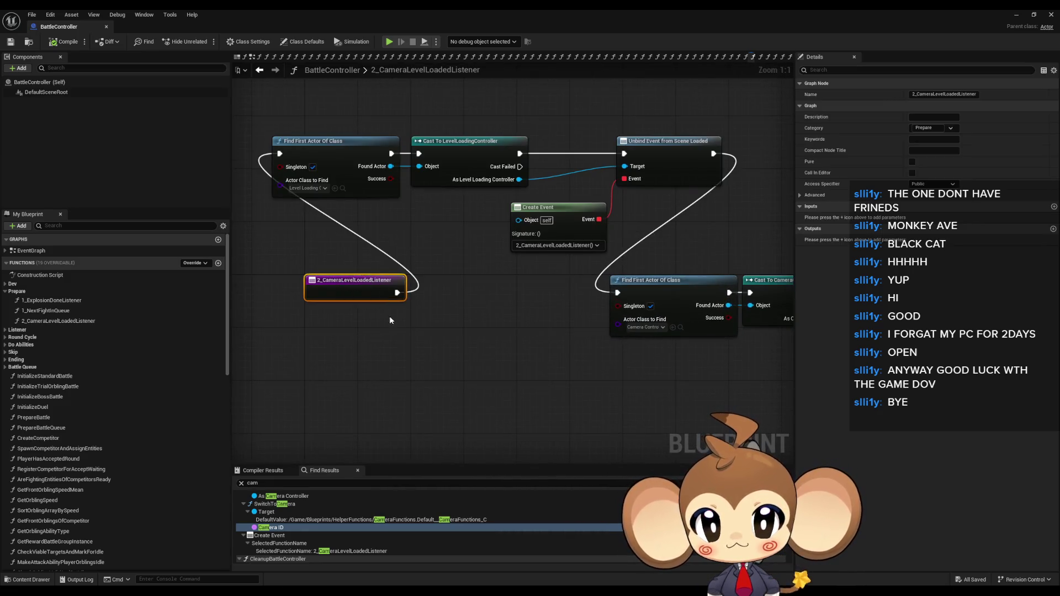
# Return to 1_ExplosionDoneListener and select the Check for Usable Items and Create Competitor AI nodes
pyautogui.doubleClick(74, 300)
pyautogui.moveTo(644, 222)
pyautogui.mouseDown()
pyautogui.moveTo(681, 302)
pyautogui.moveTo(648, 285)
pyautogui.mouseUp()
pyautogui.moveTo(535, 201); pyautogui.dragTo(557, 304)
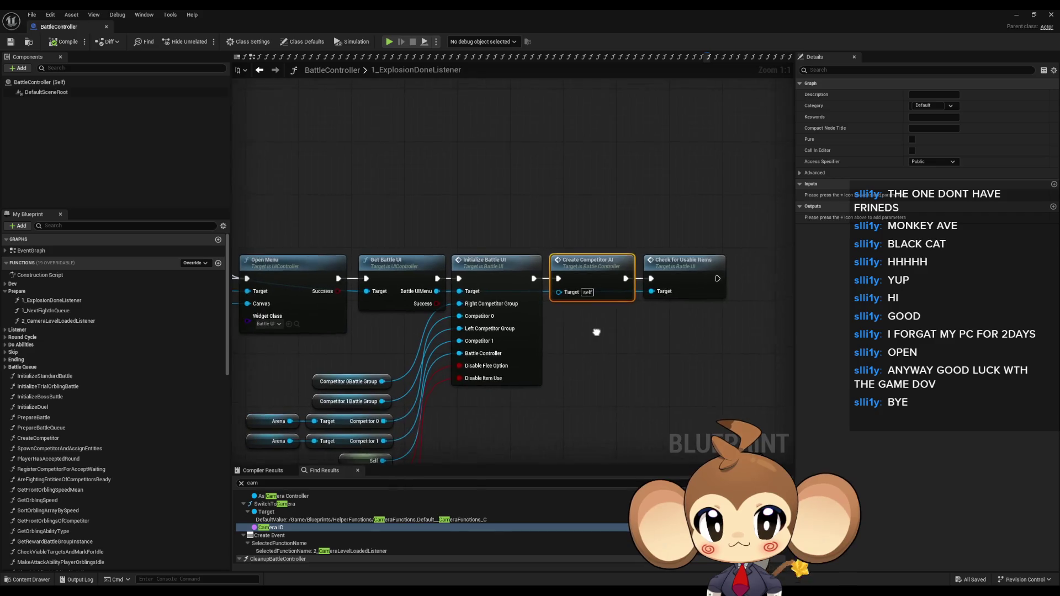
pyautogui.moveTo(489, 235)
pyautogui.mouseDown()
pyautogui.moveTo(510, 232)
pyautogui.moveTo(544, 293)
pyautogui.mouseUp()
pyautogui.click(509, 238)
pyautogui.click(544, 293)
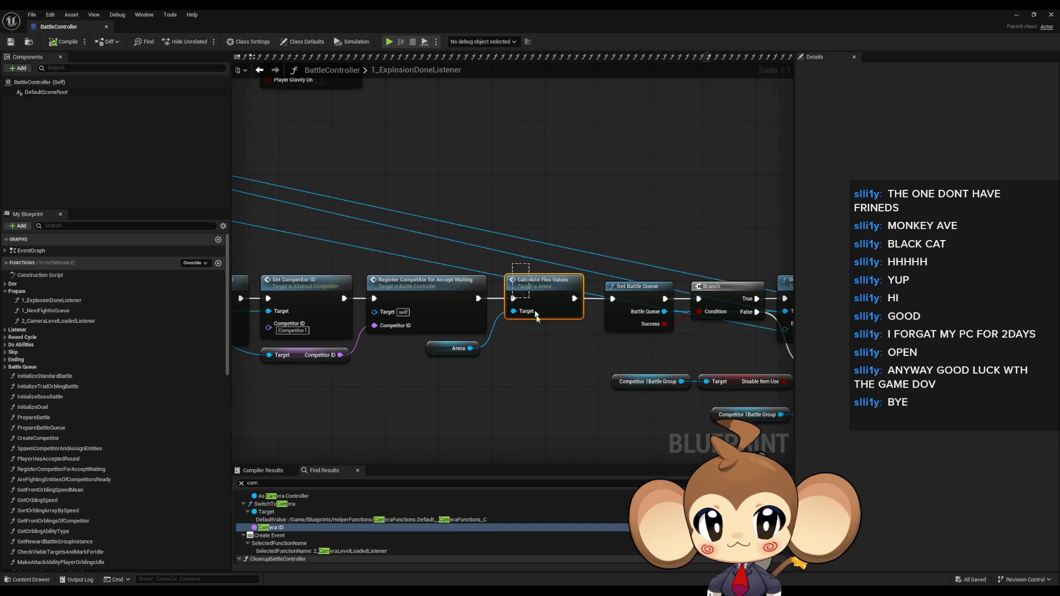
pyautogui.moveTo(536, 359); pyautogui.dragTo(702, 369)
pyautogui.moveTo(420, 259); pyautogui.dragTo(564, 291)
pyautogui.click(519, 316)
pyautogui.click(425, 316)
pyautogui.moveTo(273, 317)
pyautogui.mouseDown()
pyautogui.moveTo(632, 304)
pyautogui.moveTo(493, 360)
pyautogui.moveTo(471, 295)
pyautogui.moveTo(355, 306)
pyautogui.moveTo(625, 321)
pyautogui.moveTo(644, 332)
pyautogui.moveTo(657, 367)
pyautogui.moveTo(967, 380)
pyautogui.mouseUp()
pyautogui.moveTo(287, 353)
pyautogui.mouseDown()
pyautogui.moveTo(624, 384)
pyautogui.moveTo(510, 333)
pyautogui.mouseUp()
pyautogui.scroll(-2, 569, 375)
pyautogui.scroll(-2, 569, 375)
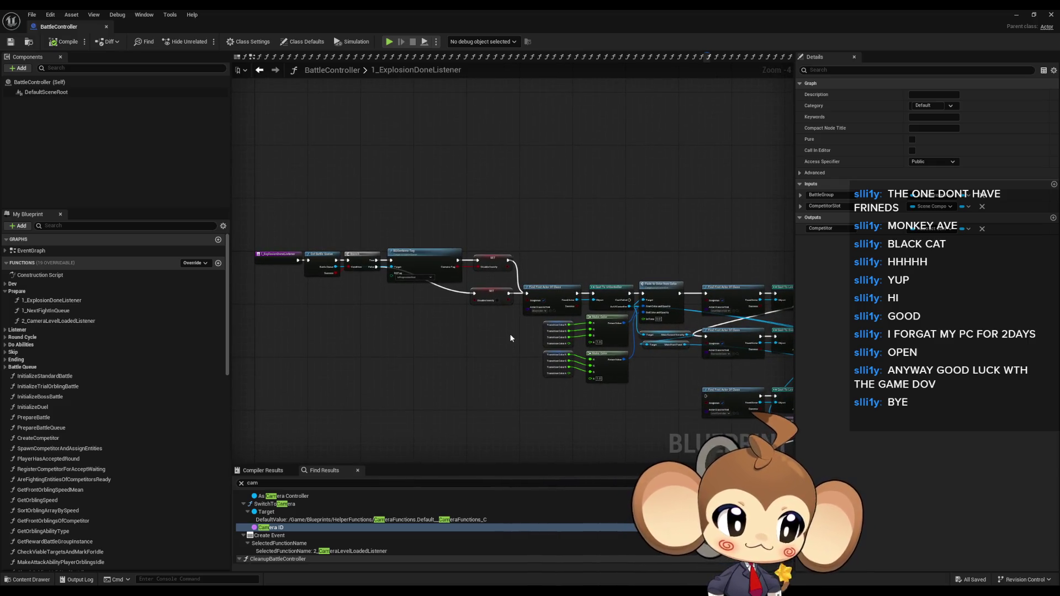
pyautogui.moveTo(503, 320); pyautogui.dragTo(261, 289)
pyautogui.moveTo(601, 339)
pyautogui.mouseDown()
pyautogui.moveTo(482, 308)
pyautogui.moveTo(412, 305)
pyautogui.mouseUp()
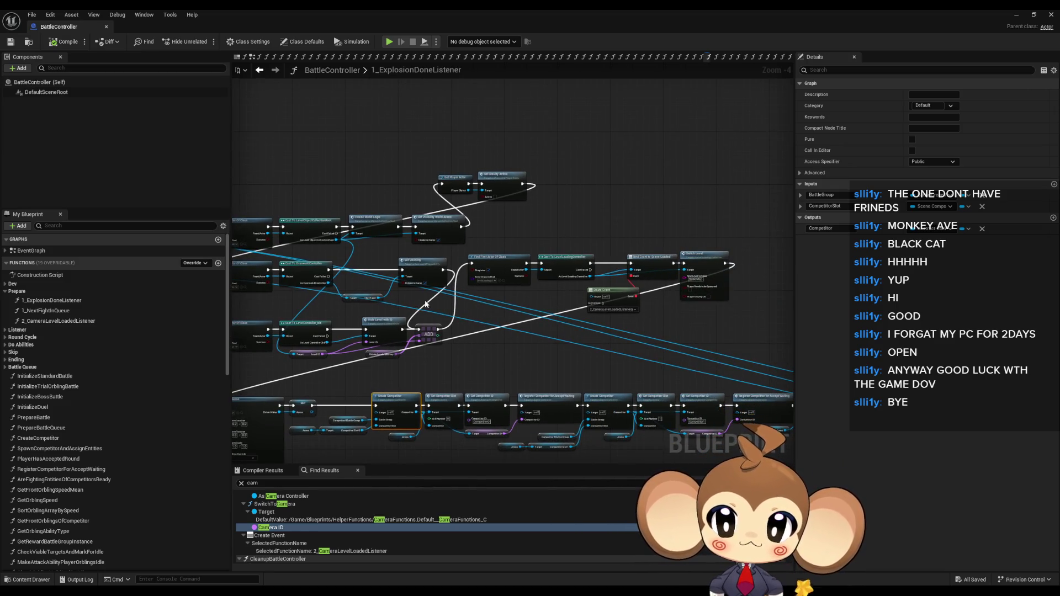
pyautogui.scroll(4, 467, 215)
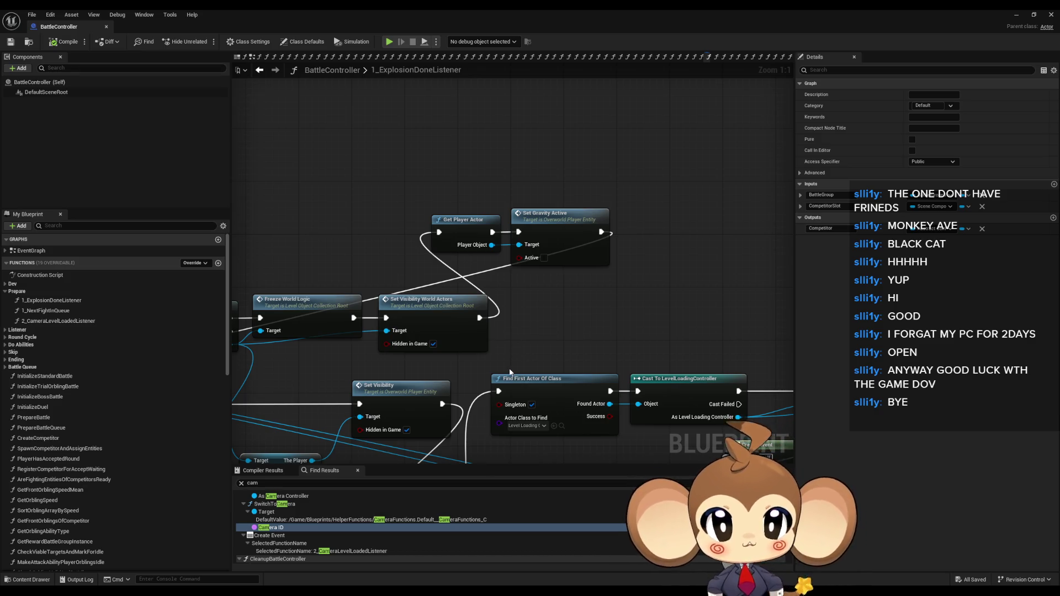
pyautogui.scroll(-6, 508, 365)
pyautogui.moveTo(561, 299); pyautogui.dragTo(445, 305)
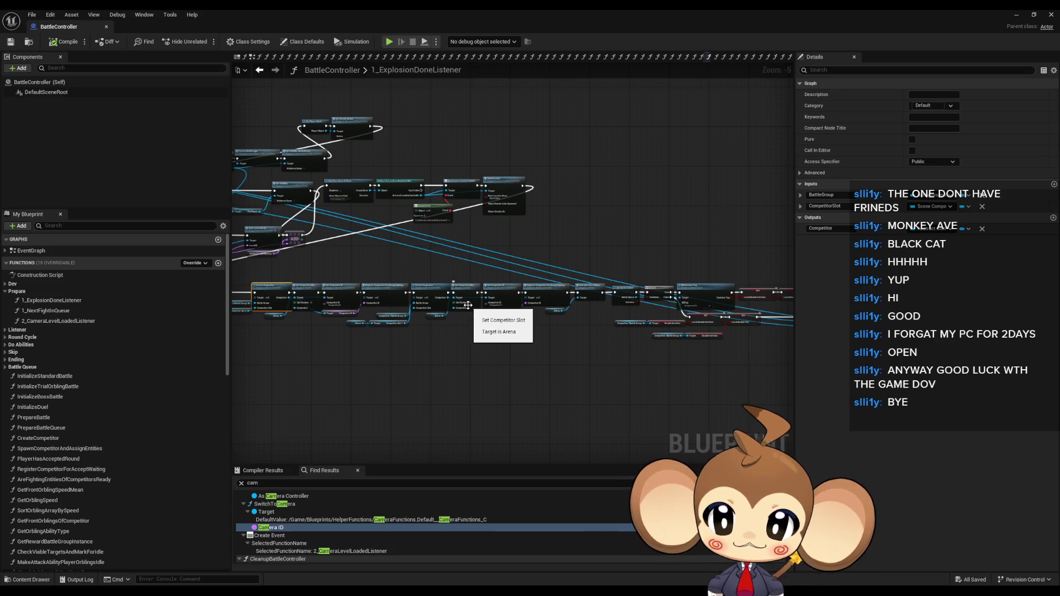
pyautogui.moveTo(378, 304); pyautogui.dragTo(601, 325)
pyautogui.scroll(2, 578, 321)
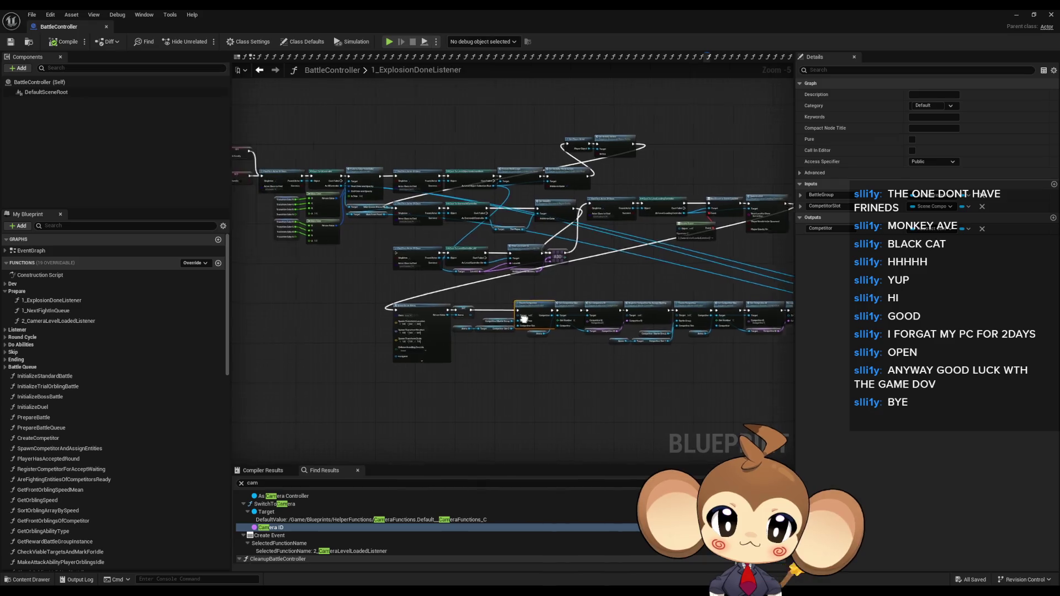
pyautogui.moveTo(549, 297); pyautogui.dragTo(593, 326)
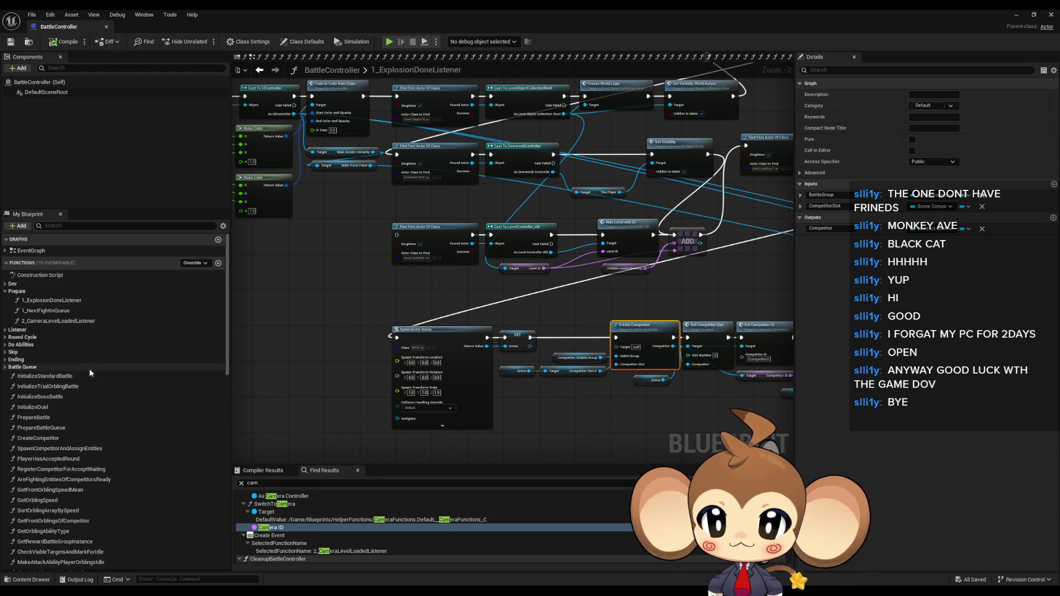
pyautogui.click(6, 330)
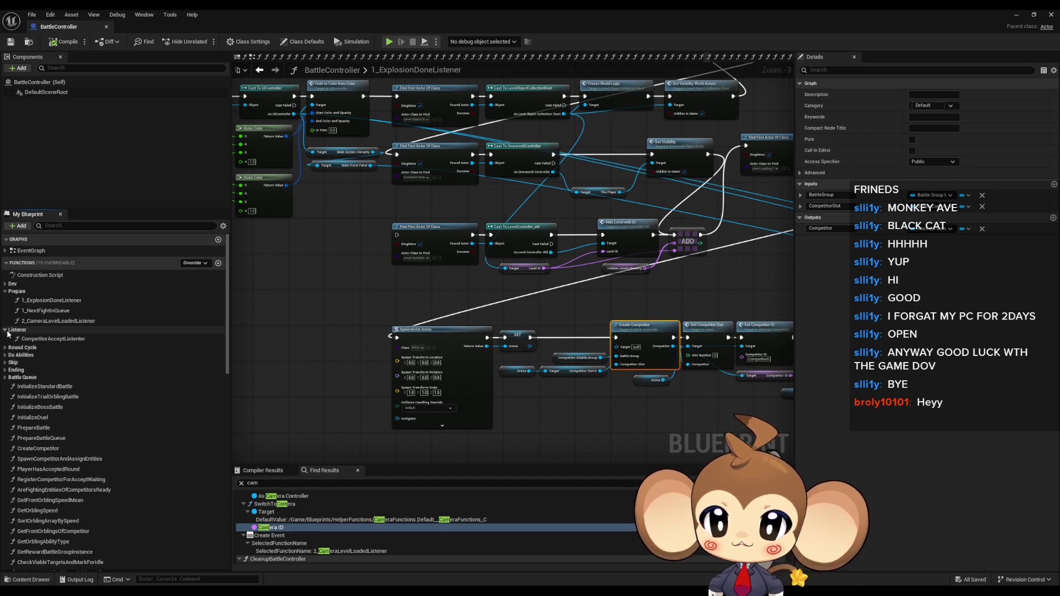
# Collapse the Listener group, jump to the Sequence Player reference, and select Make Array, GET and Random Integer
pyautogui.click(7, 331)
pyautogui.write('seq')
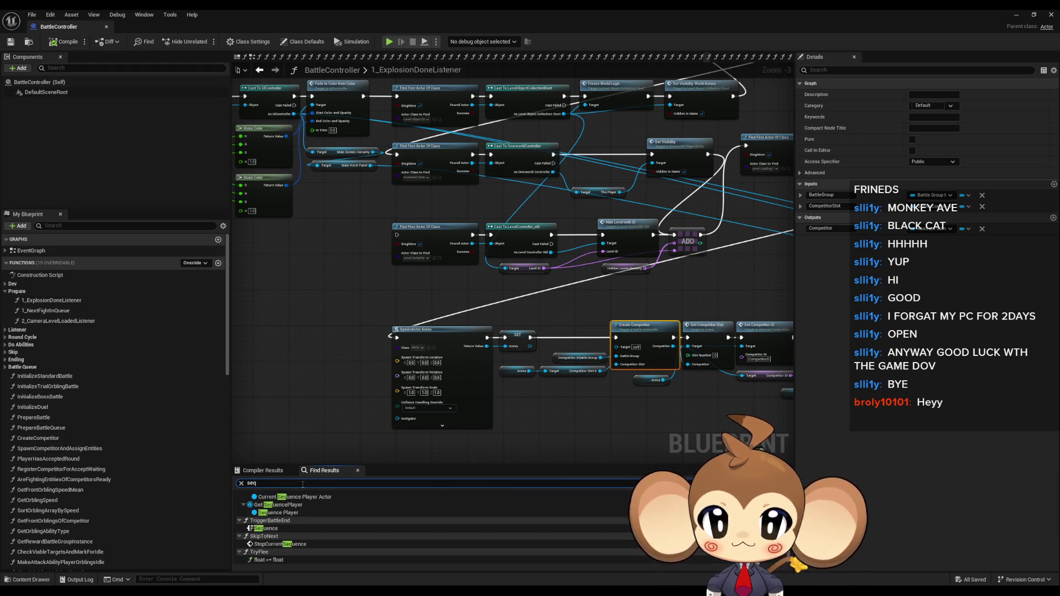
pyautogui.click(278, 504)
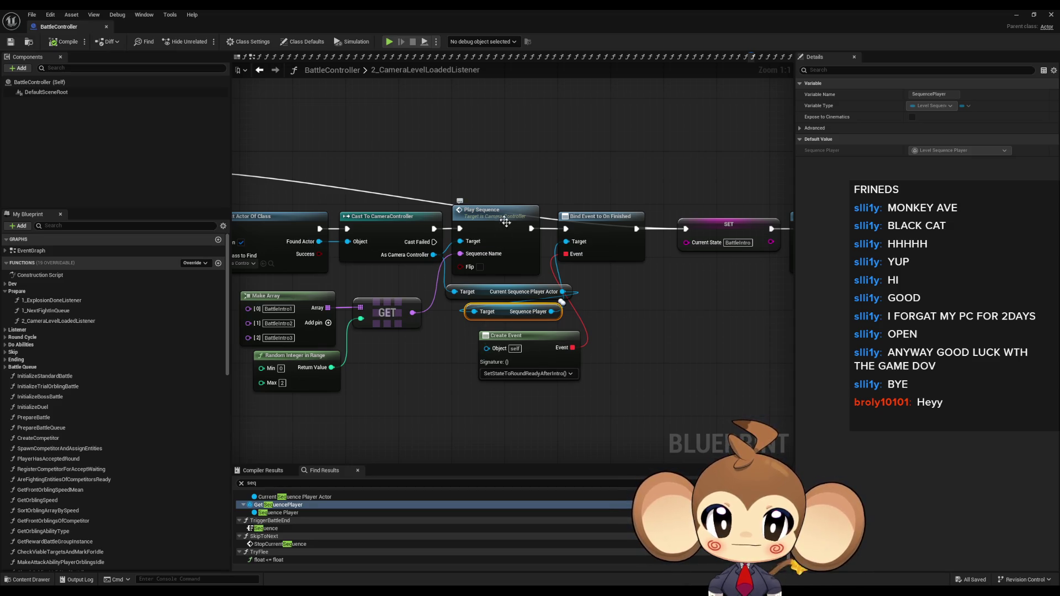
pyautogui.moveTo(333, 298); pyautogui.dragTo(537, 426)
pyautogui.moveTo(371, 294)
pyautogui.mouseDown()
pyautogui.moveTo(531, 401)
pyautogui.moveTo(518, 411)
pyautogui.mouseUp()
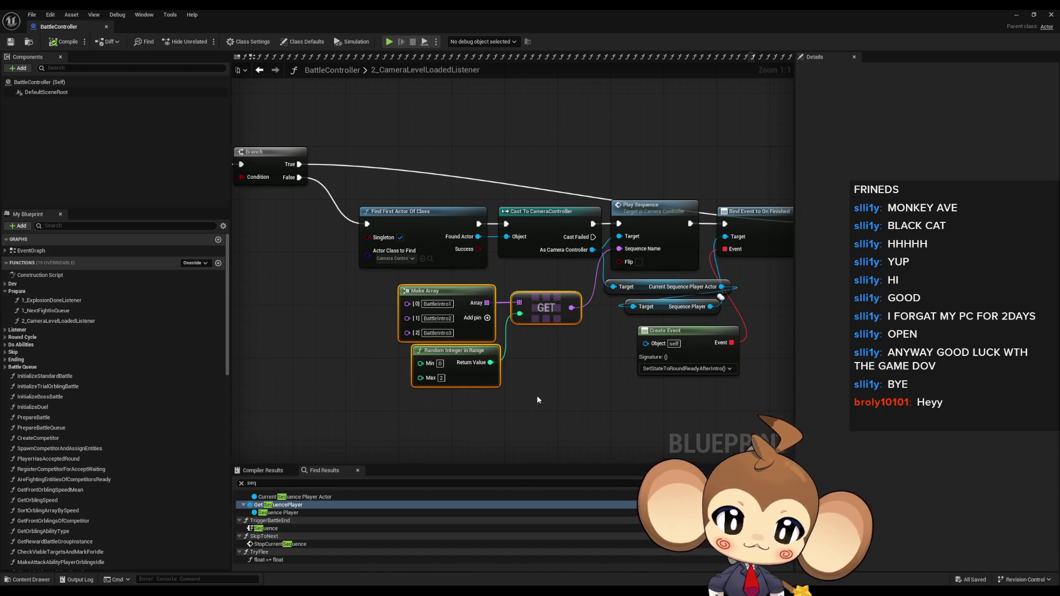
pyautogui.scroll(-3, 536, 397)
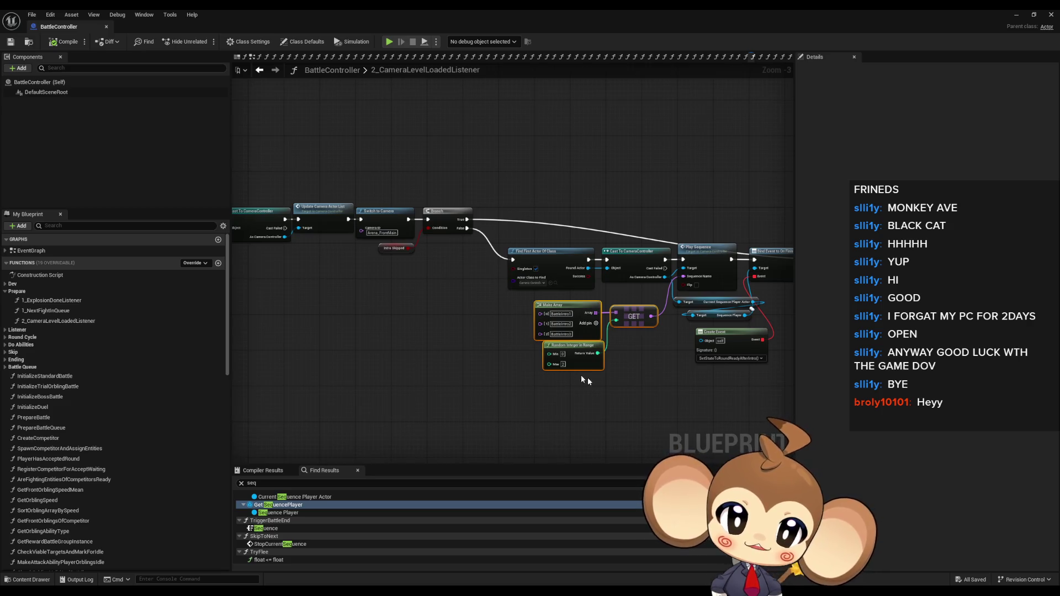
pyautogui.scroll(-2, 590, 316)
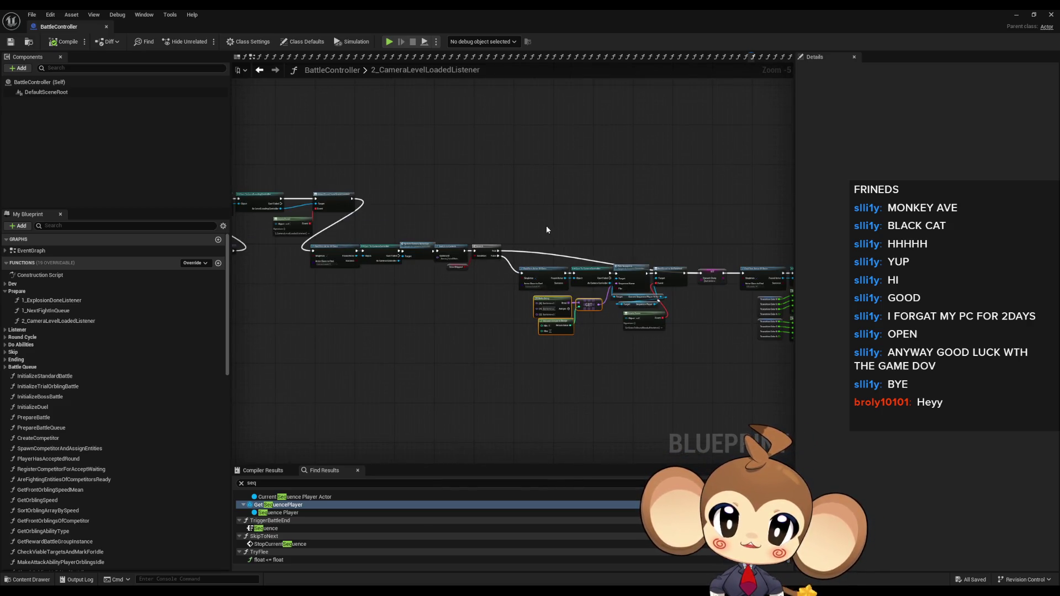
# Leave the function name unchanged and select the Create Event and Unbind Event from Scene Loaded nodes
pyautogui.doubleClick(409, 72)
pyautogui.click(467, 203)
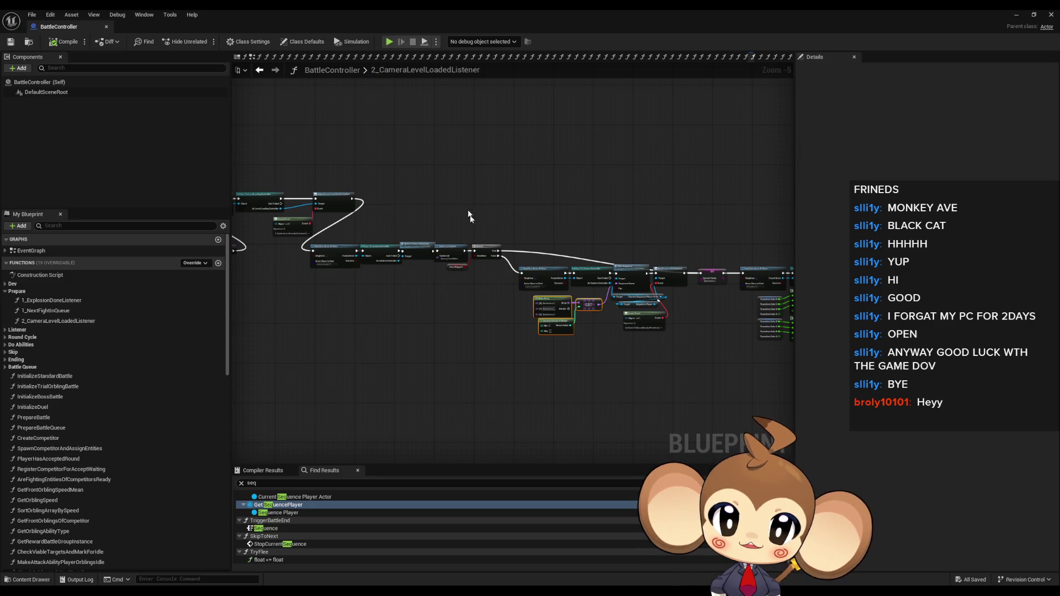
pyautogui.scroll(5, 554, 211)
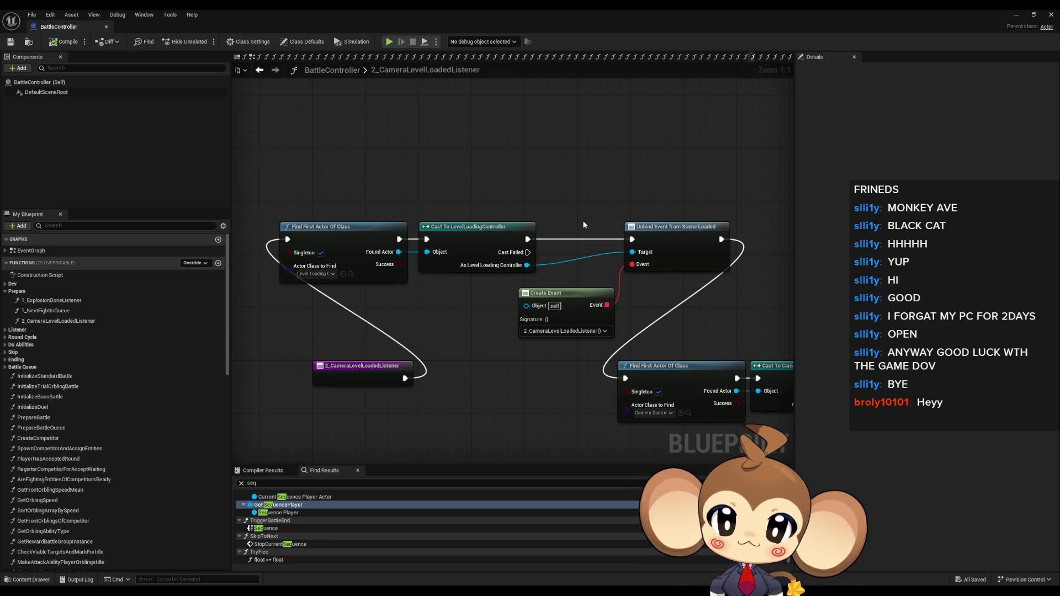
pyautogui.moveTo(597, 223); pyautogui.dragTo(527, 215)
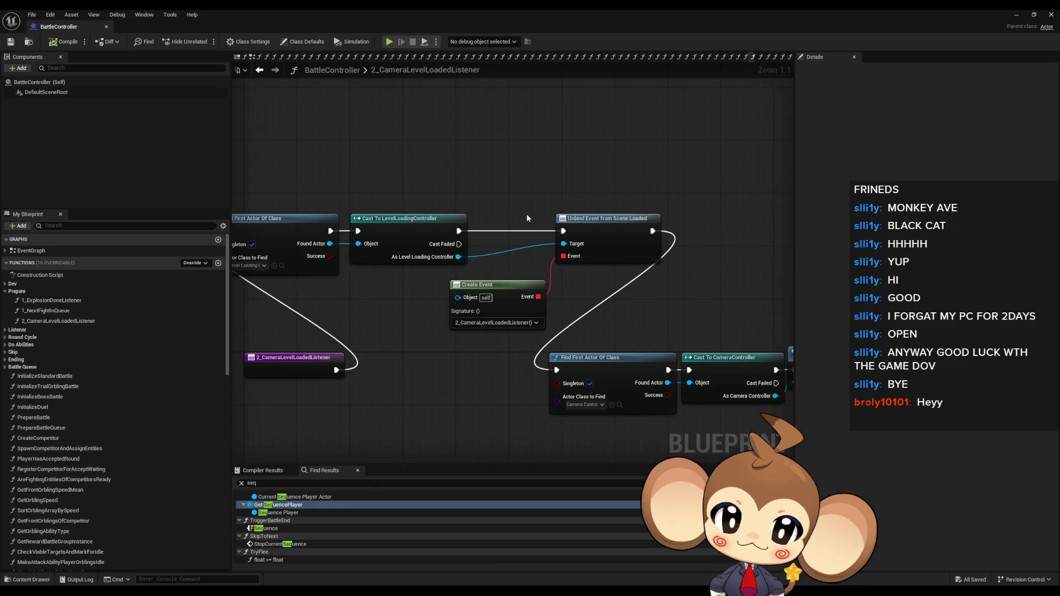
pyautogui.click(526, 327)
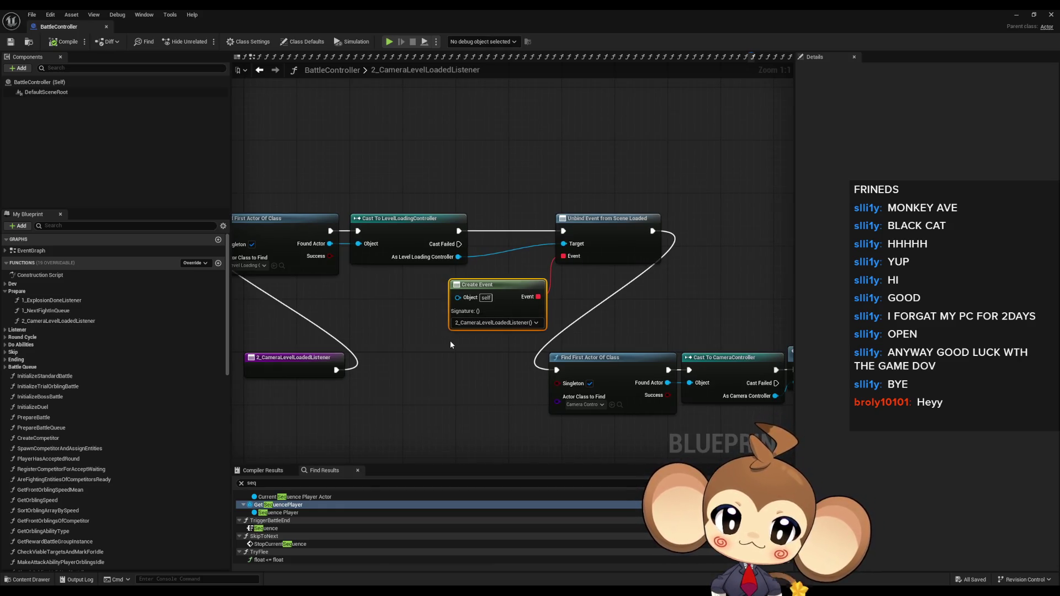
pyautogui.moveTo(592, 170); pyautogui.dragTo(673, 267)
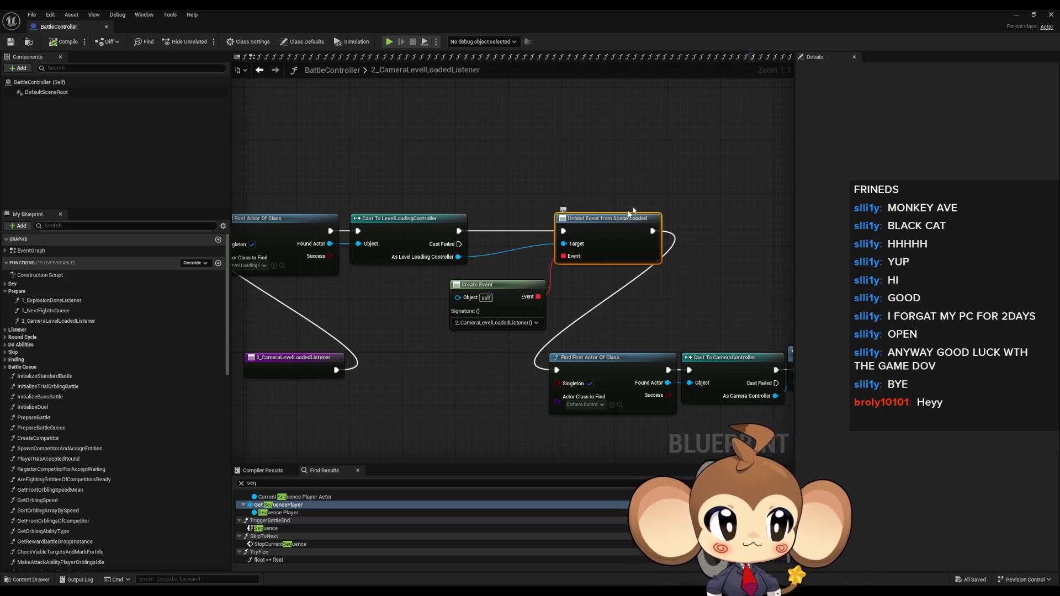
# Pan across the Switch to Camera, Find First Actor and Play Sequence nodes, then minimize the Blueprint editor
pyautogui.scroll(-2, 667, 206)
pyautogui.moveTo(667, 206); pyautogui.dragTo(499, 189)
pyautogui.moveTo(631, 236); pyautogui.dragTo(443, 200)
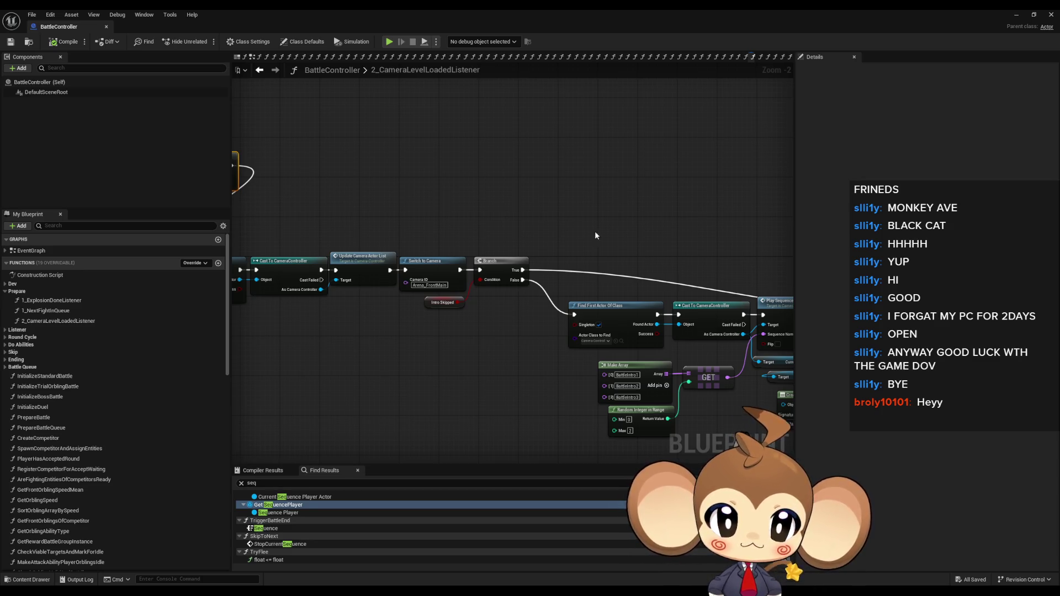
pyautogui.moveTo(596, 235); pyautogui.dragTo(459, 207)
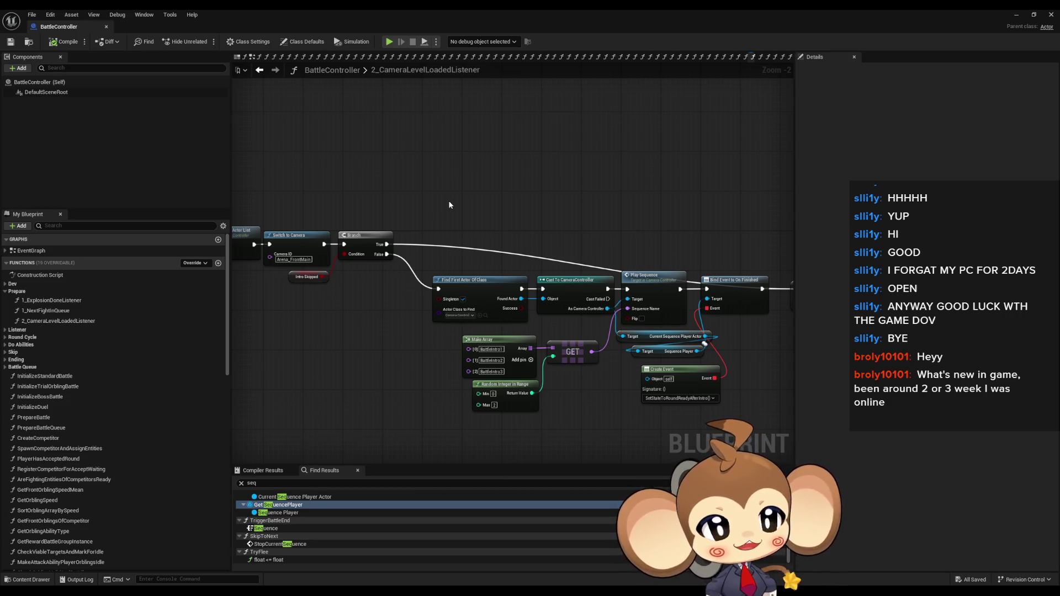
pyautogui.click(1023, 14)
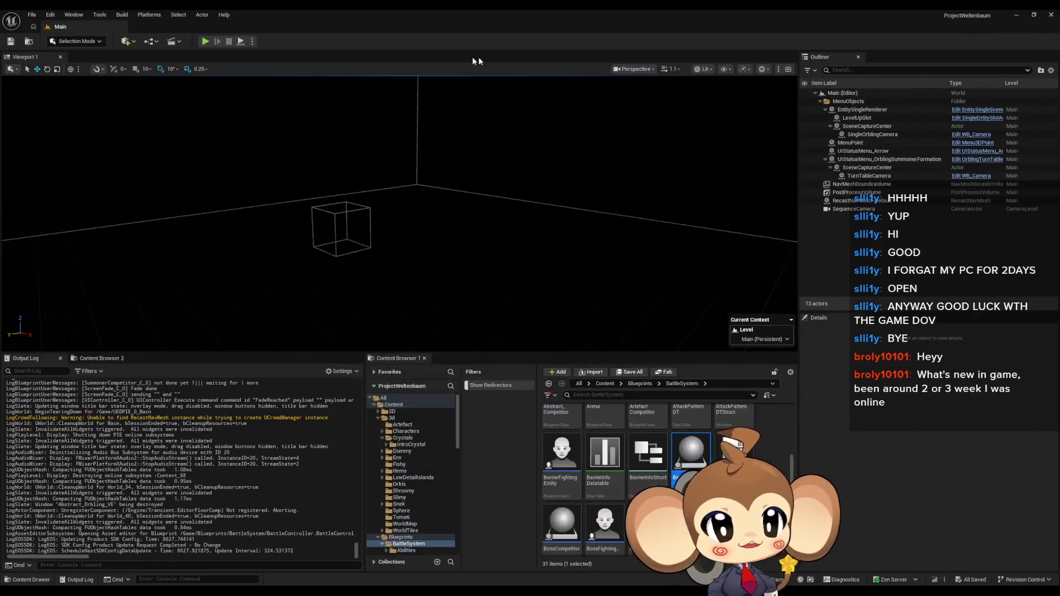
pyautogui.click(207, 37)
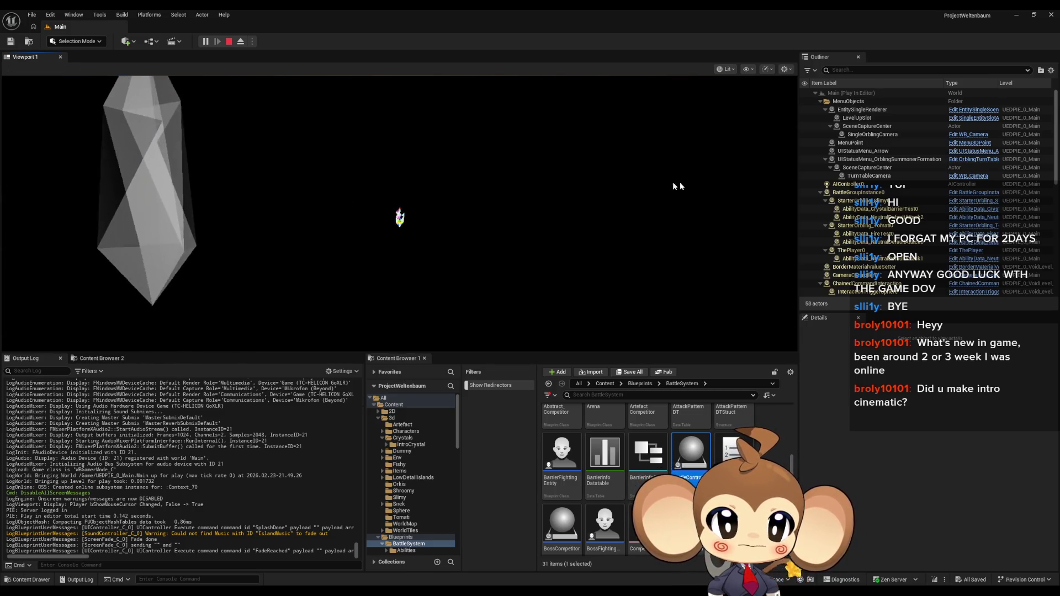
pyautogui.click(649, 231)
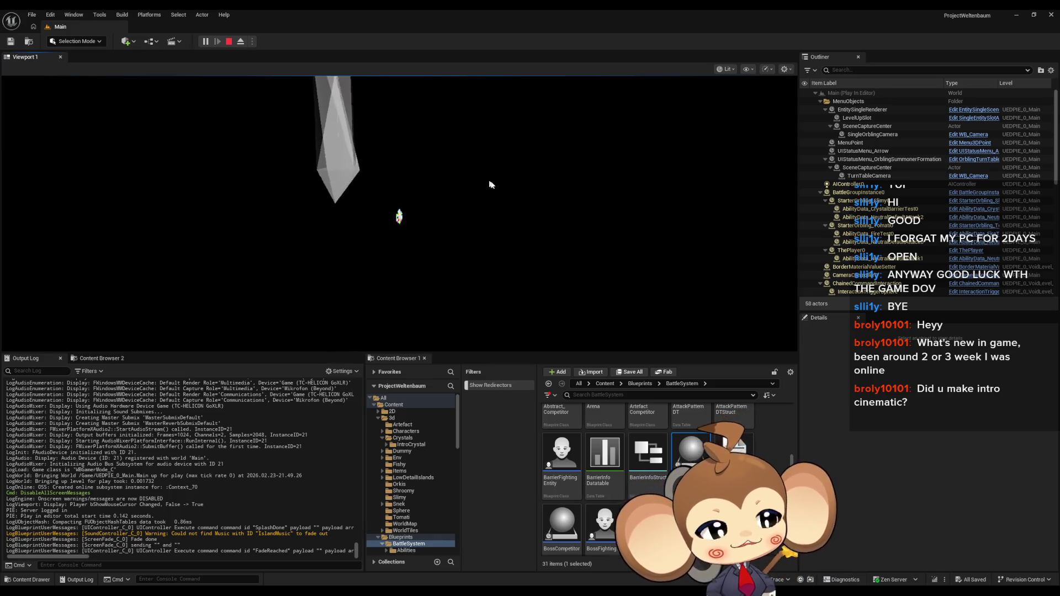
pyautogui.click(455, 201)
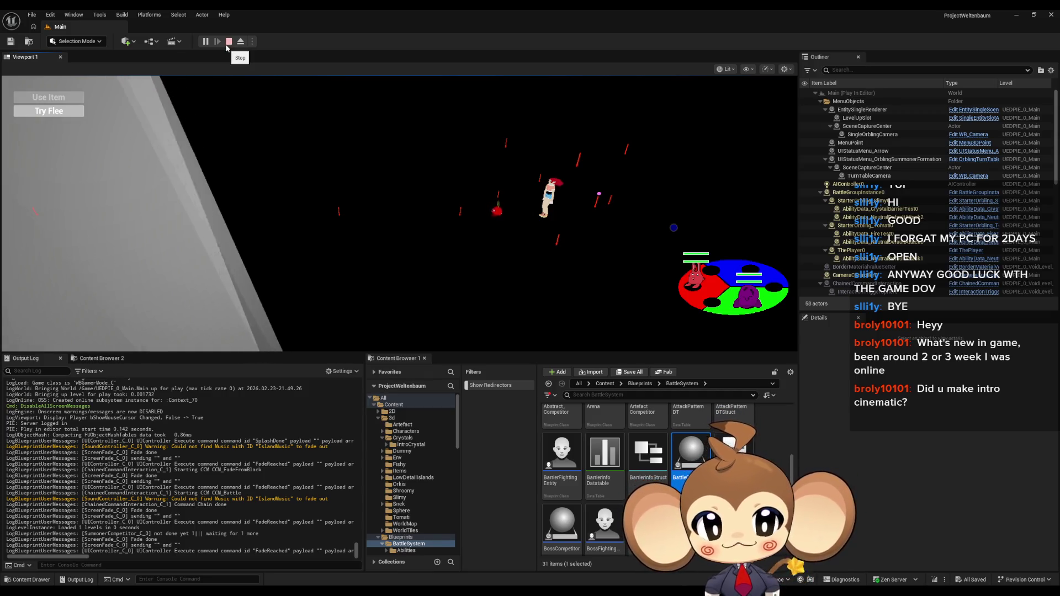
pyautogui.click(227, 46)
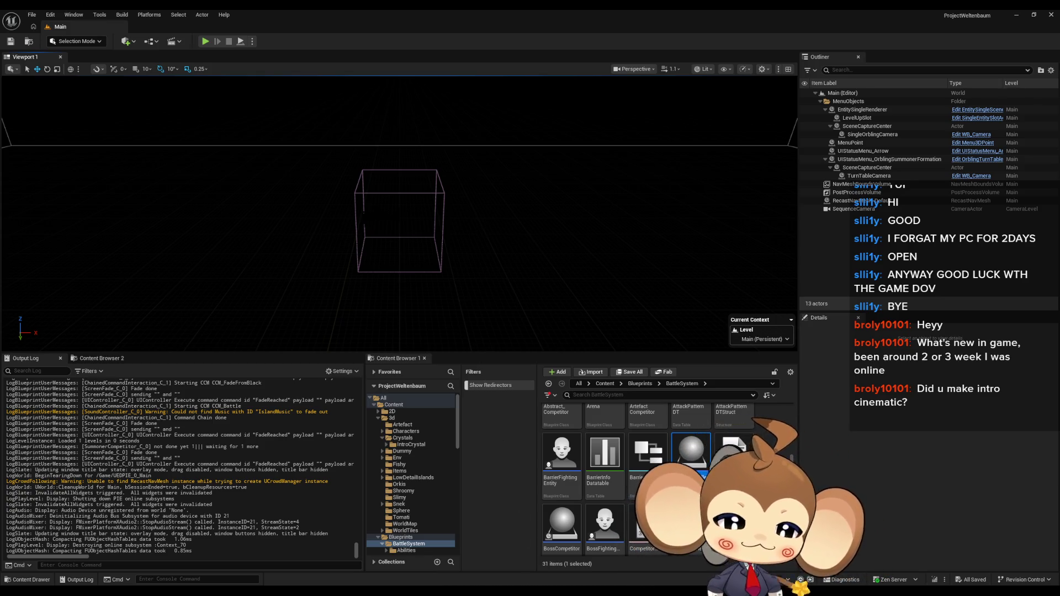
# Restore the BattleController window and select its Play Sequence, Make Array and Random Integer nodes
pyautogui.click(546, 565)
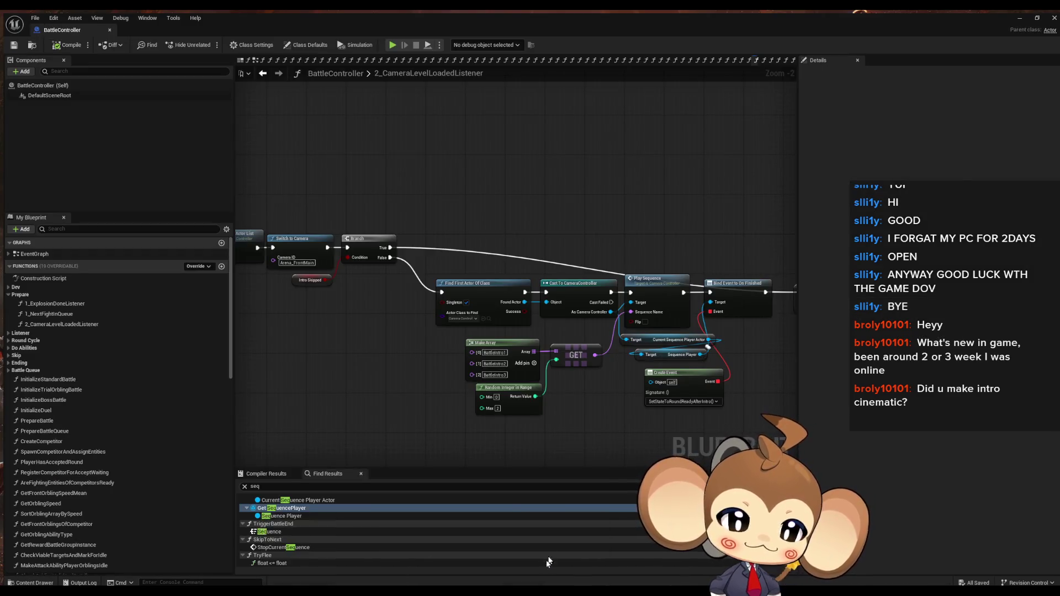
pyautogui.moveTo(582, 409); pyautogui.dragTo(565, 386)
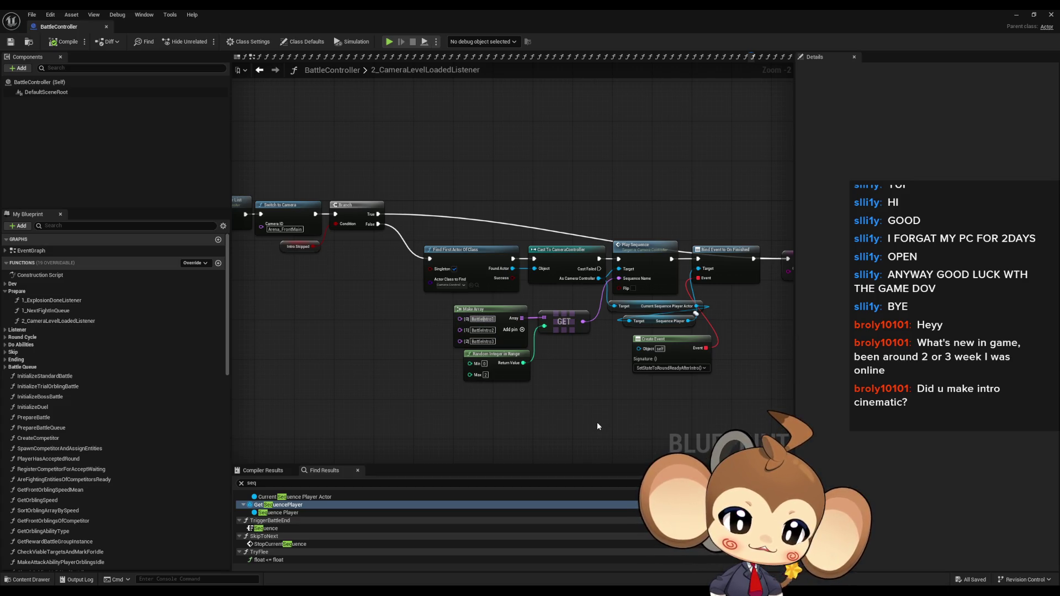
pyautogui.moveTo(589, 409); pyautogui.dragTo(551, 421)
pyautogui.click(597, 258)
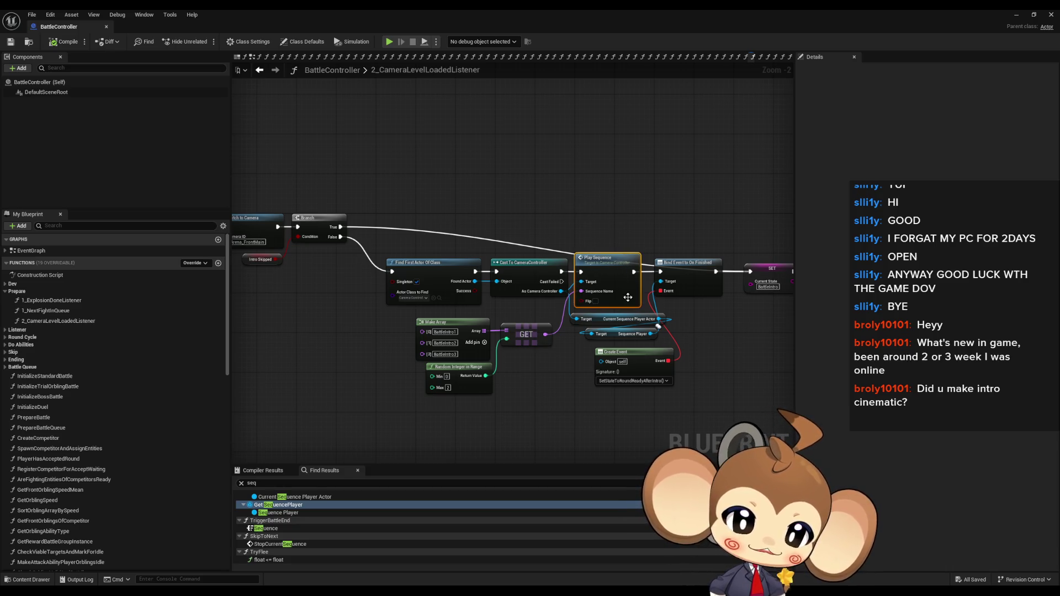
pyautogui.scroll(2, 447, 359)
pyautogui.click(450, 309)
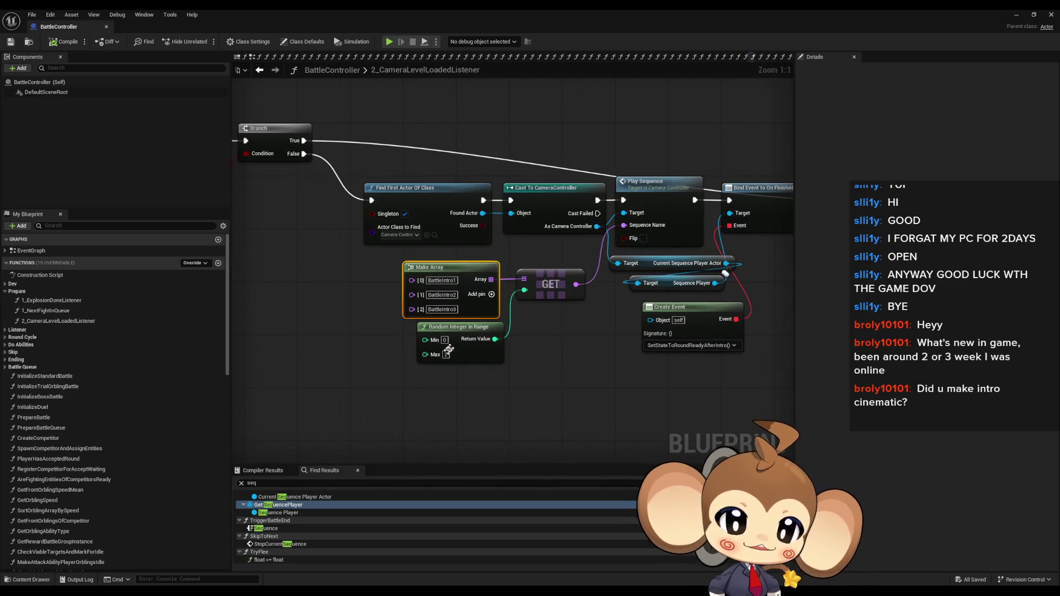
pyautogui.scroll(-4, 359, 346)
pyautogui.moveTo(505, 303)
pyautogui.mouseDown()
pyautogui.moveTo(633, 379)
pyautogui.moveTo(616, 377)
pyautogui.mouseUp()
pyautogui.scroll(2, 423, 370)
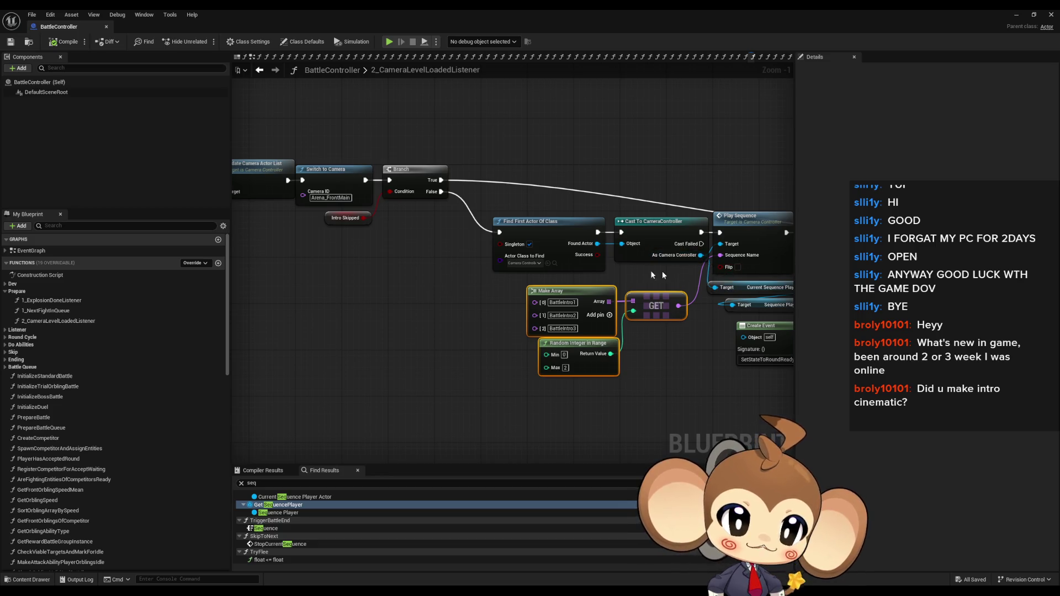
pyautogui.scroll(-2, 678, 274)
# Pan through the starting nodes, Make Color, Fade to Color, SET and Cast To UIController
pyautogui.moveTo(371, 265); pyautogui.dragTo(681, 296)
pyautogui.moveTo(540, 326)
pyautogui.mouseDown()
pyautogui.moveTo(672, 334)
pyautogui.moveTo(363, 310)
pyautogui.moveTo(257, 230)
pyautogui.mouseUp()
pyautogui.moveTo(423, 276)
pyautogui.mouseDown()
pyautogui.moveTo(233, 267)
pyautogui.moveTo(698, 309)
pyautogui.mouseUp()
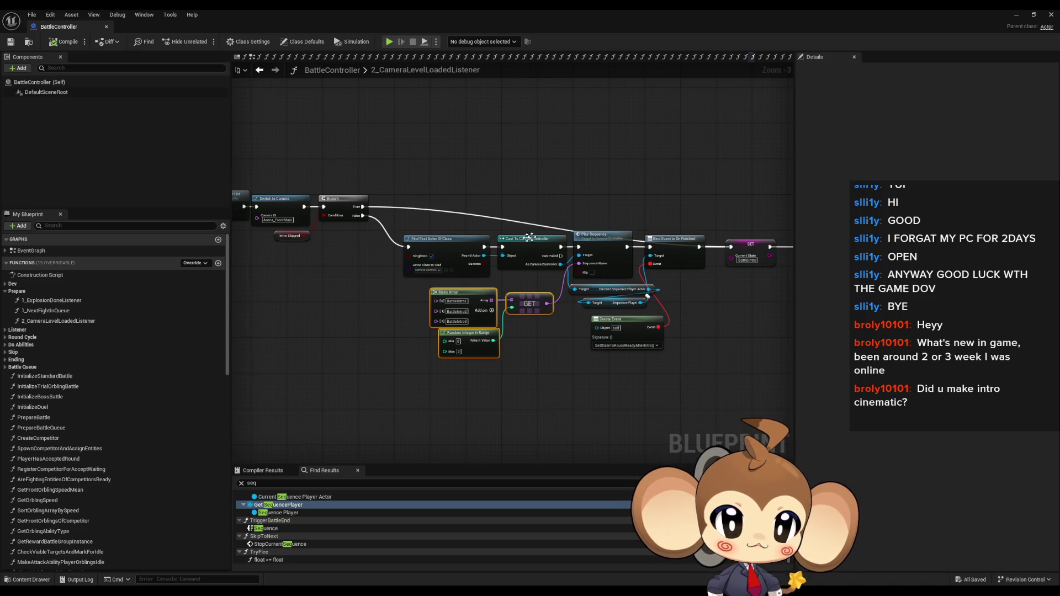
pyautogui.scroll(3, 518, 241)
pyautogui.moveTo(696, 375); pyautogui.dragTo(363, 384)
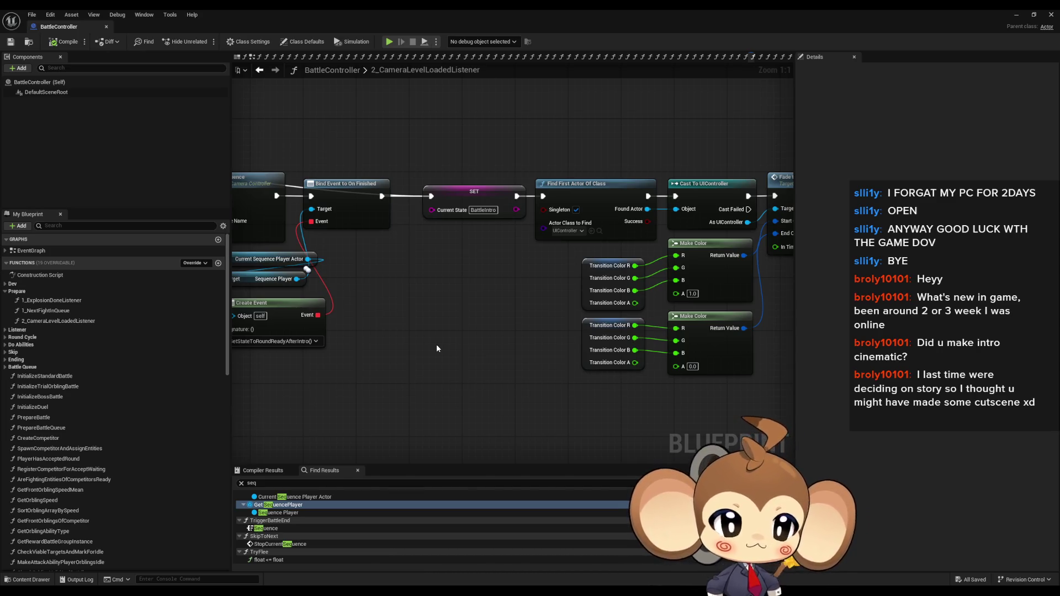
pyautogui.scroll(-2, 498, 303)
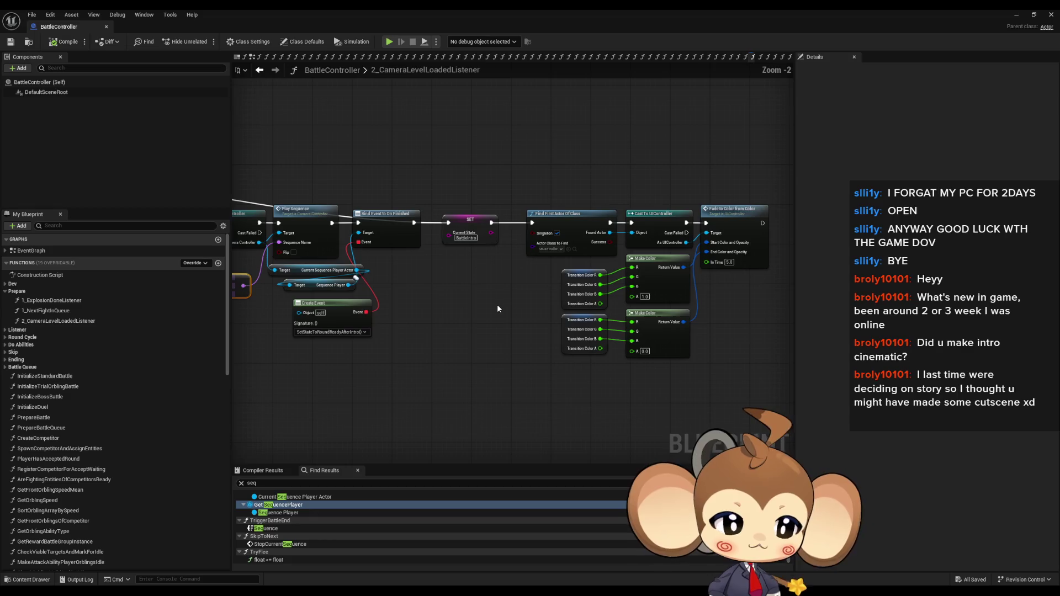
pyautogui.moveTo(544, 308); pyautogui.dragTo(584, 333)
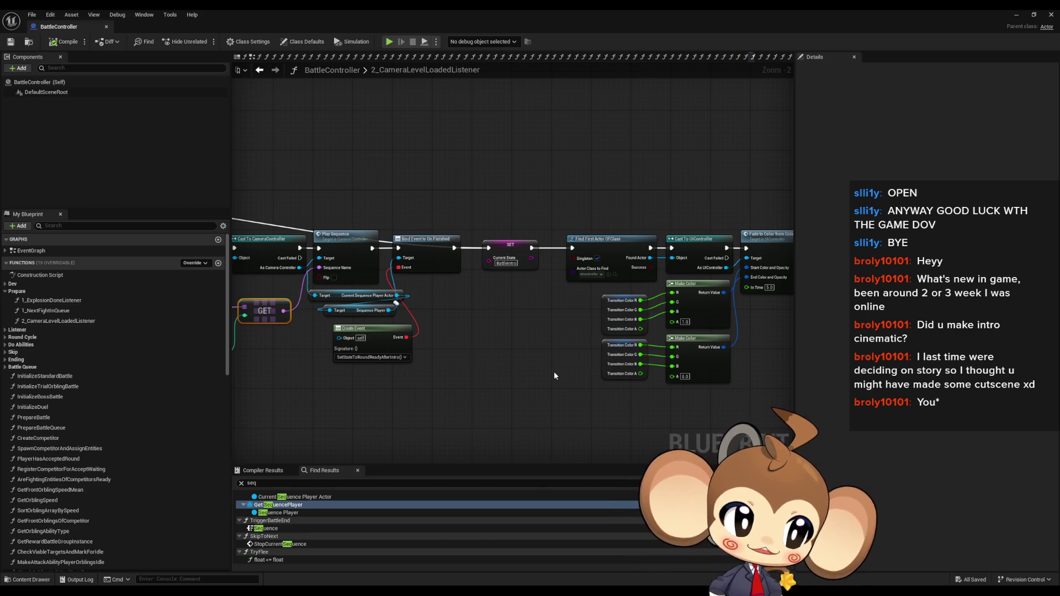
pyautogui.moveTo(488, 340); pyautogui.dragTo(675, 360)
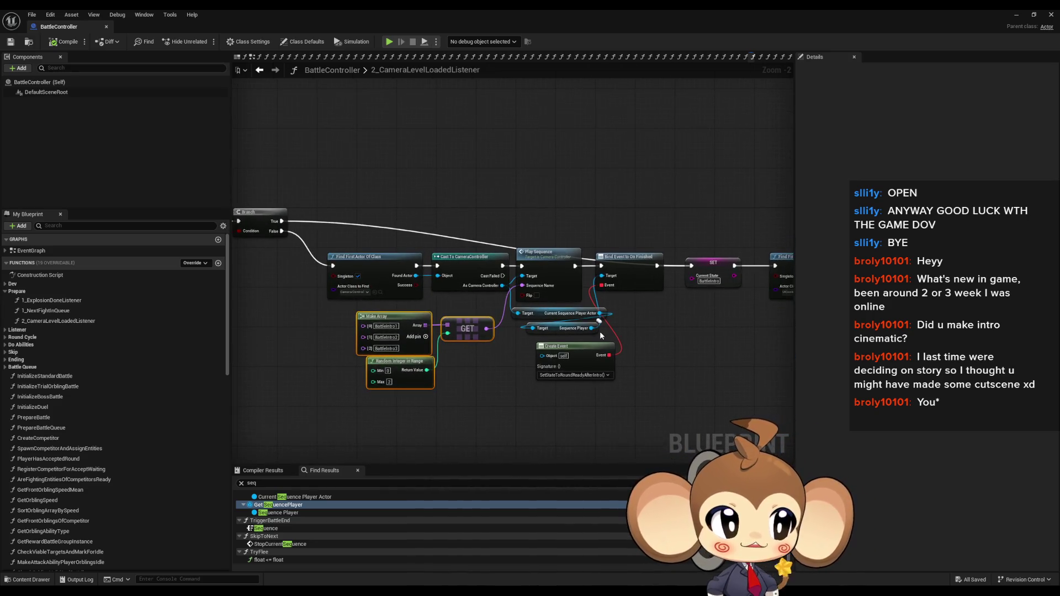
pyautogui.moveTo(582, 345); pyautogui.dragTo(594, 339)
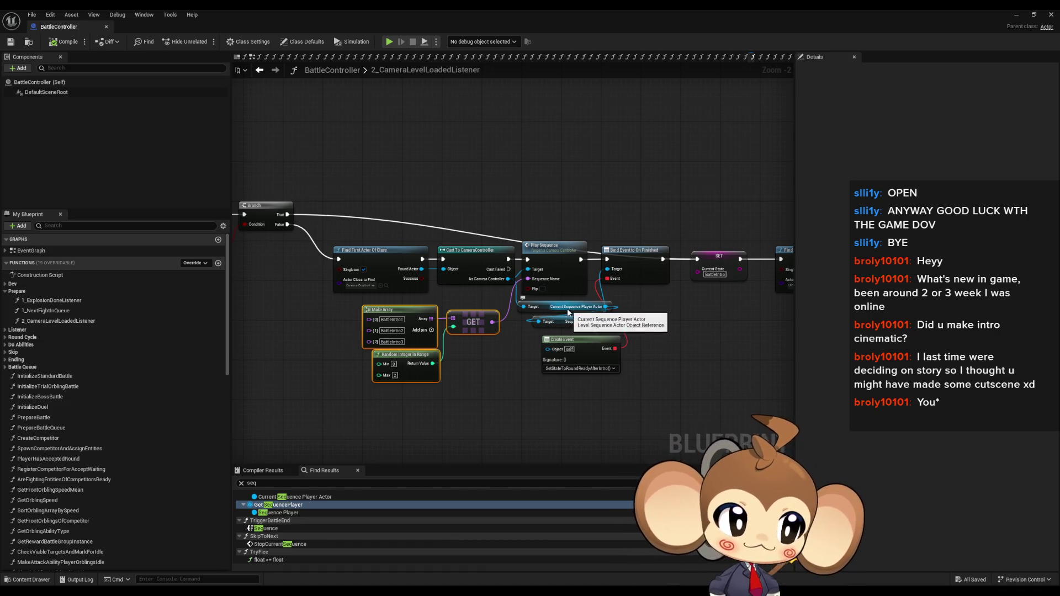
pyautogui.moveTo(566, 314)
pyautogui.mouseDown()
pyautogui.moveTo(516, 362)
pyautogui.moveTo(559, 341)
pyautogui.mouseUp()
pyautogui.scroll(-3, 538, 338)
pyautogui.moveTo(541, 304)
pyautogui.mouseDown()
pyautogui.moveTo(729, 319)
pyautogui.moveTo(585, 316)
pyautogui.mouseUp()
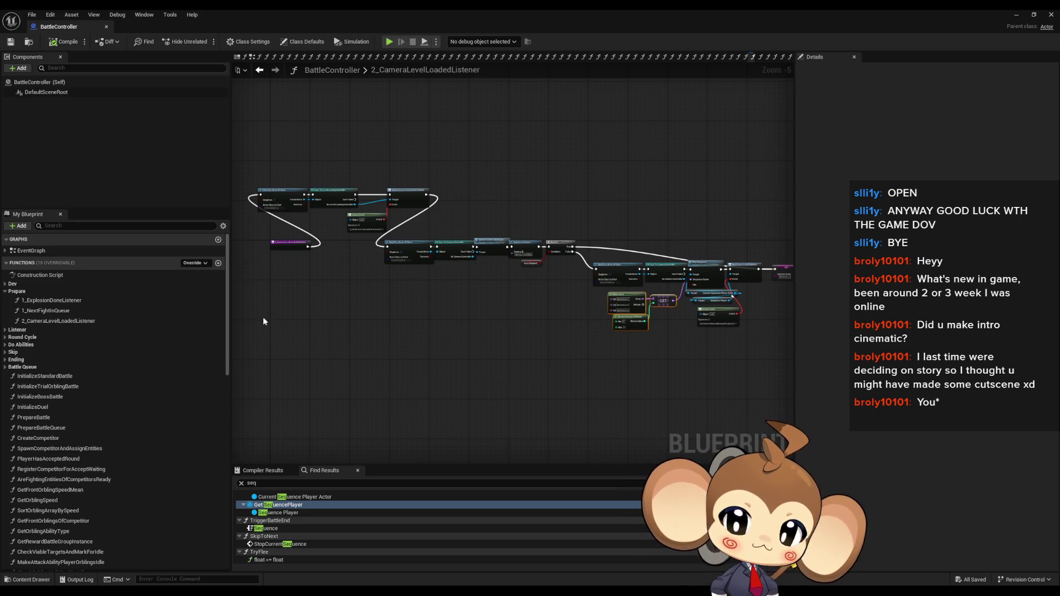
pyautogui.moveTo(557, 342)
pyautogui.mouseDown()
pyautogui.moveTo(433, 346)
pyautogui.moveTo(413, 329)
pyautogui.mouseUp()
pyautogui.scroll(1, 450, 346)
pyautogui.scroll(1, 458, 344)
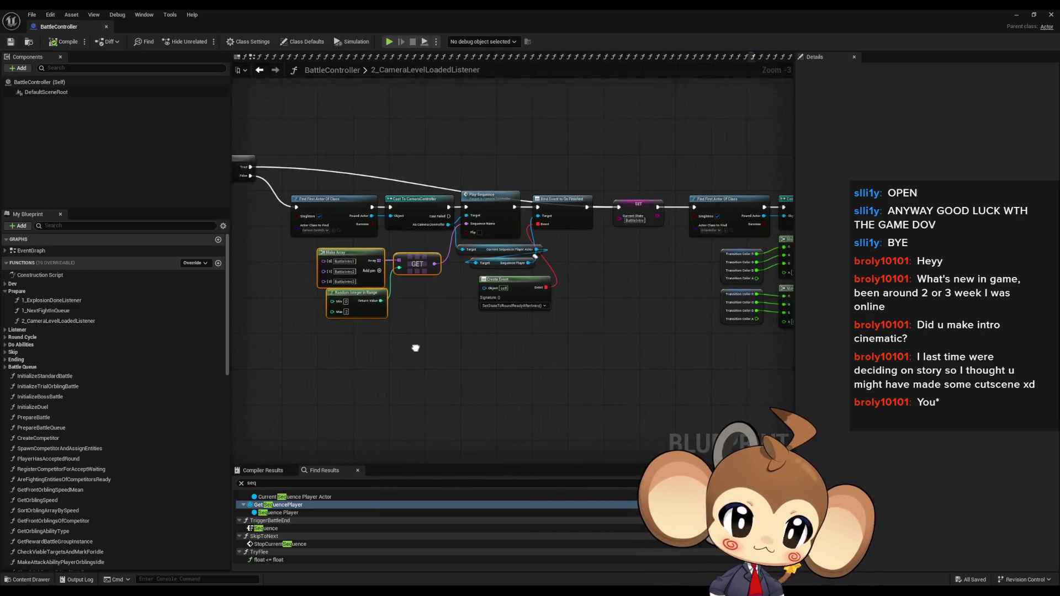
pyautogui.moveTo(390, 351); pyautogui.dragTo(326, 354)
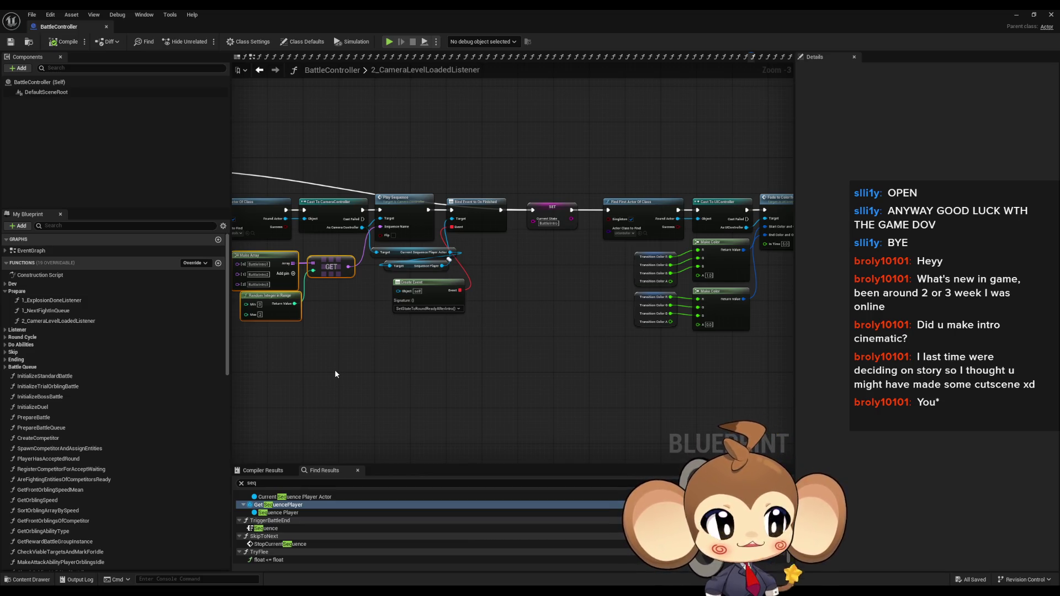
pyautogui.moveTo(361, 320)
pyautogui.mouseDown()
pyautogui.moveTo(527, 353)
pyautogui.moveTo(544, 338)
pyautogui.mouseUp()
pyautogui.scroll(-2, 542, 325)
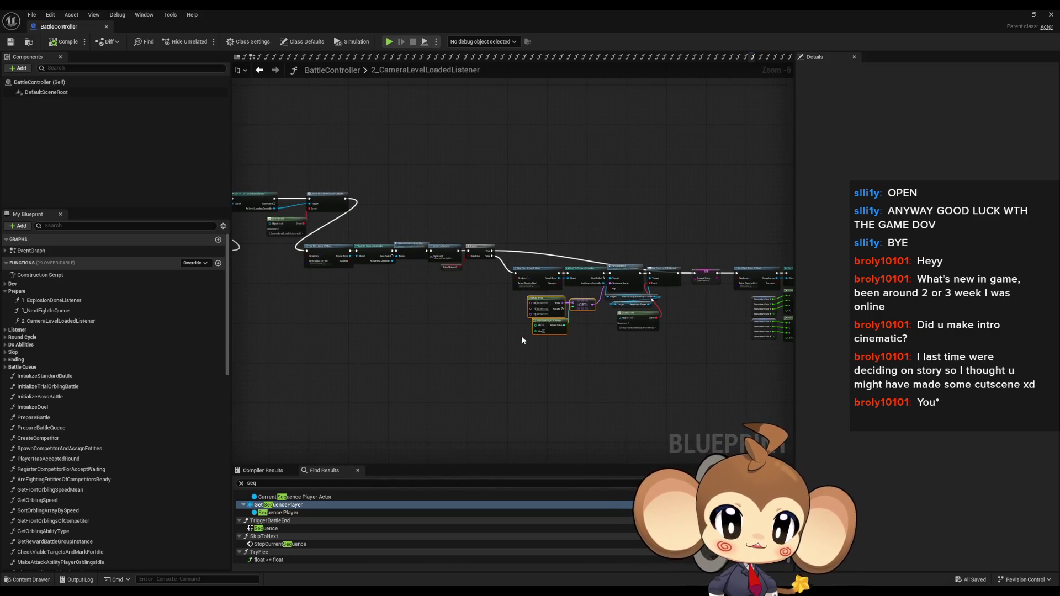
pyautogui.scroll(1, 503, 341)
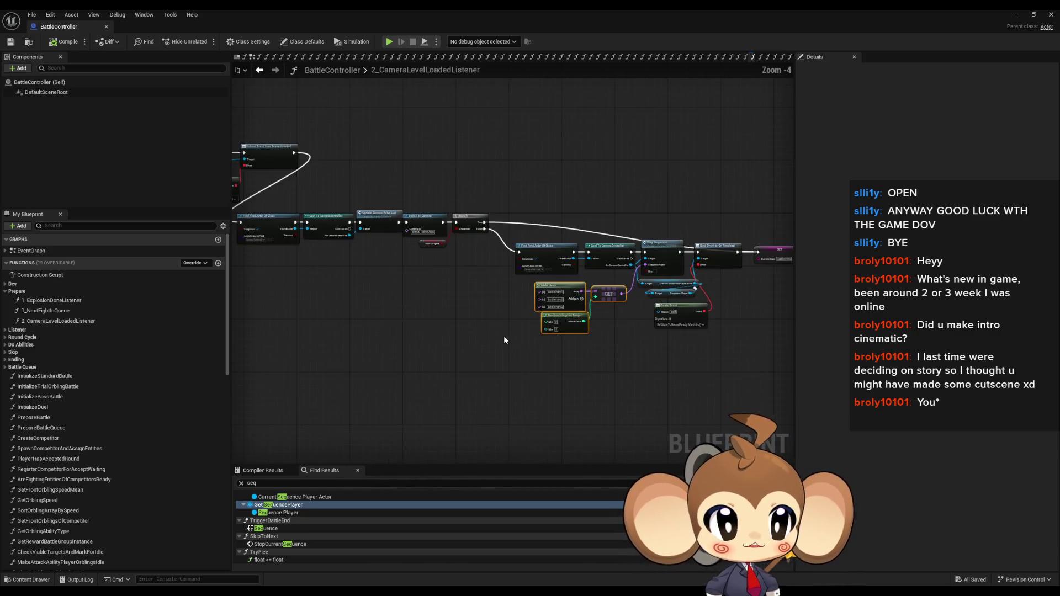
pyautogui.moveTo(495, 339); pyautogui.dragTo(468, 347)
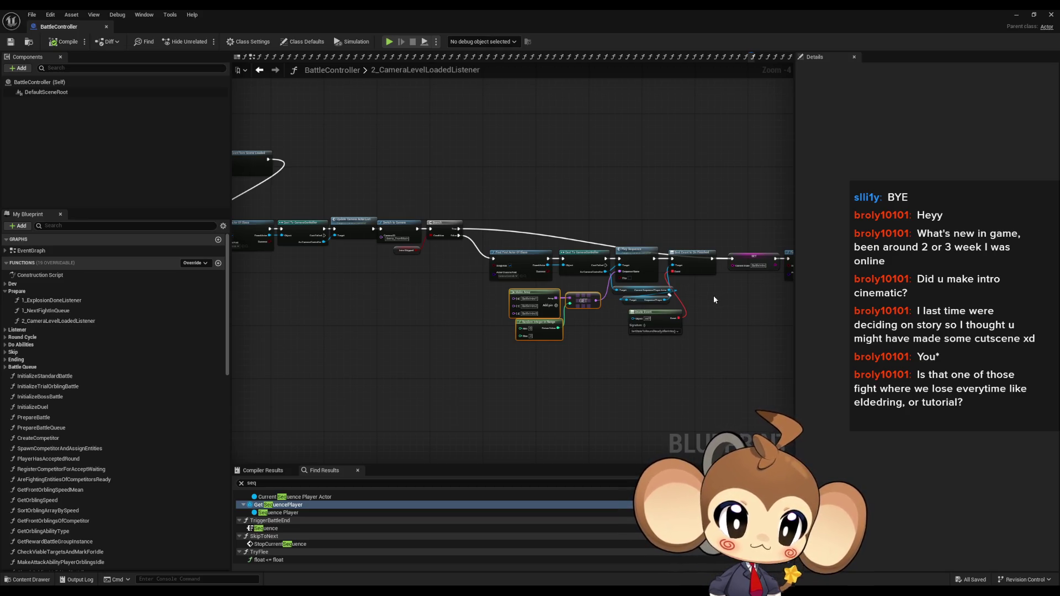
pyautogui.moveTo(712, 300); pyautogui.dragTo(565, 316)
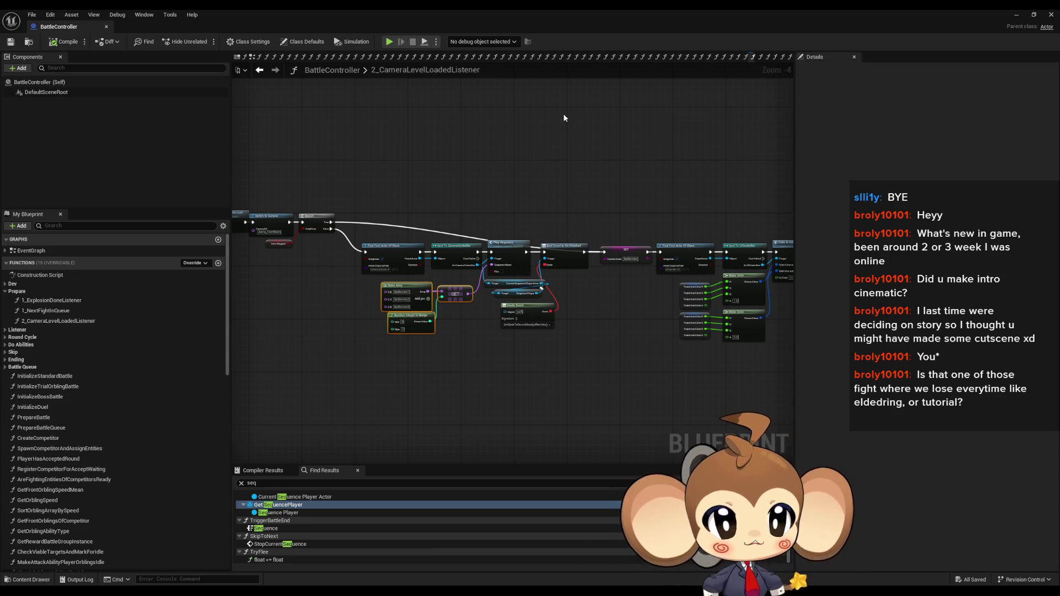
pyautogui.scroll(-2, 571, 280)
pyautogui.moveTo(562, 303); pyautogui.dragTo(641, 292)
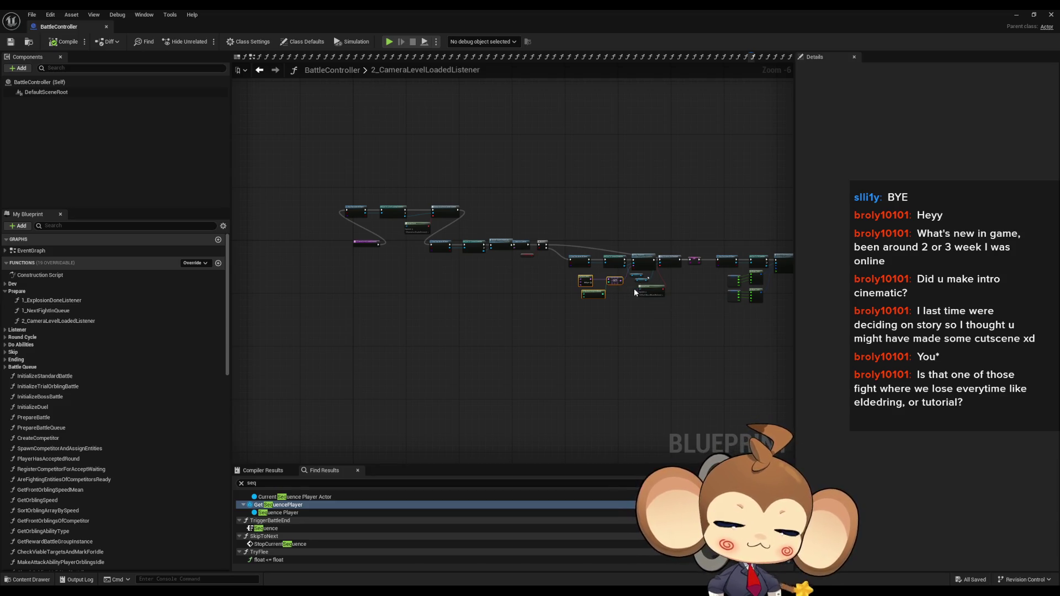
pyautogui.moveTo(671, 295)
pyautogui.mouseDown()
pyautogui.moveTo(558, 300)
pyautogui.moveTo(621, 290)
pyautogui.mouseUp()
pyautogui.scroll(2, 609, 293)
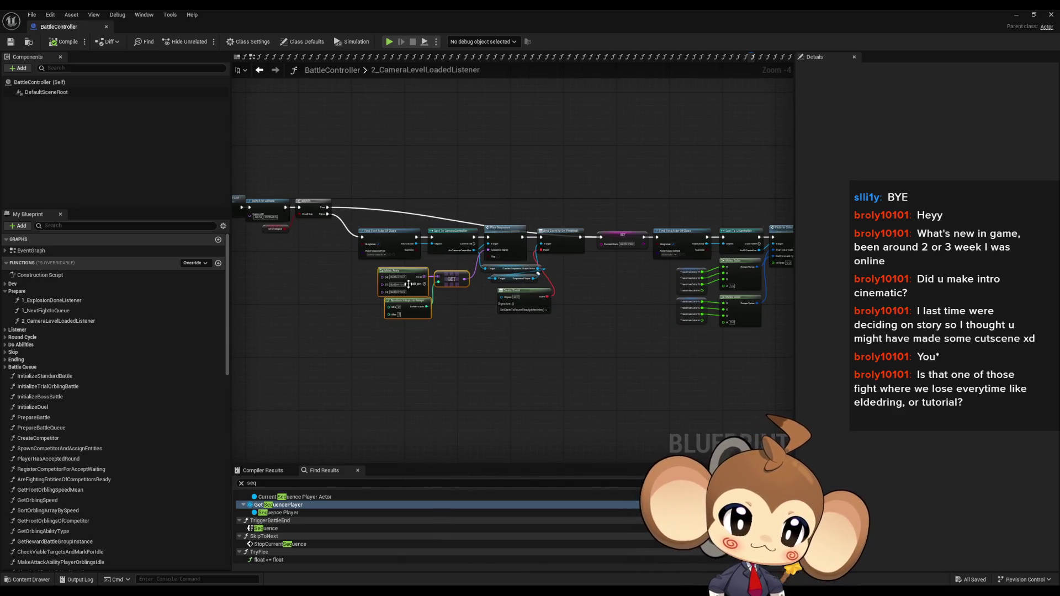
pyautogui.moveTo(320, 255); pyautogui.dragTo(641, 303)
pyautogui.scroll(3, 649, 307)
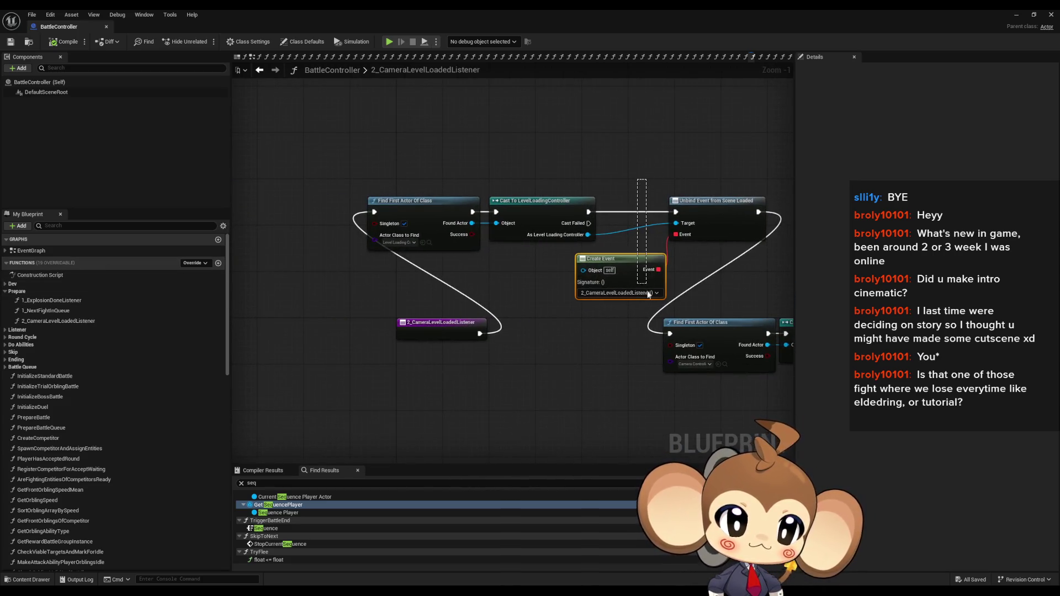
pyautogui.rightClick(618, 262)
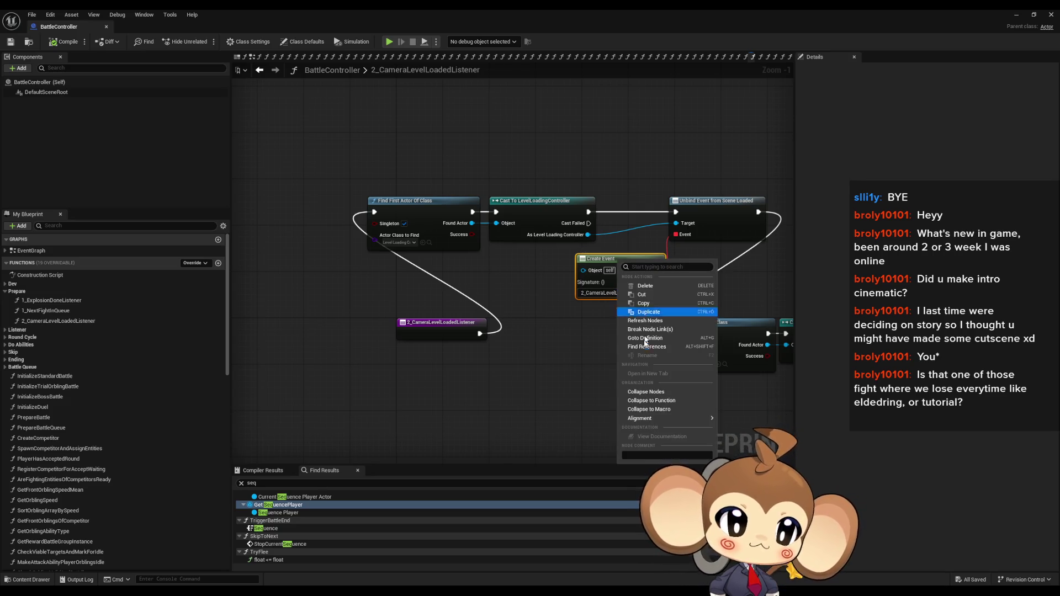
# Find all Create Event references and jump to the one in 1_ExplosionDoneListener, selecting Switch Level
pyautogui.click(707, 349)
pyautogui.doubleClick(292, 505)
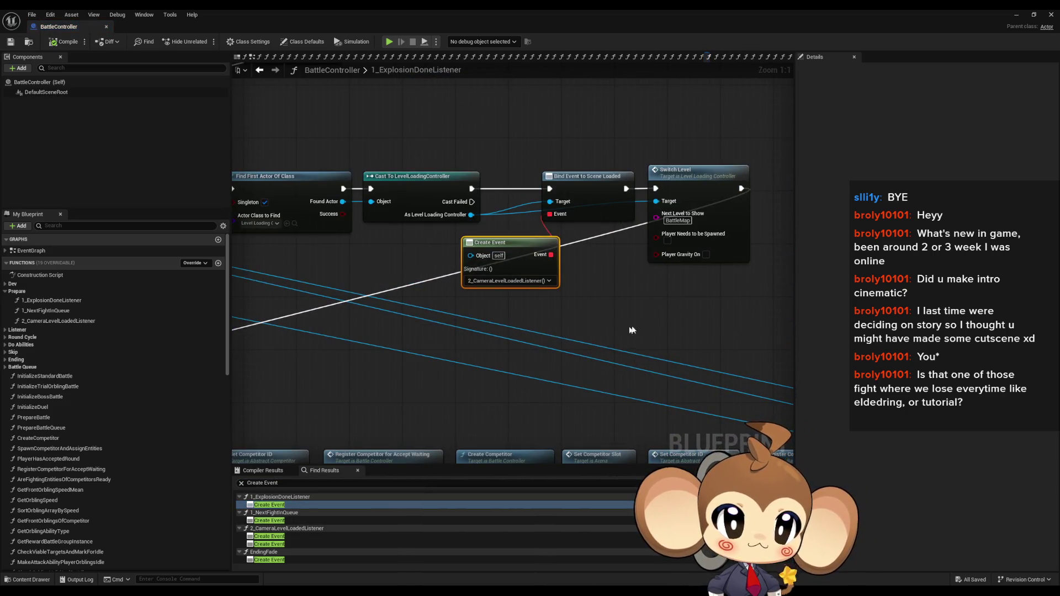
pyautogui.scroll(-4, 622, 331)
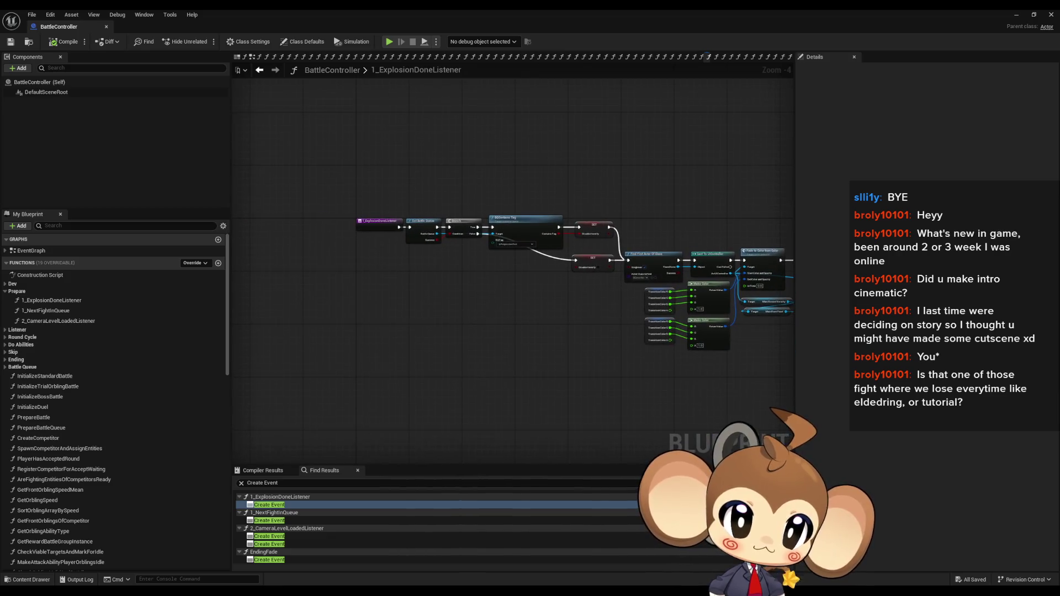
pyautogui.scroll(4, 698, 359)
pyautogui.moveTo(616, 222); pyautogui.dragTo(667, 381)
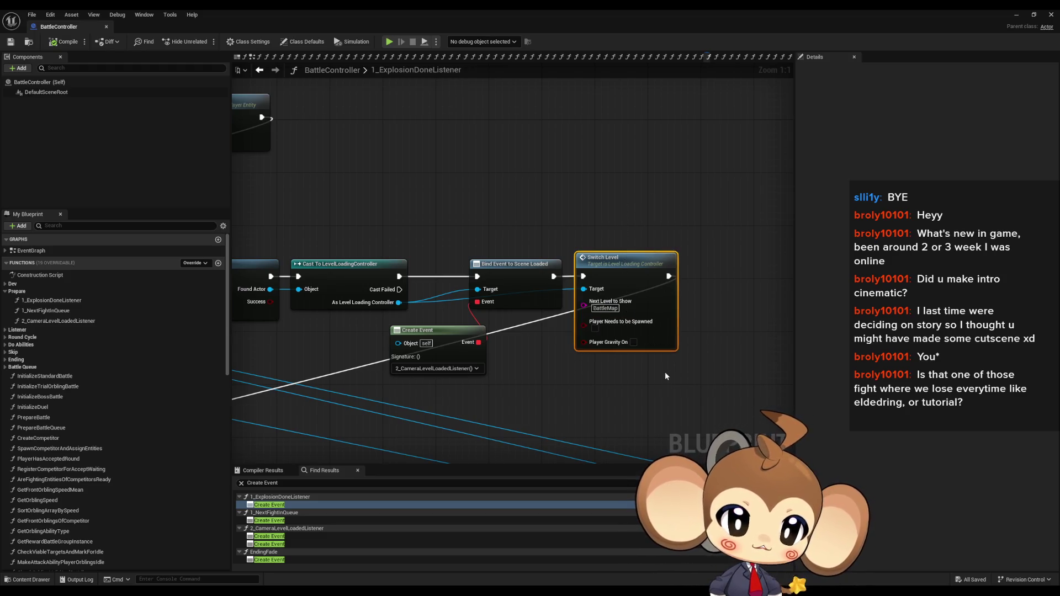
pyautogui.scroll(-5, 664, 371)
pyautogui.moveTo(593, 379); pyautogui.dragTo(608, 301)
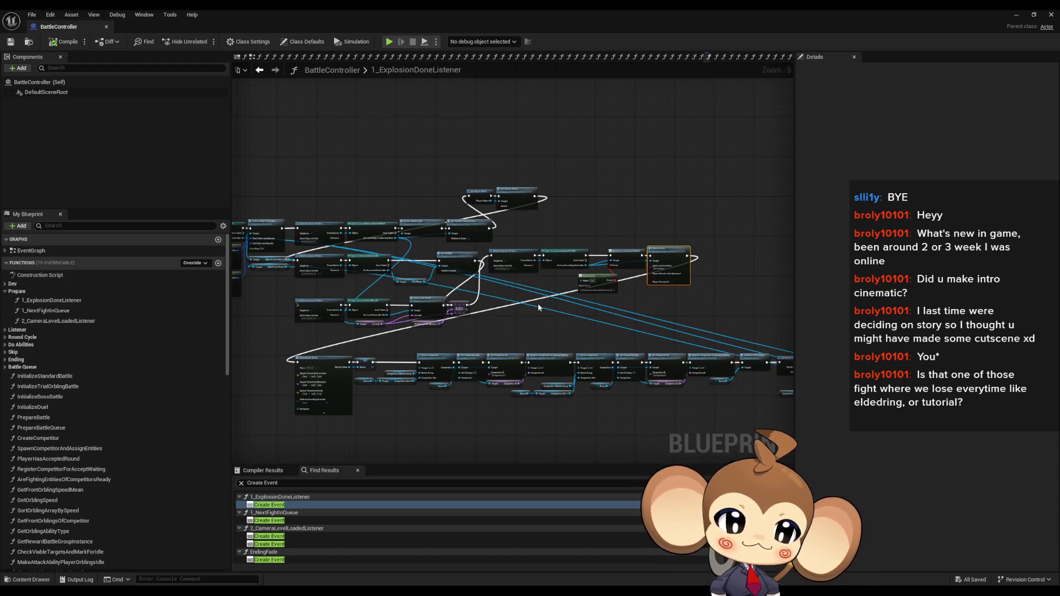
# Inspect the competitor setup nodes and Competitor 1Battle Group, then go back to 2_CameraLevelLoadedListener
pyautogui.moveTo(568, 310); pyautogui.dragTo(509, 286)
pyautogui.scroll(2, 406, 308)
pyautogui.moveTo(405, 310); pyautogui.dragTo(429, 266)
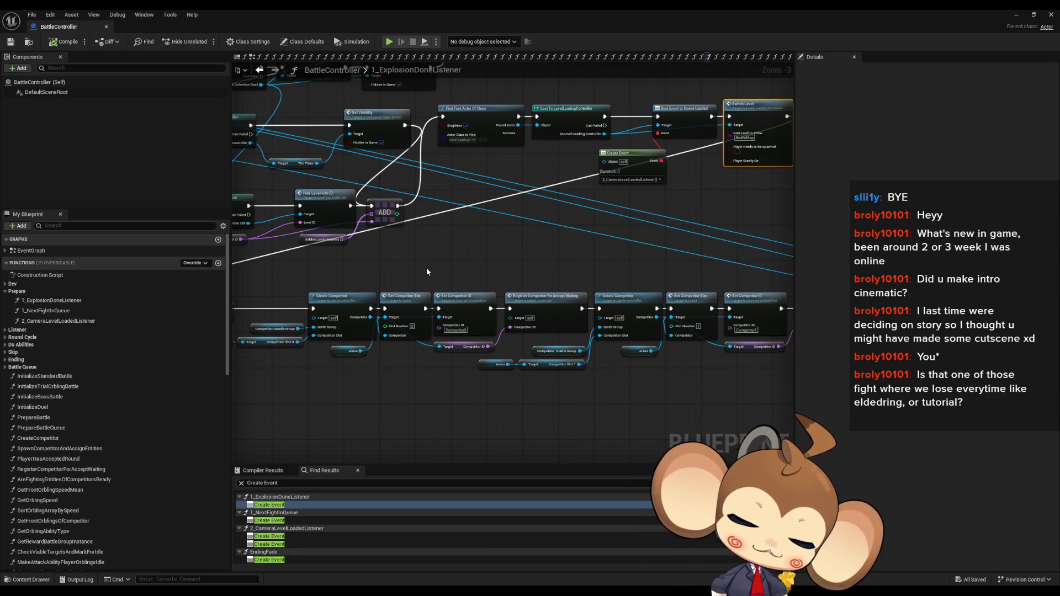
pyautogui.scroll(3, 611, 318)
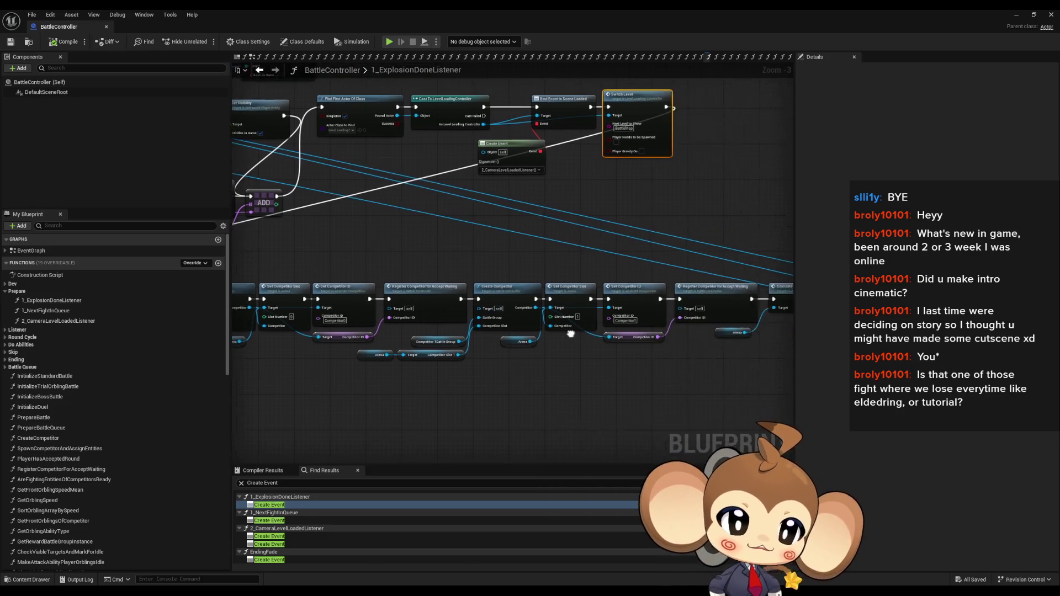
pyautogui.click(657, 287)
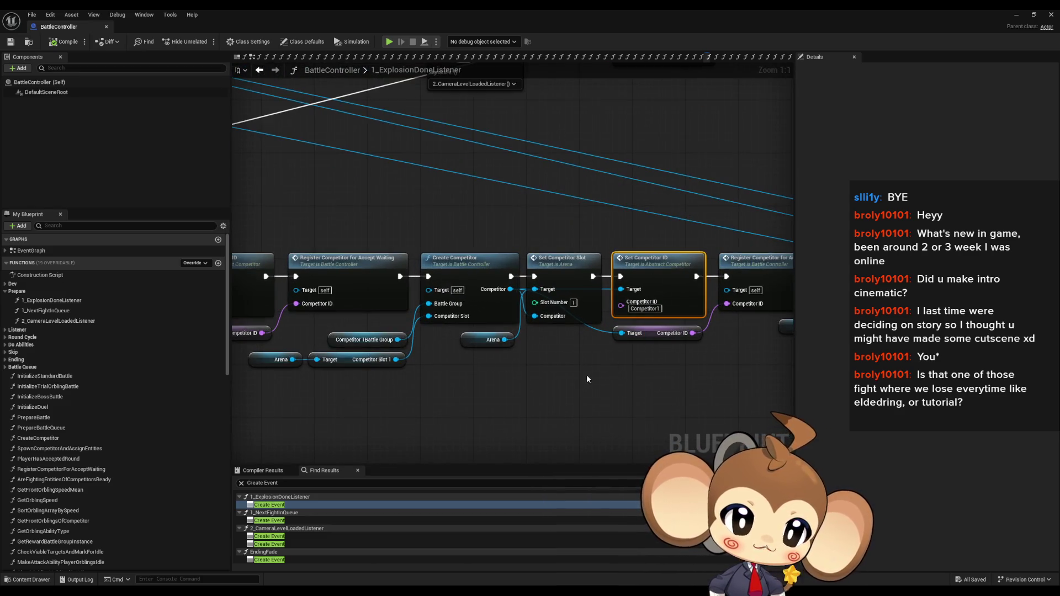
pyautogui.click(362, 340)
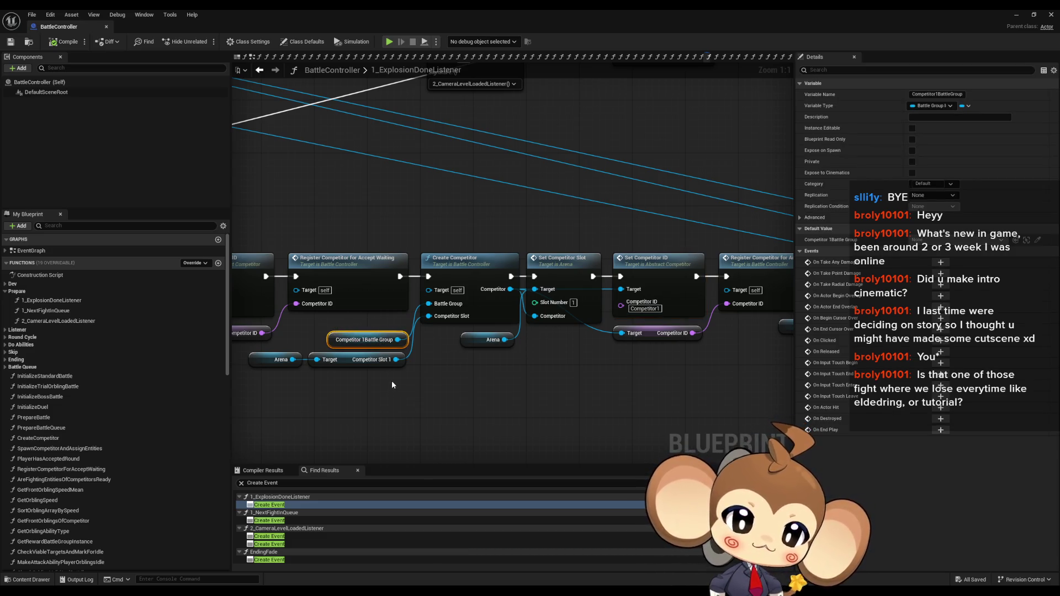
pyautogui.click(259, 70)
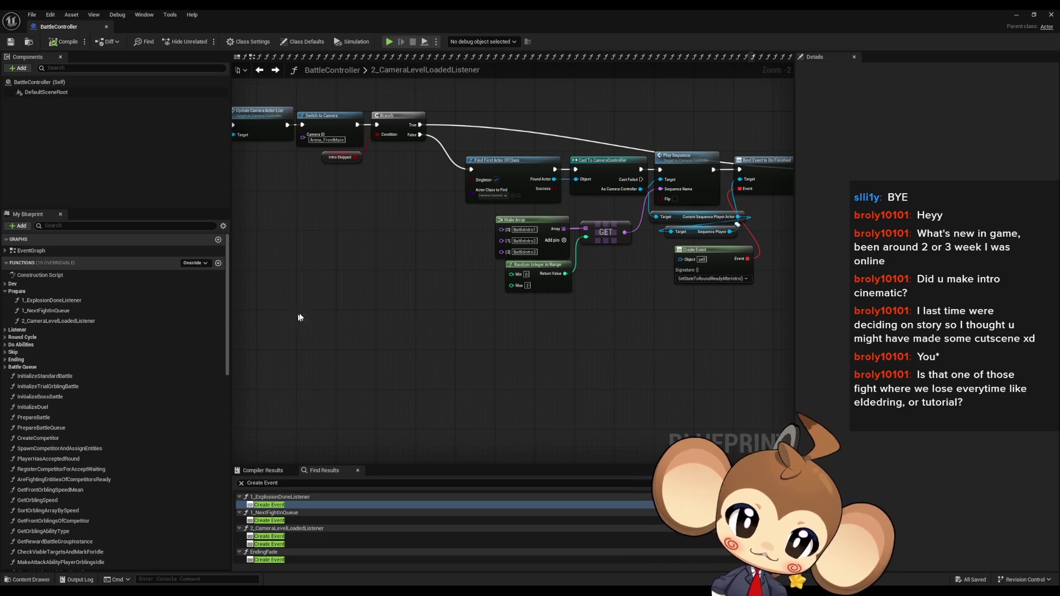
# Add a Get Competitor 1Battle Group node and browse the actions available from its output
pyautogui.rightClick(315, 309)
pyautogui.write('battle g')
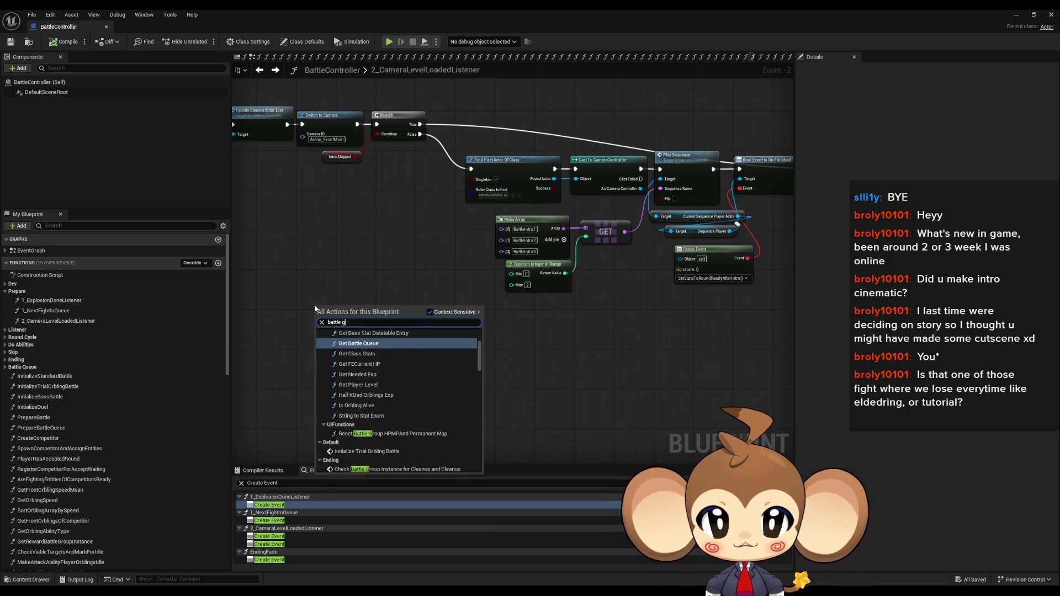
pyautogui.write('roup 1')
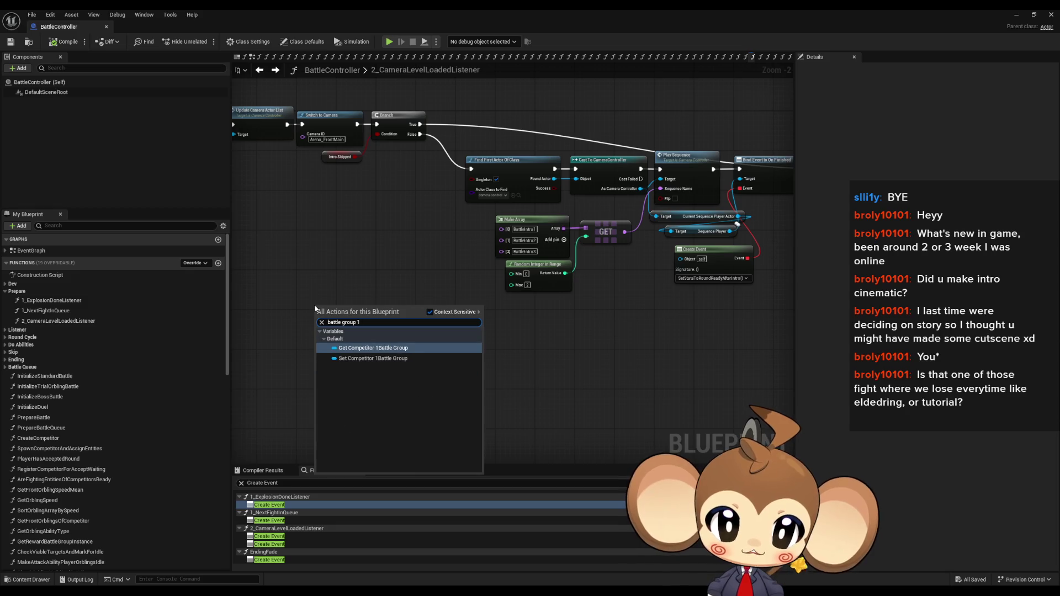
pyautogui.click(377, 348)
pyautogui.moveTo(326, 313)
pyautogui.mouseDown()
pyautogui.moveTo(270, 316)
pyautogui.moveTo(364, 298)
pyautogui.mouseUp()
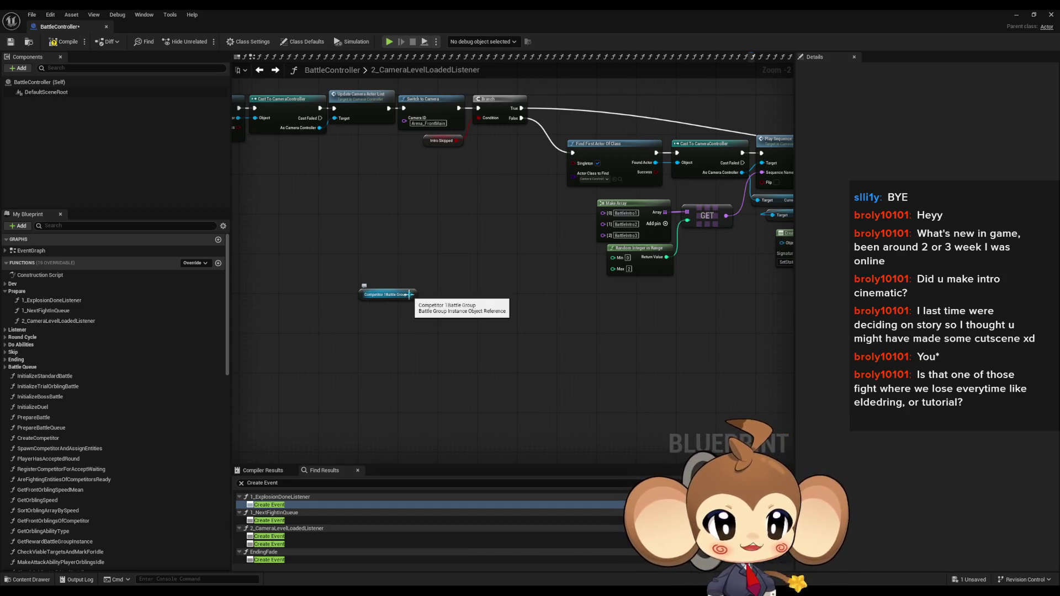
pyautogui.moveTo(410, 294); pyautogui.dragTo(465, 312)
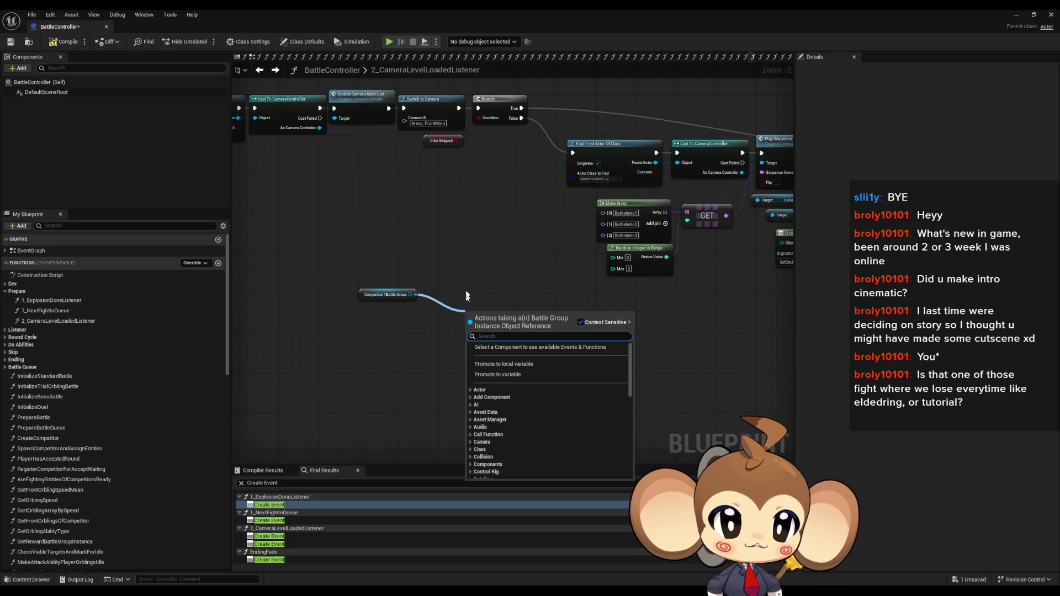
pyautogui.scroll(-5, 533, 392)
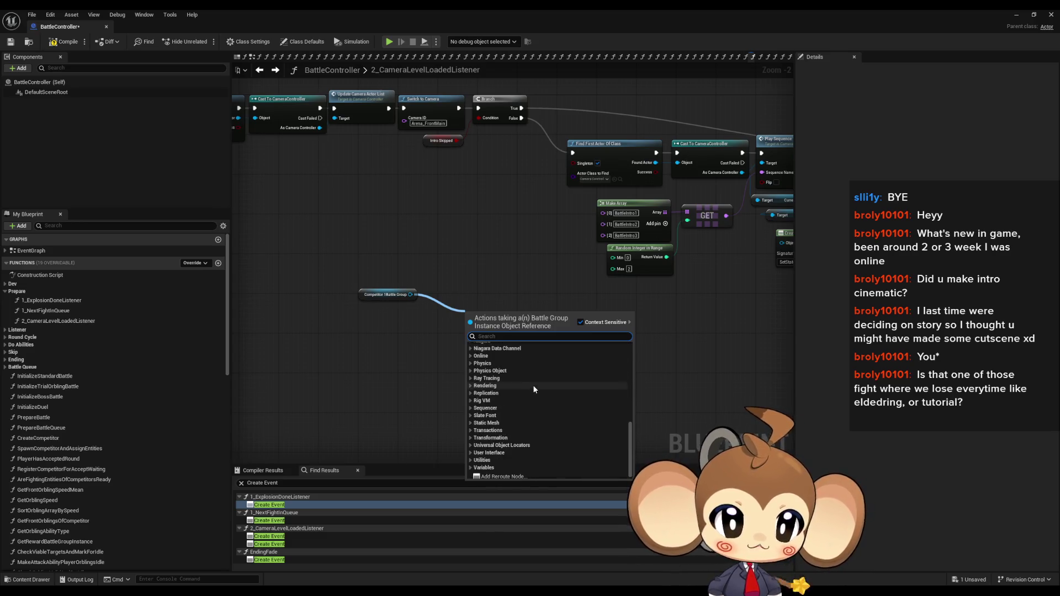
pyautogui.scroll(-10, 539, 406)
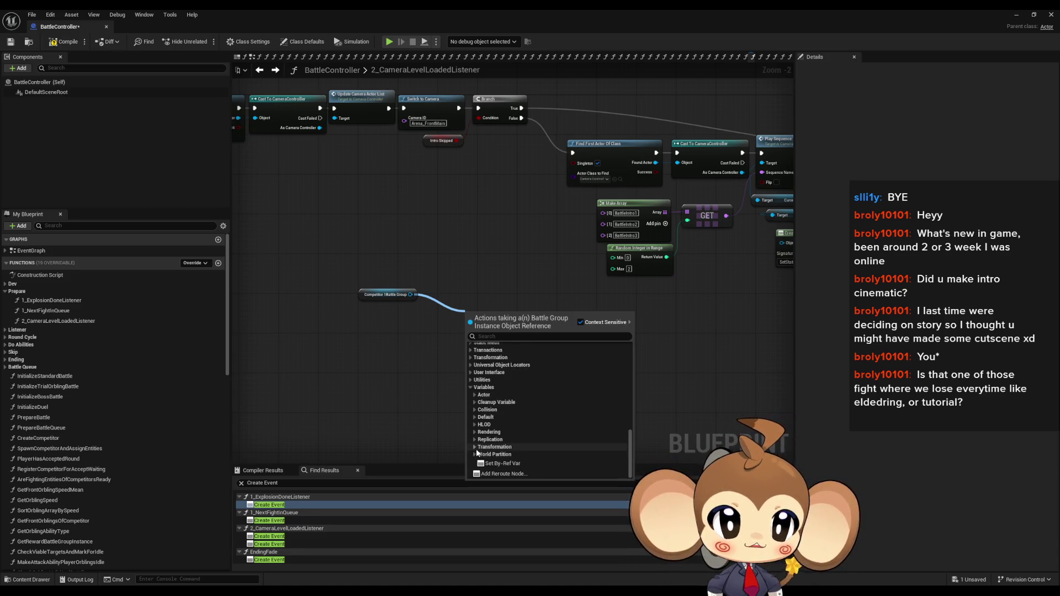
pyautogui.moveTo(411, 294)
pyautogui.mouseDown()
pyautogui.moveTo(497, 319)
pyautogui.moveTo(427, 324)
pyautogui.mouseUp()
pyautogui.write('instance get')
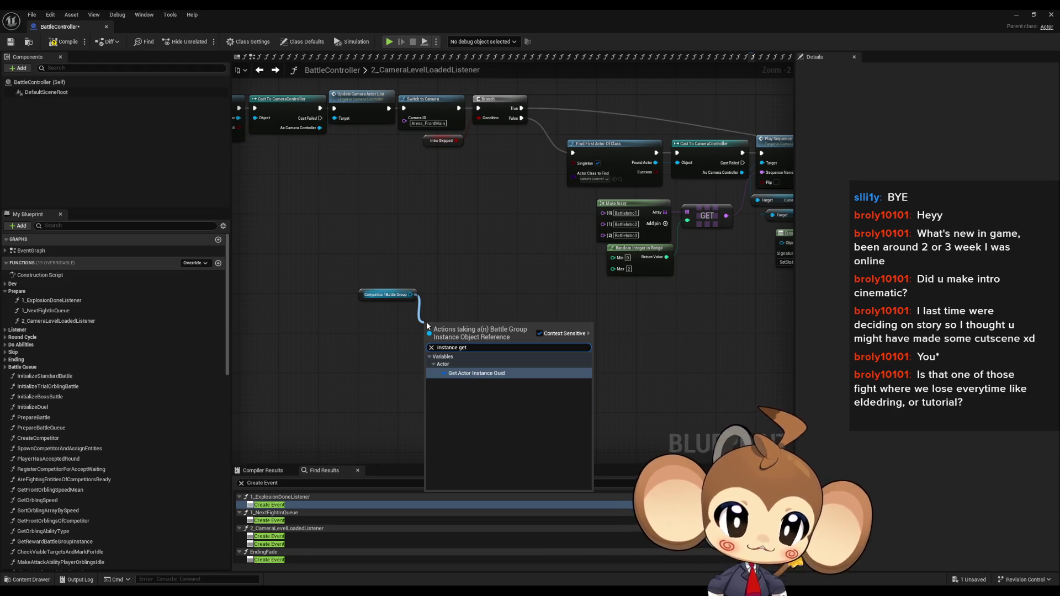
pyautogui.press('Escape')
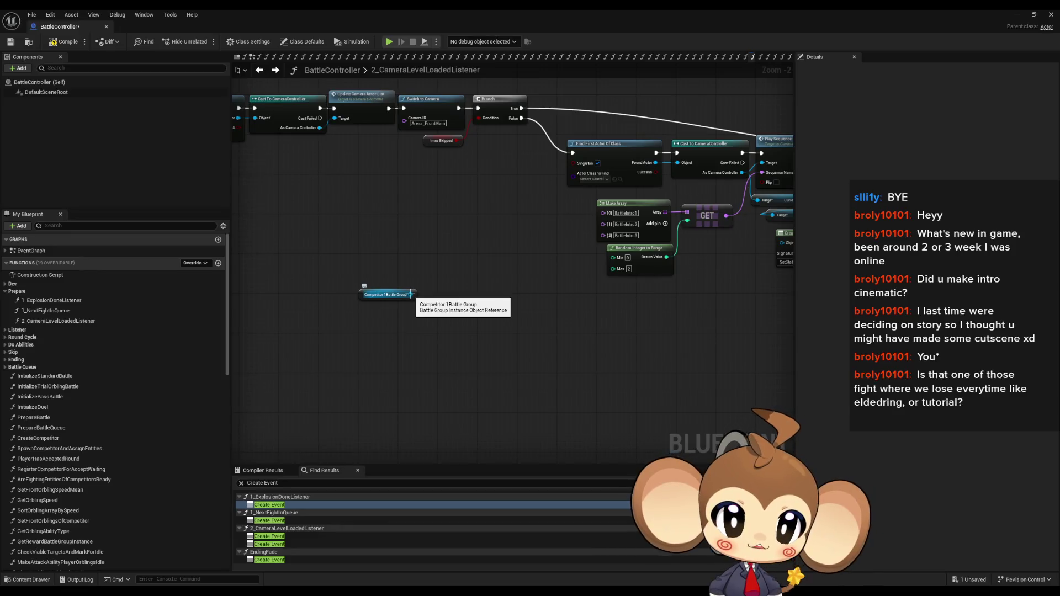
# Read its Battle Group Type and feed it into a new Switch on BattleGroupType node
pyautogui.moveTo(411, 294); pyautogui.dragTo(411, 339)
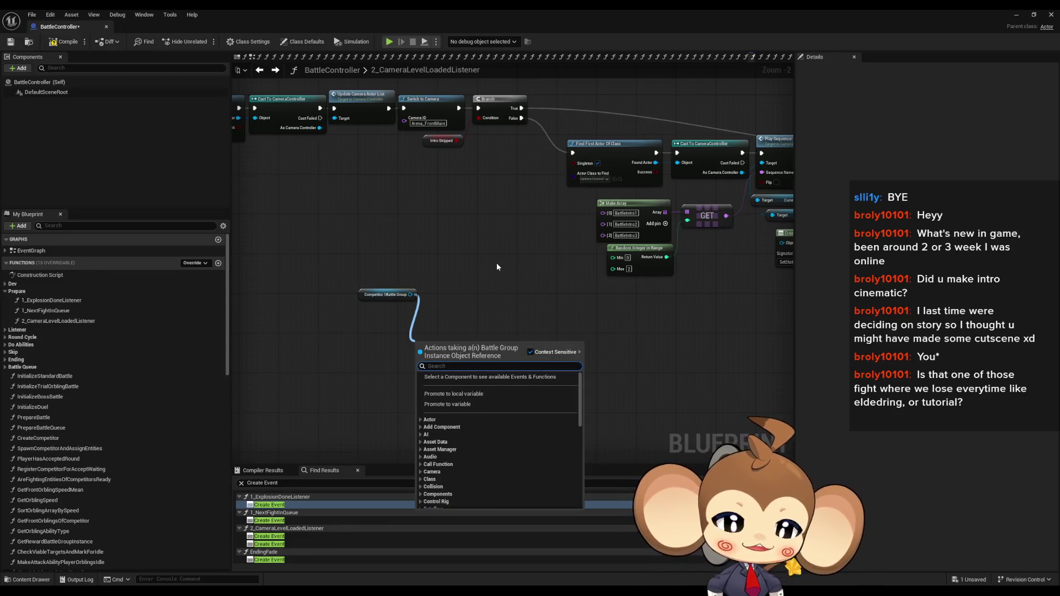
pyautogui.write('type')
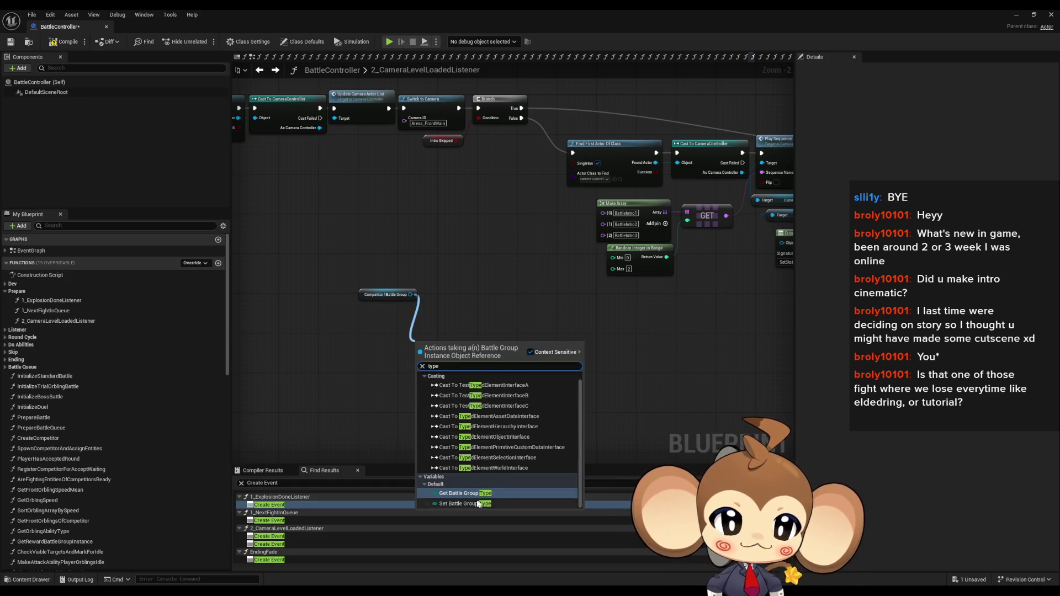
pyautogui.click(465, 493)
pyautogui.scroll(2, 437, 362)
pyautogui.moveTo(445, 340)
pyautogui.mouseDown()
pyautogui.moveTo(386, 334)
pyautogui.moveTo(478, 326)
pyautogui.mouseUp()
pyautogui.write('swi')
pyautogui.press('Return')
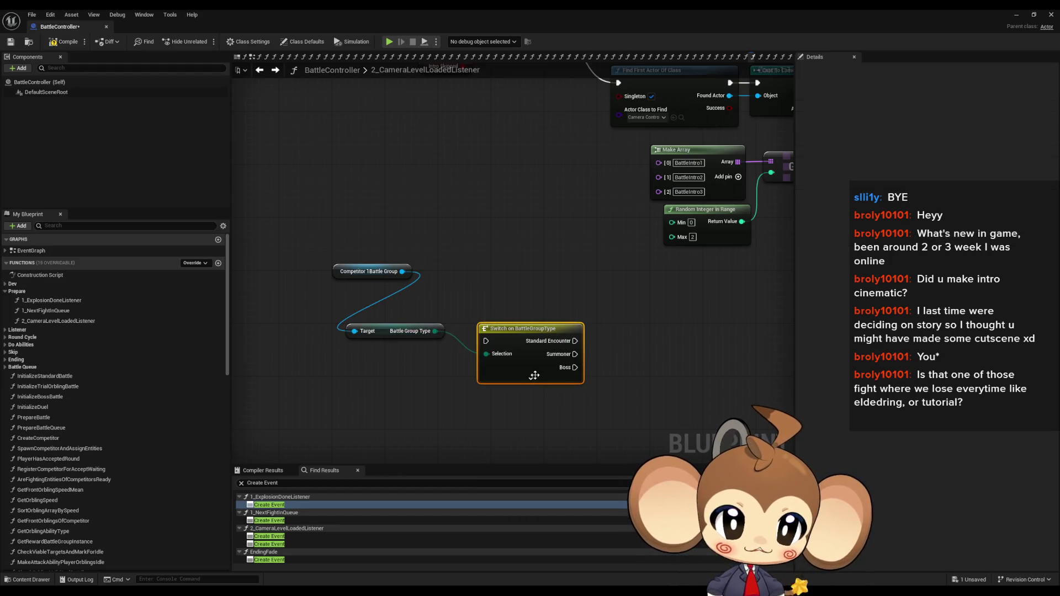
pyautogui.click(534, 376)
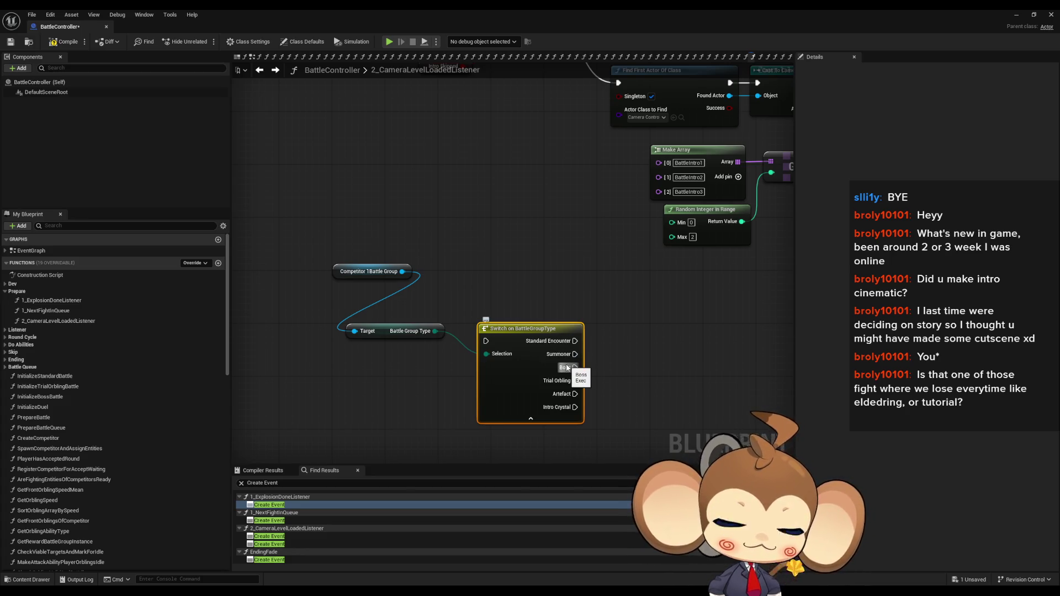
# Select the Switch on BattleGroupType node to review its six cases, StandardEncounter through Intro Crystal
pyautogui.moveTo(522, 279); pyautogui.dragTo(564, 424)
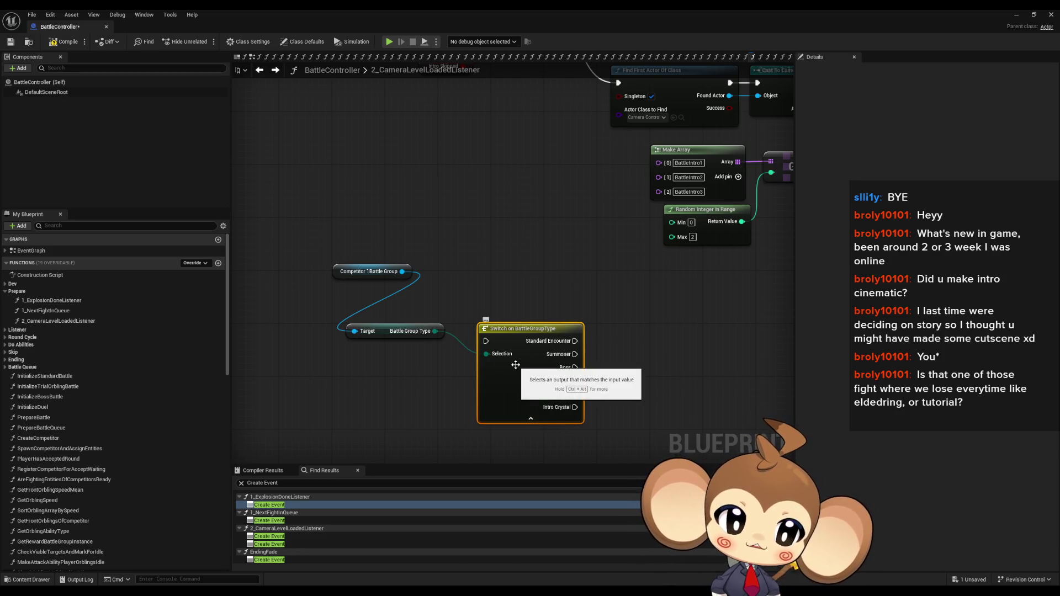
pyautogui.scroll(-4, 519, 361)
pyautogui.scroll(2, 525, 352)
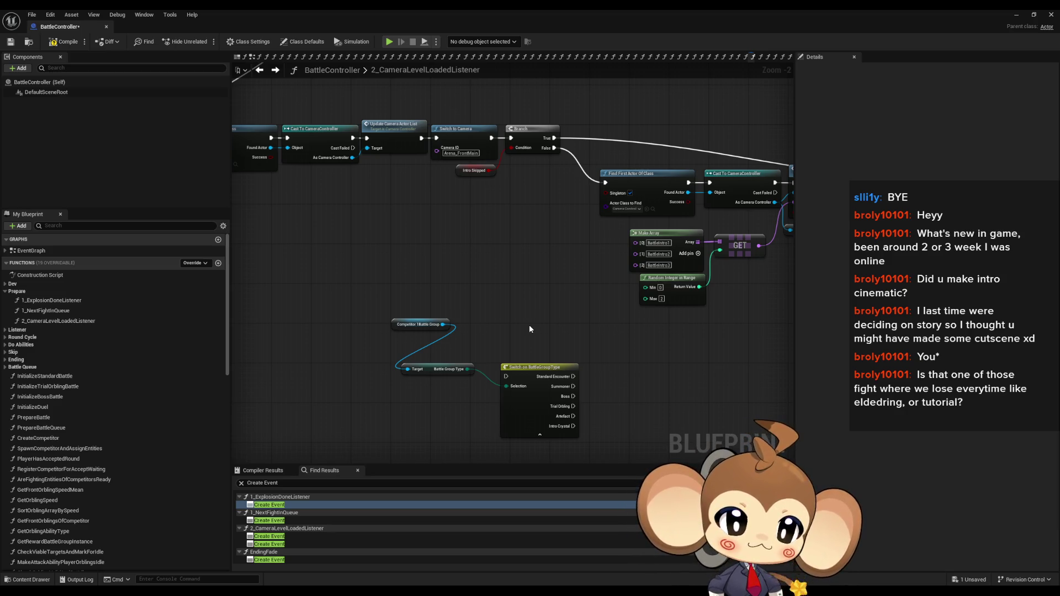
pyautogui.scroll(2, 603, 407)
pyautogui.moveTo(603, 407); pyautogui.dragTo(413, 391)
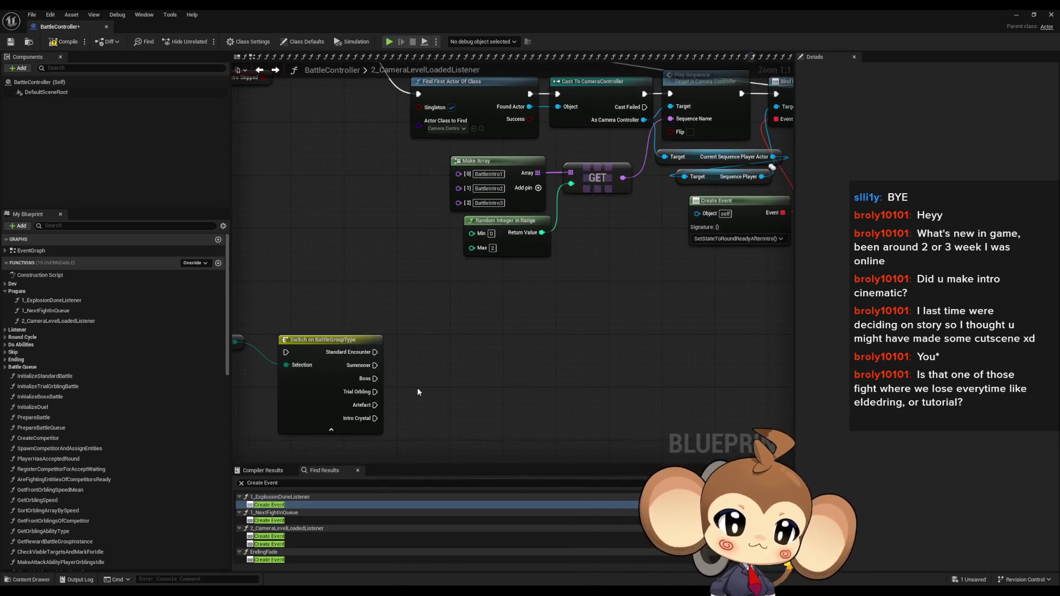
pyautogui.moveTo(393, 185); pyautogui.dragTo(465, 197)
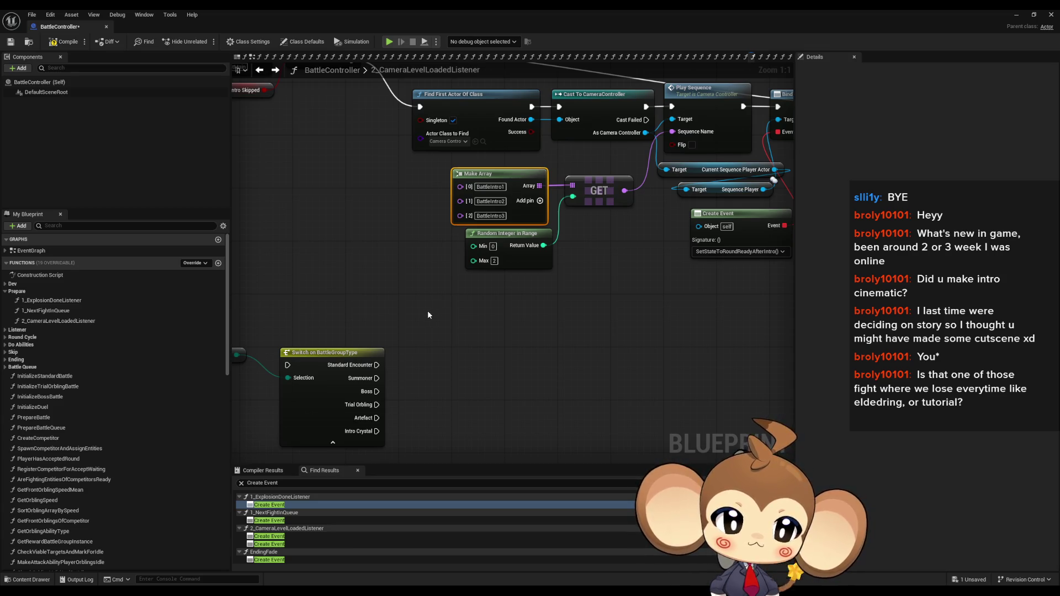
pyautogui.moveTo(423, 319)
pyautogui.mouseDown()
pyautogui.moveTo(471, 324)
pyautogui.moveTo(515, 299)
pyautogui.mouseUp()
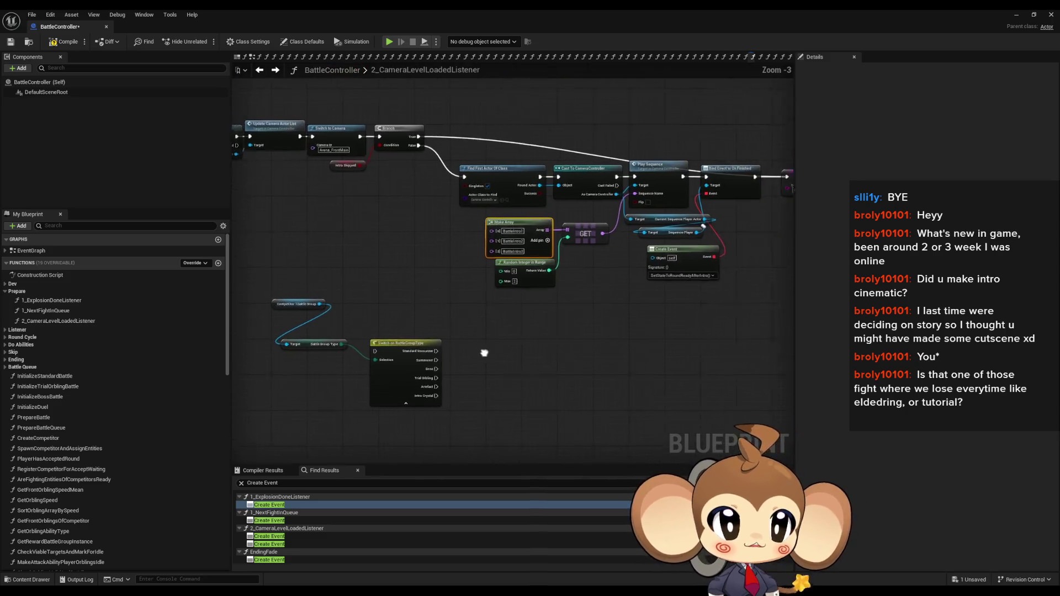
pyautogui.scroll(-1, 379, 243)
pyautogui.moveTo(379, 243); pyautogui.dragTo(532, 333)
pyautogui.click(414, 227)
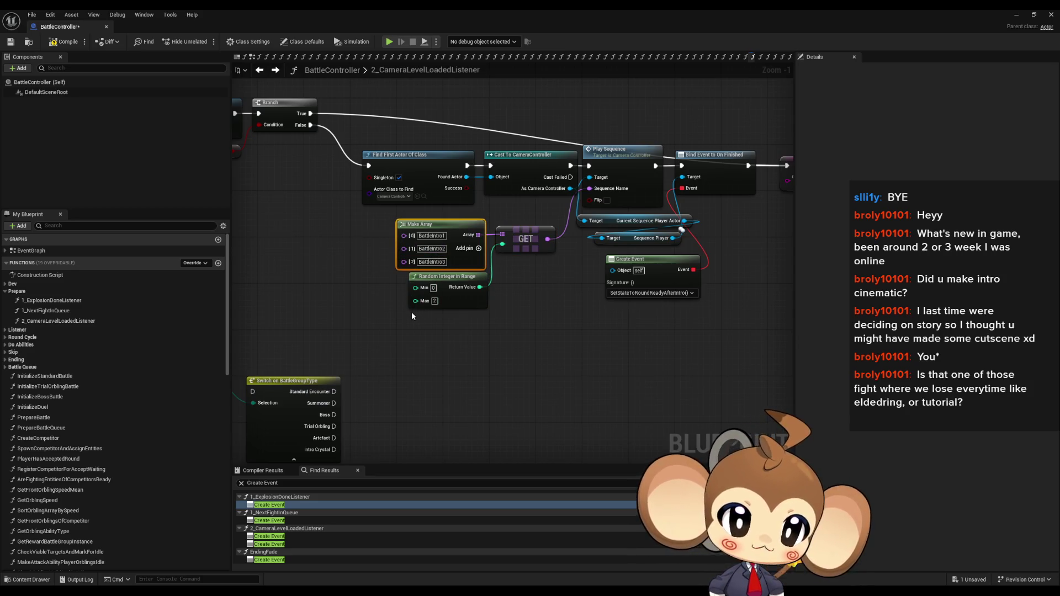
pyautogui.moveTo(412, 311); pyautogui.dragTo(482, 324)
pyautogui.click(476, 326)
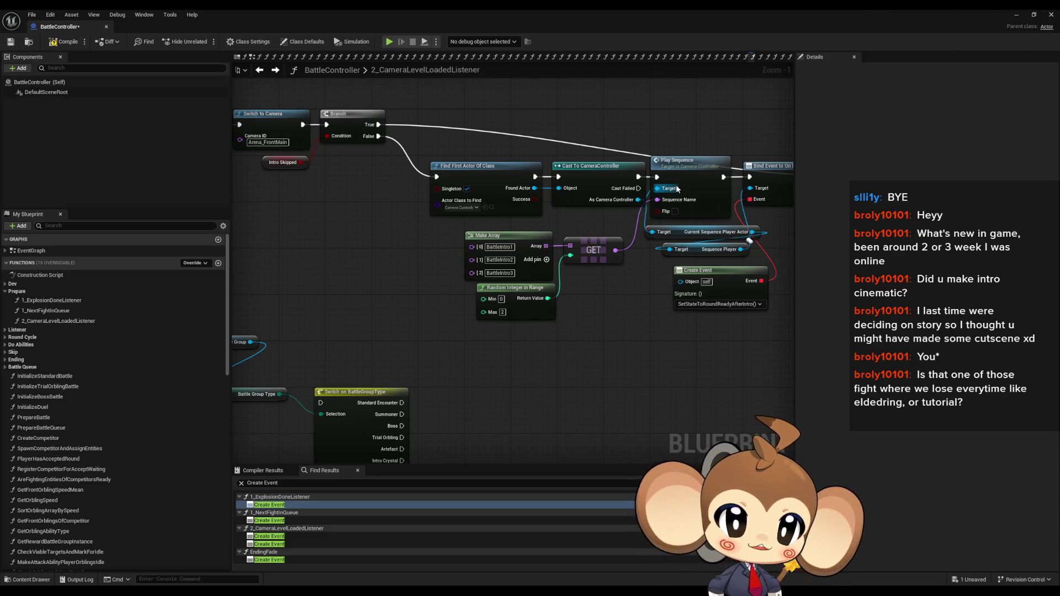
pyautogui.moveTo(657, 153); pyautogui.dragTo(715, 145)
# Open the Play Sequence function graph and select its Sequence Datatable variable
pyautogui.doubleClick(751, 173)
pyautogui.moveTo(592, 273); pyautogui.dragTo(550, 270)
pyautogui.moveTo(360, 187)
pyautogui.mouseDown()
pyautogui.moveTo(541, 283)
pyautogui.moveTo(460, 257)
pyautogui.mouseUp()
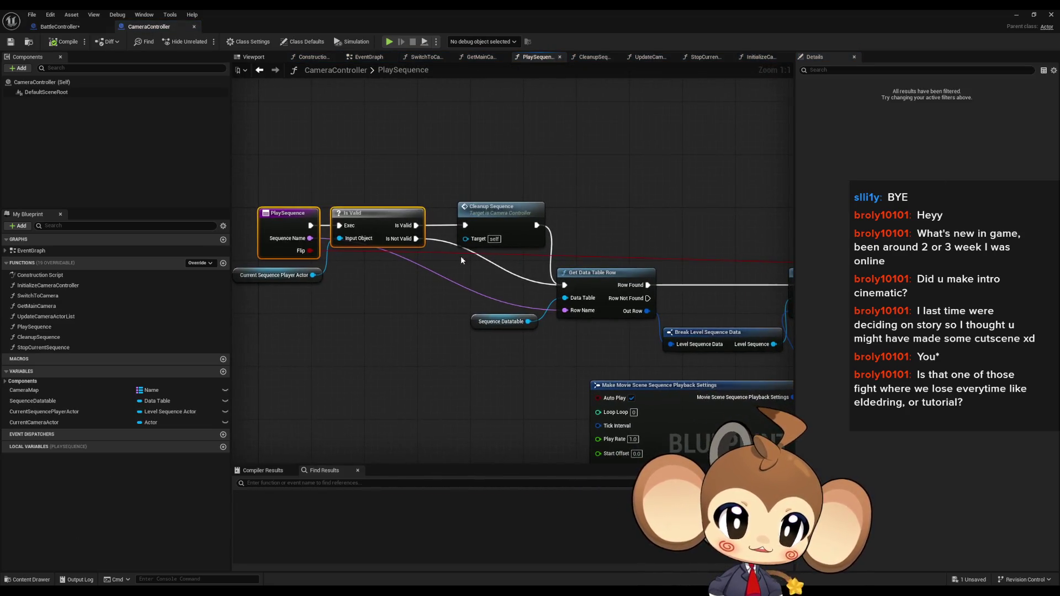
pyautogui.click(470, 321)
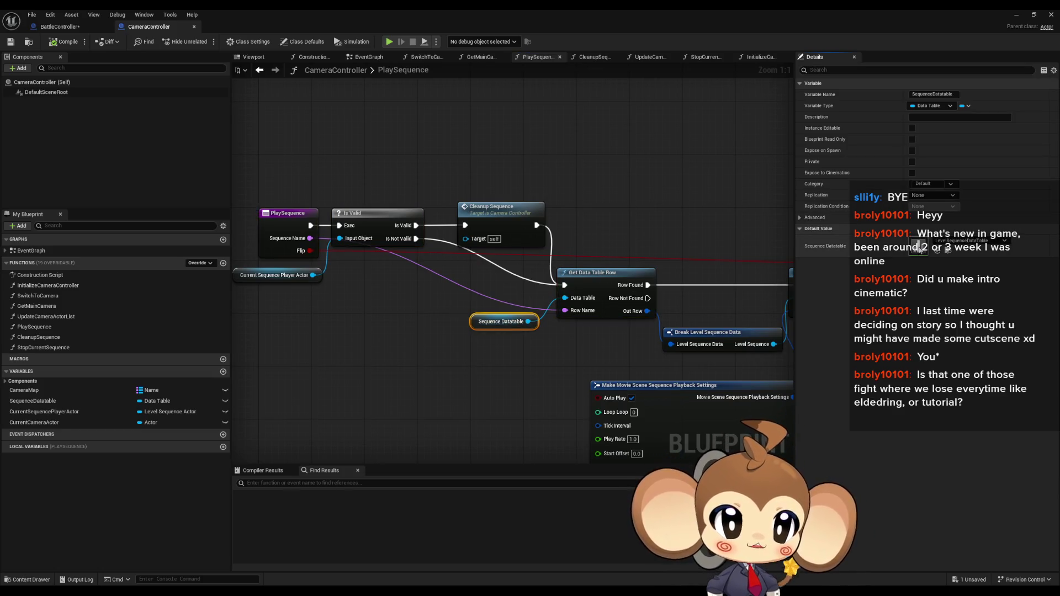
# Open the sequence data table, preview BattleIntro1 in Sequencer, then return to BattleController
pyautogui.doubleClick(917, 249)
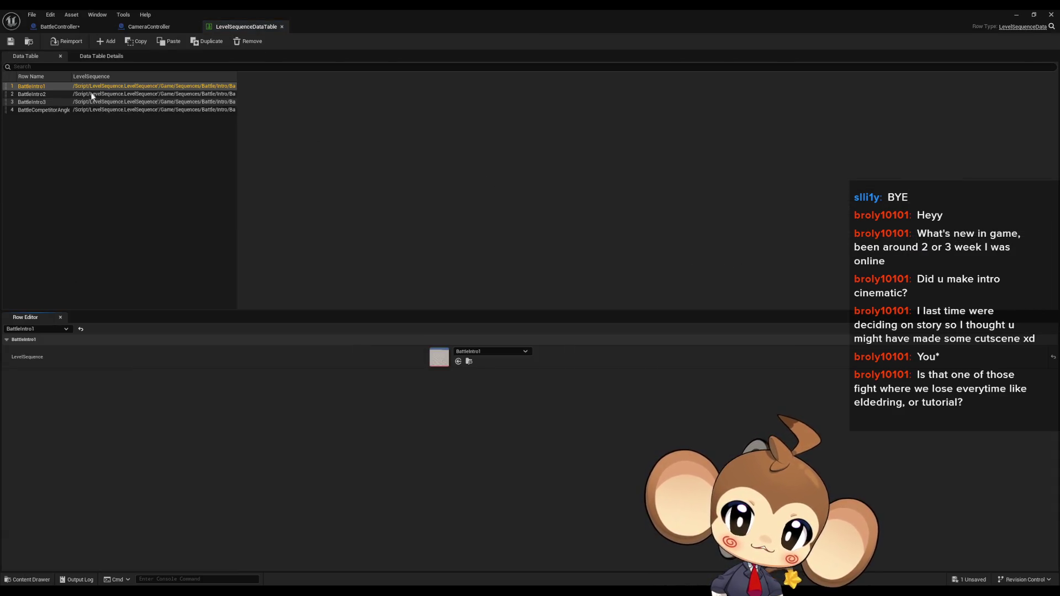
pyautogui.doubleClick(437, 360)
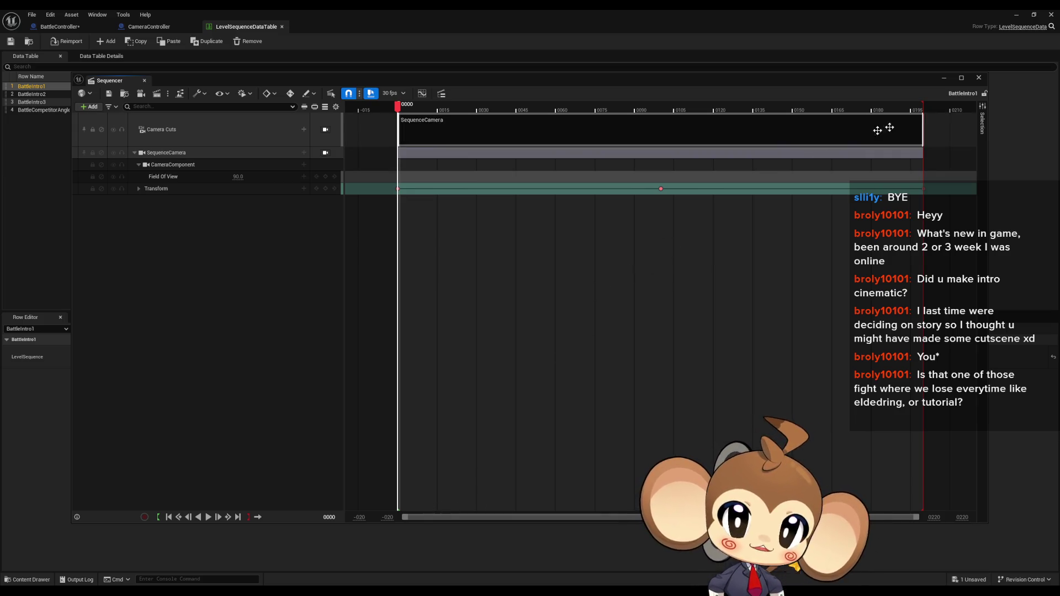
pyautogui.click(978, 81)
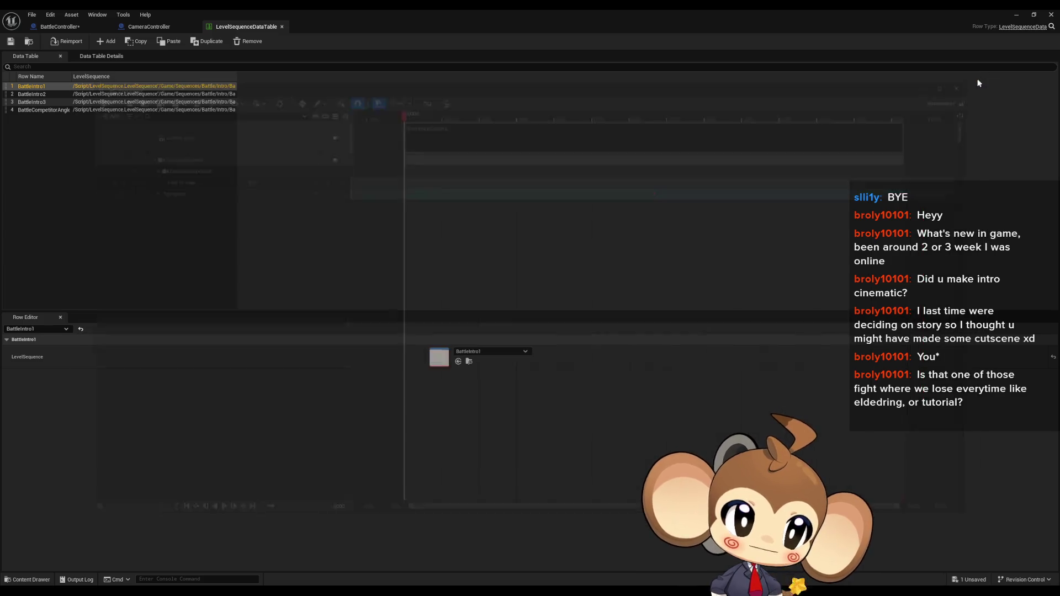
pyautogui.click(67, 28)
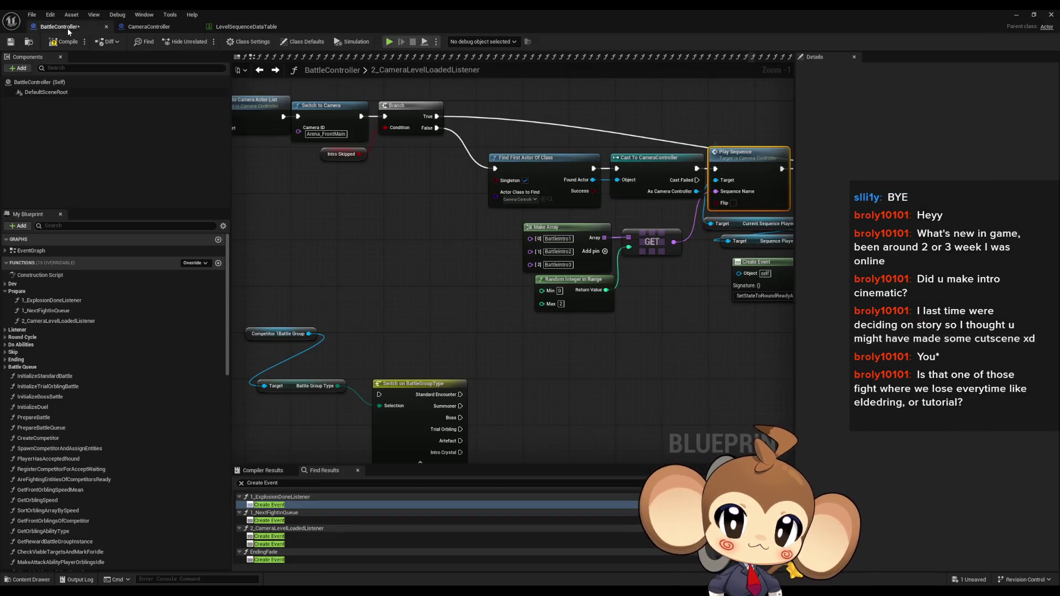
pyautogui.moveTo(652, 334); pyautogui.dragTo(562, 323)
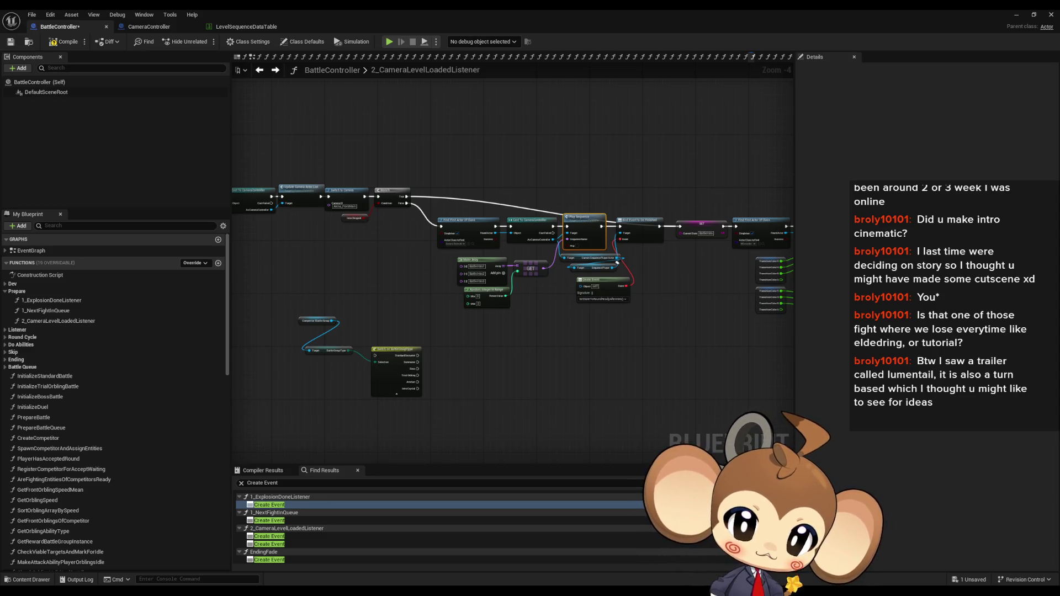
# Deselect the Play Sequence node, zoom in, and bring up the LevelSequenceDataTable
pyautogui.click(510, 336)
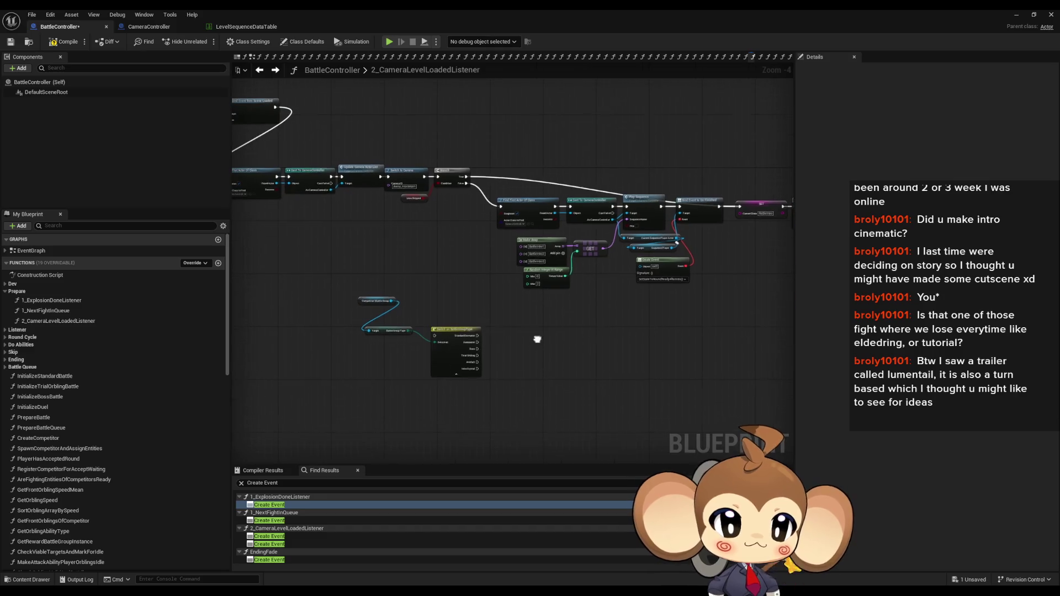
pyautogui.scroll(2, 529, 341)
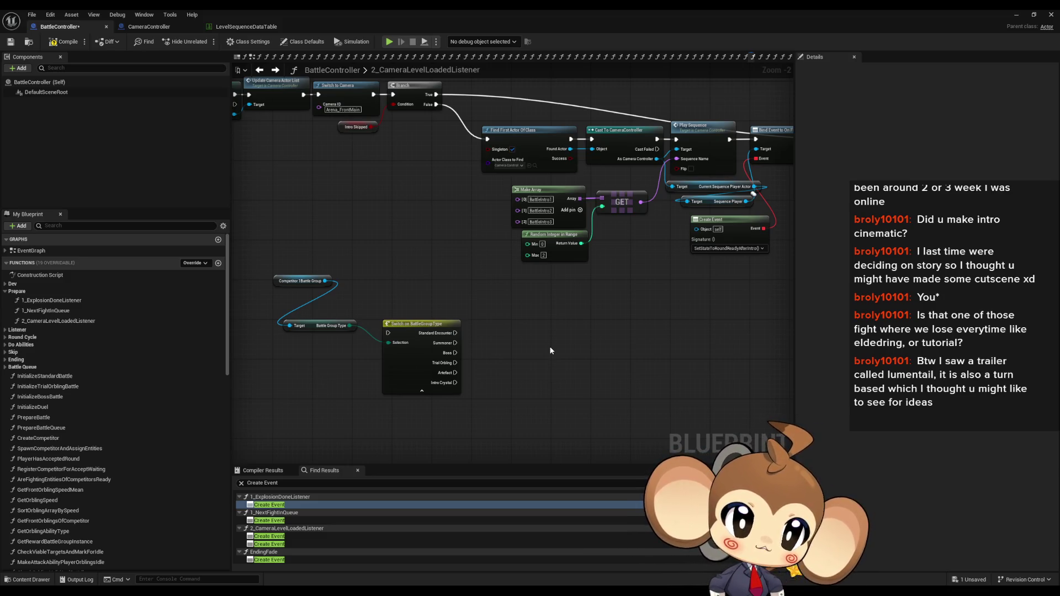
pyautogui.click(239, 27)
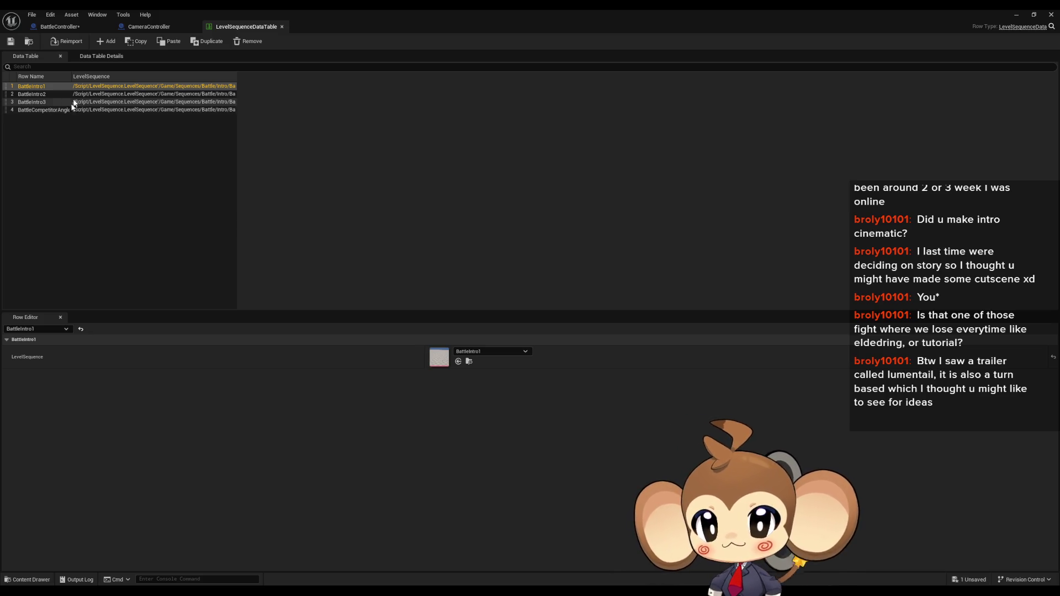
# Select the BattleCompetitorAngle row in the data table and copy its name
pyautogui.click(50, 111)
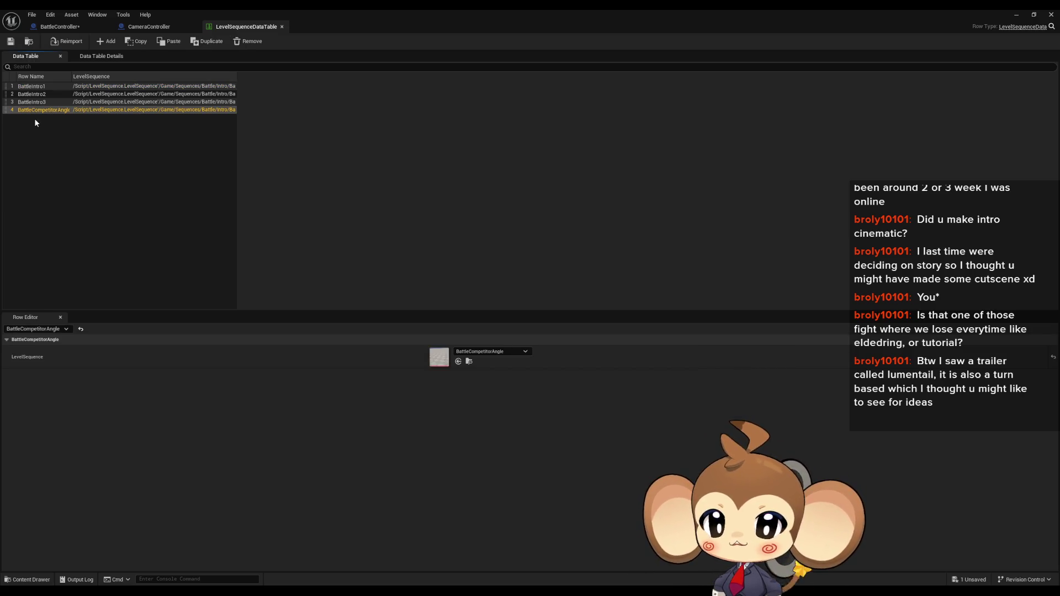
pyautogui.click(34, 114)
pyautogui.doubleClick(41, 111)
pyautogui.hotkey('ctrl', 'c')
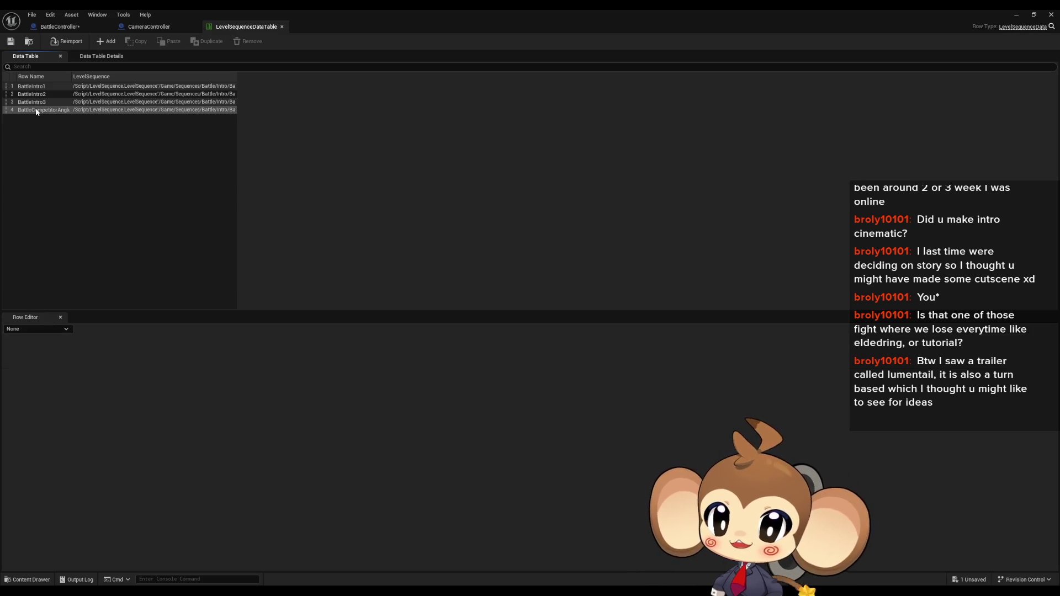
# Search the BattleController graph for BattleCompetitorAngle
pyautogui.click(58, 26)
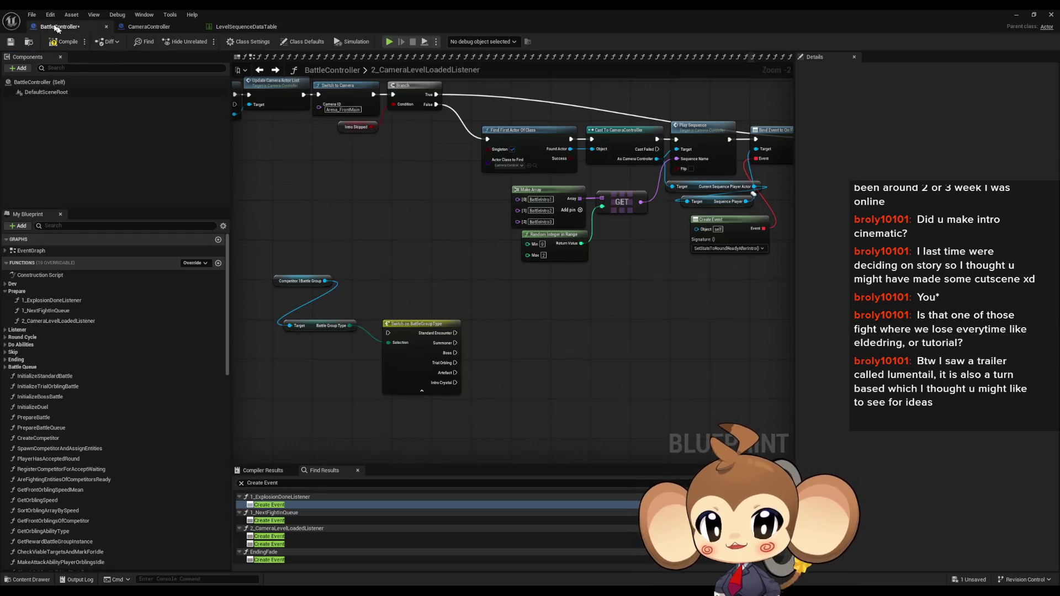
pyautogui.hotkey('ctrl', 'f')
pyautogui.hotkey('ctrl', 'v')
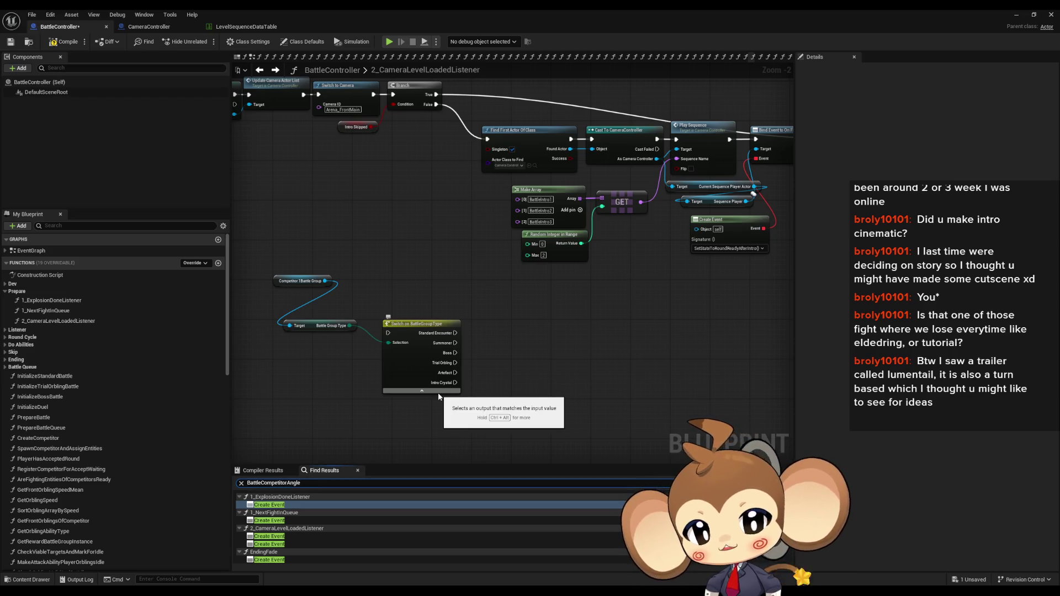
pyautogui.press('Return')
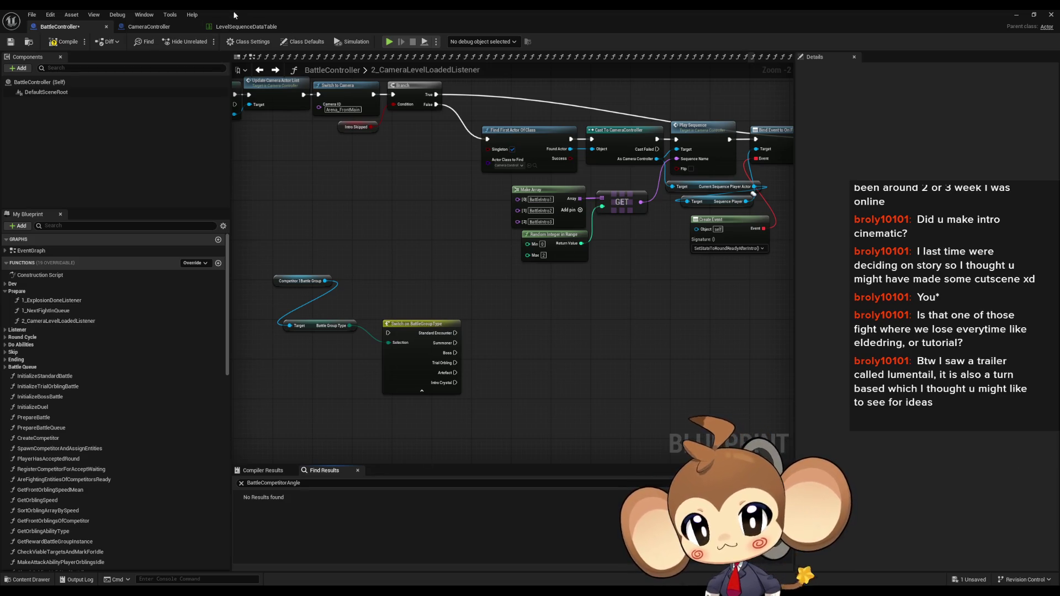
# Open the BattleCompetitorAngle and BattleIntro3 sequences from the data table to compare them
pyautogui.click(243, 27)
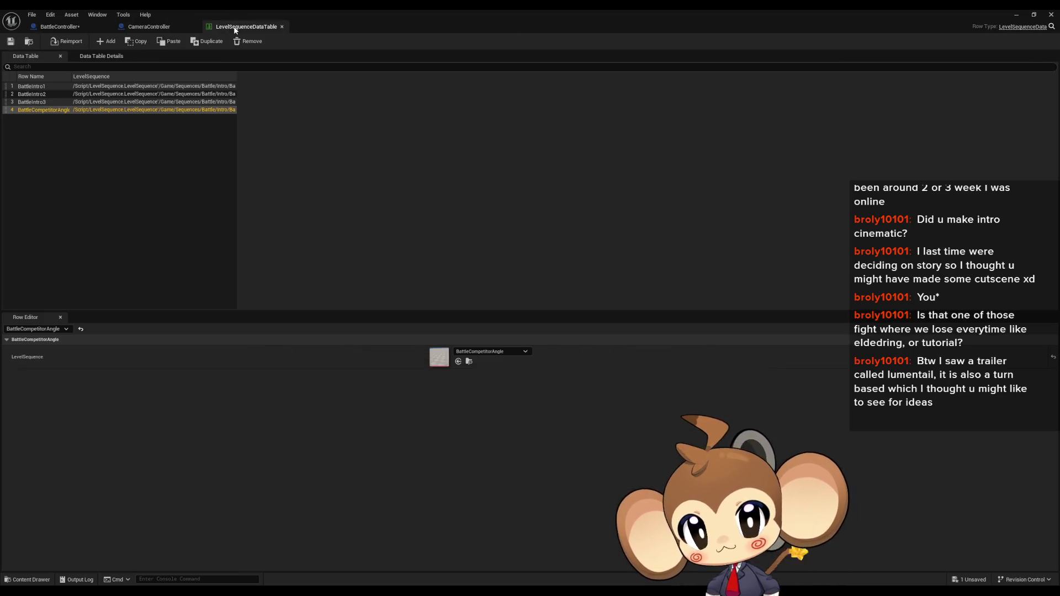
pyautogui.doubleClick(441, 365)
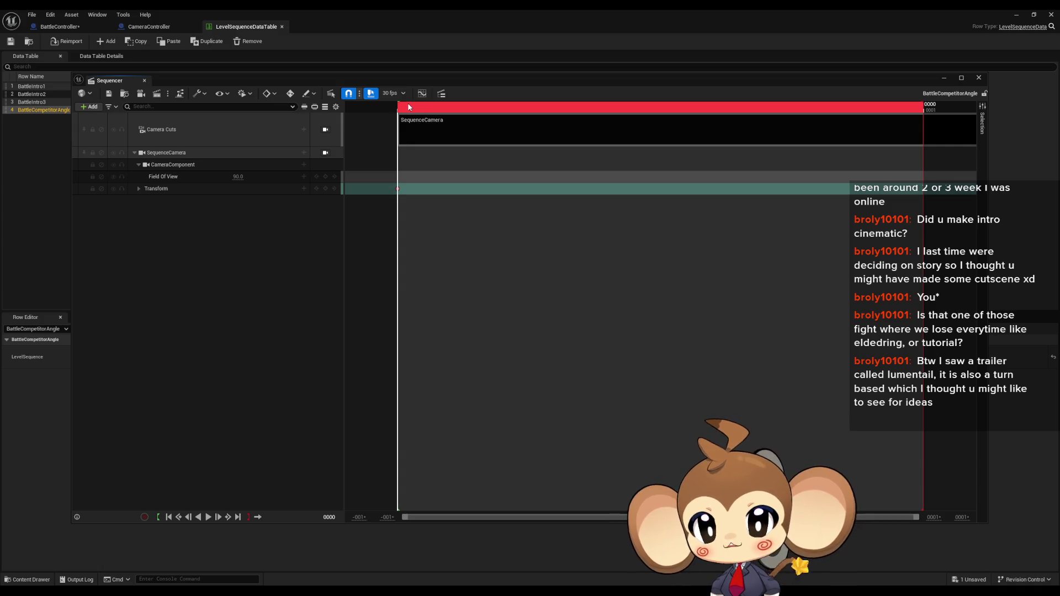
pyautogui.moveTo(398, 81)
pyautogui.mouseDown()
pyautogui.moveTo(414, 131)
pyautogui.moveTo(406, 134)
pyautogui.mouseUp()
pyautogui.click(455, 160)
pyautogui.press('Up')
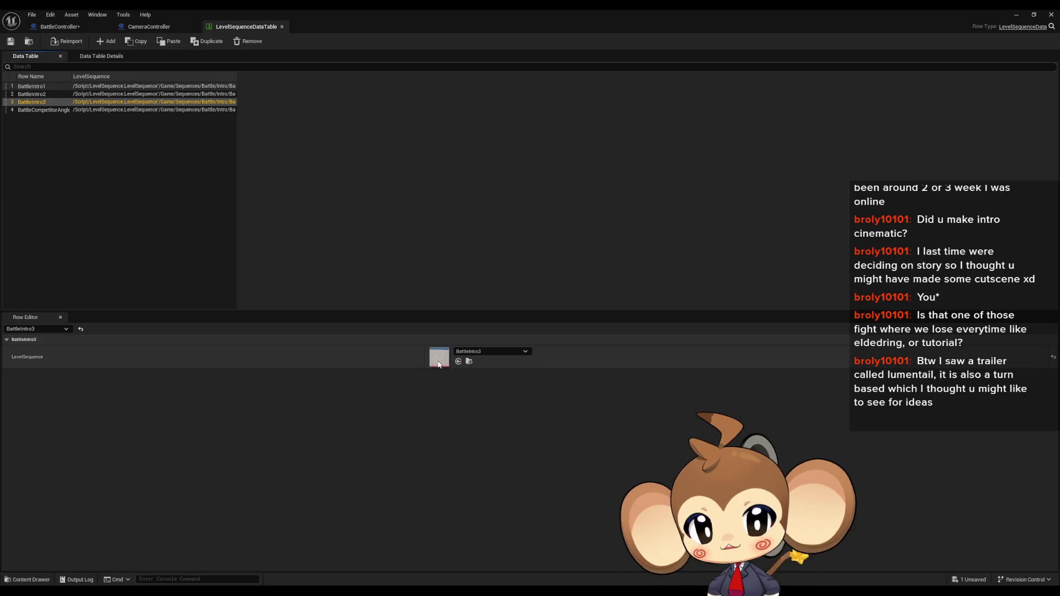
pyautogui.doubleClick(433, 363)
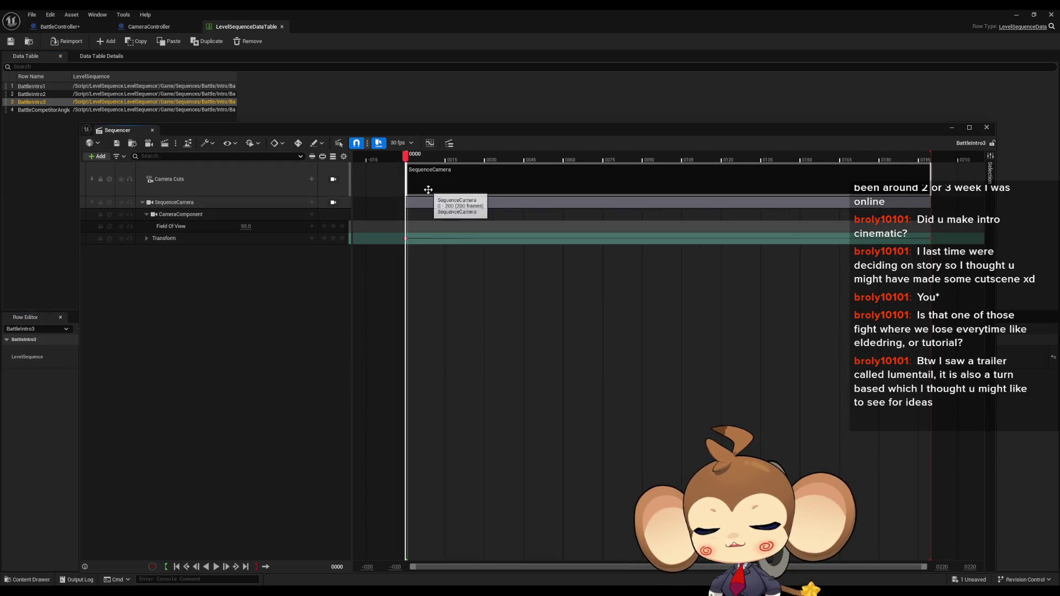
pyautogui.moveTo(337, 129)
pyautogui.mouseDown()
pyautogui.moveTo(359, 81)
pyautogui.moveTo(359, 137)
pyautogui.mouseUp()
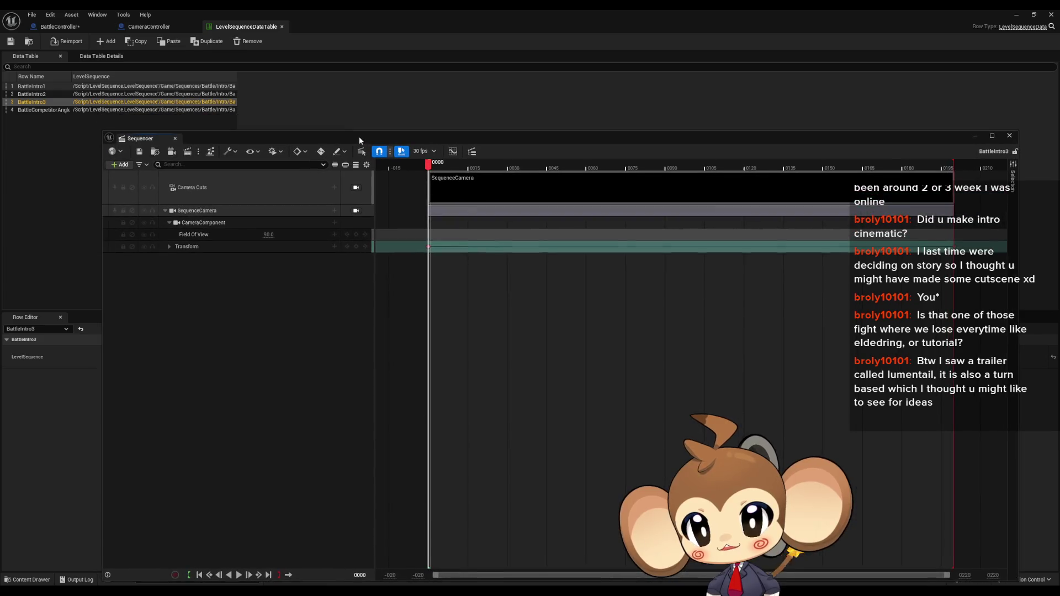
# Reopen BattleCompetitorAngle, reset its playhead to frame 0000, locate the asset, and redock the table
pyautogui.click(154, 109)
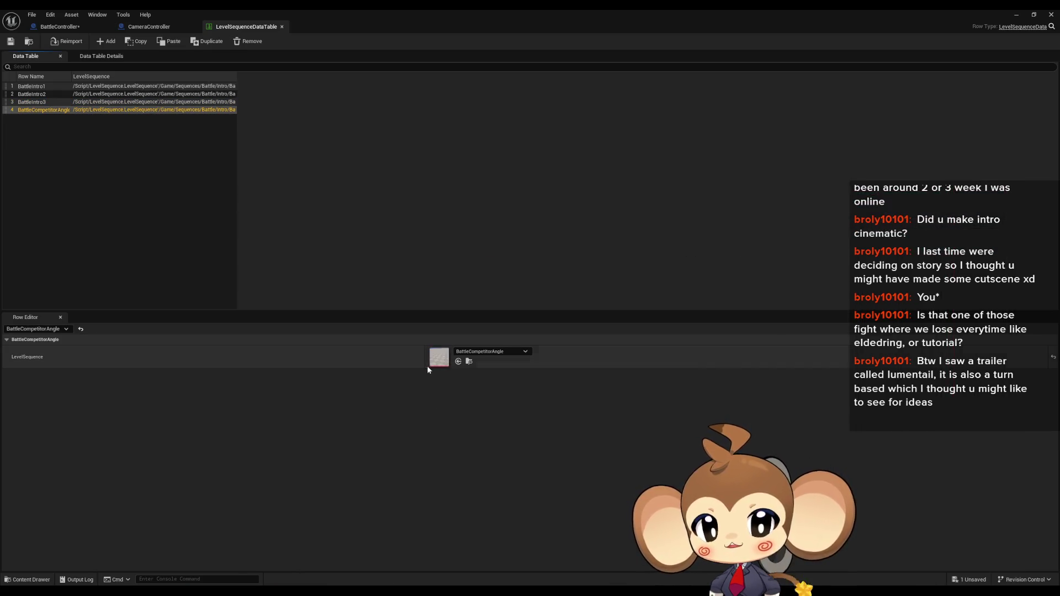
pyautogui.doubleClick(446, 360)
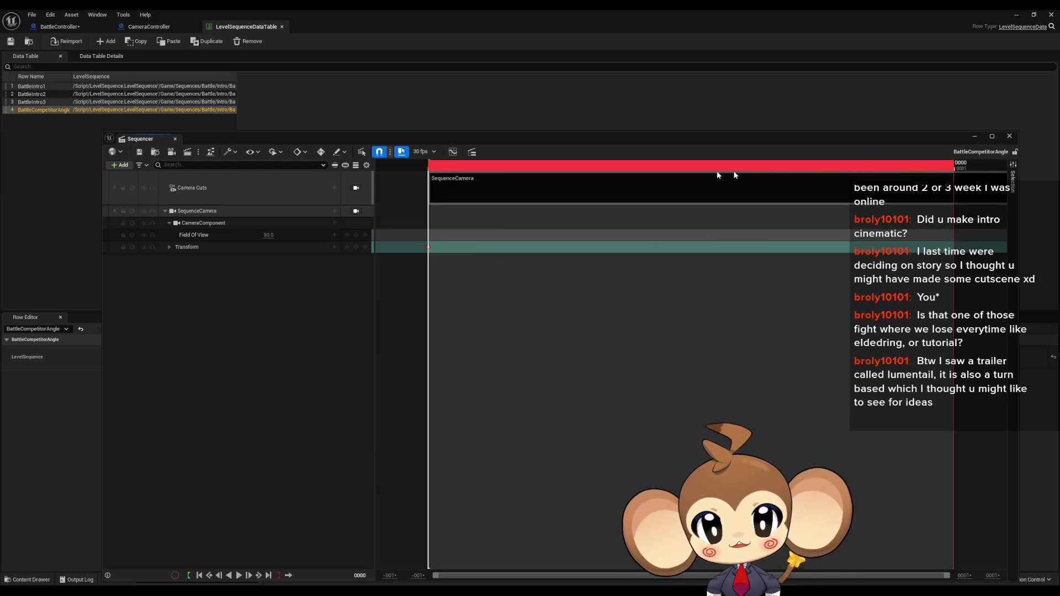
pyautogui.click(448, 175)
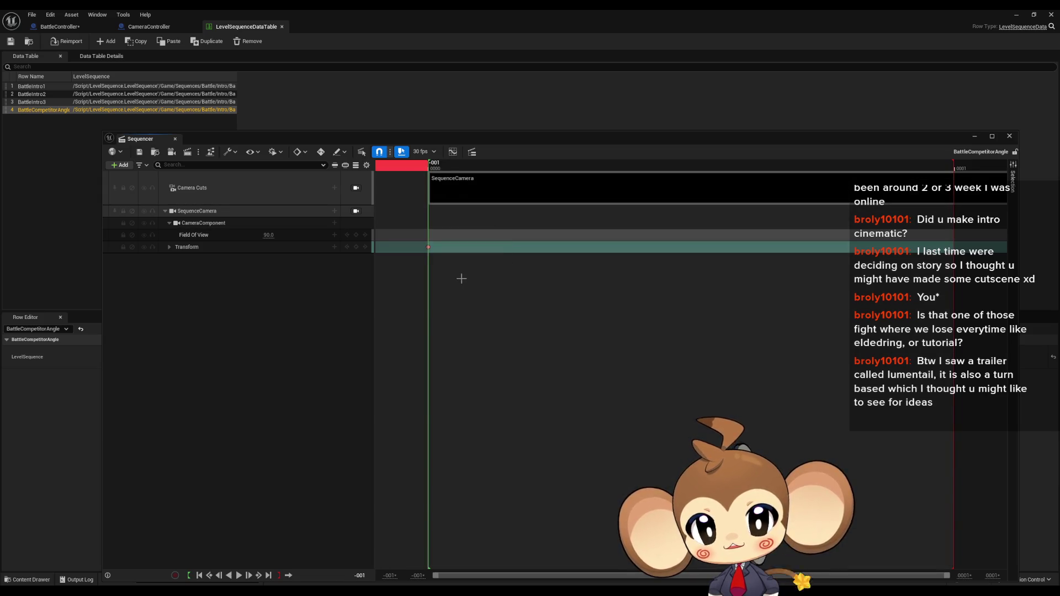
pyautogui.click(428, 247)
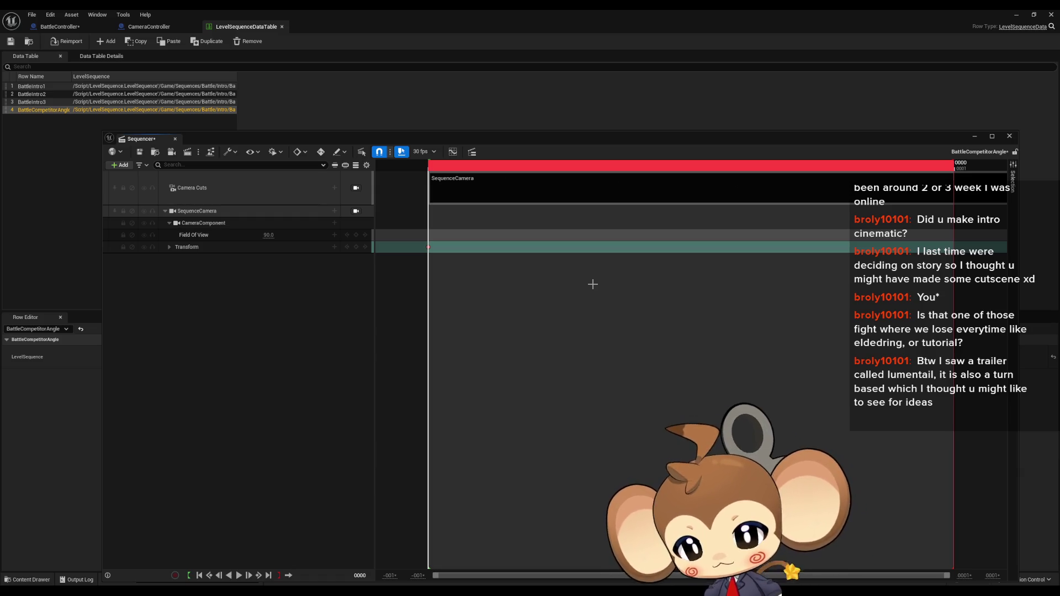
pyautogui.click(974, 136)
pyautogui.click(469, 363)
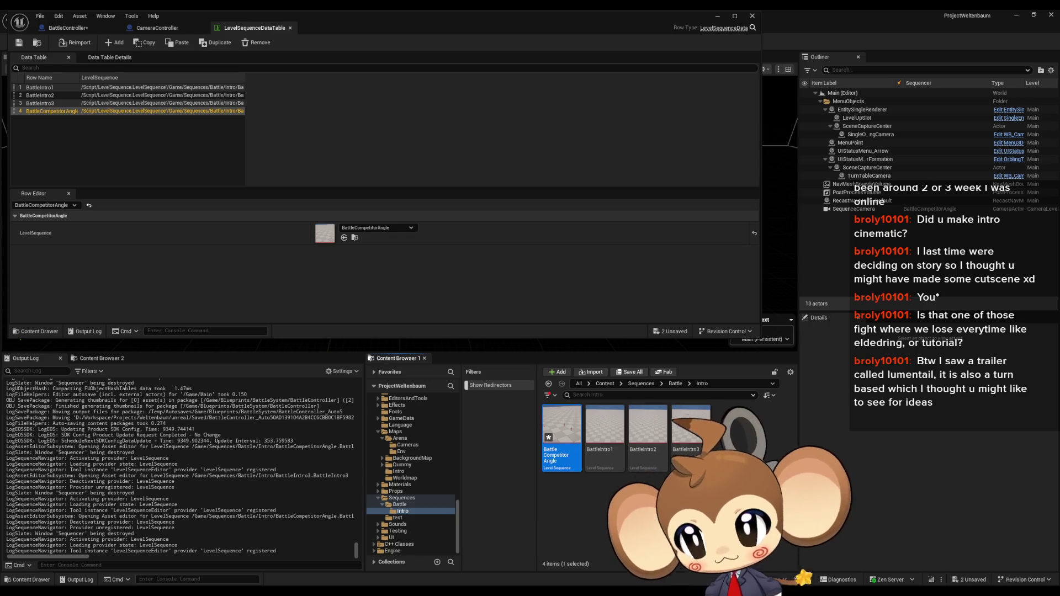
pyautogui.moveTo(366, 23)
pyautogui.mouseDown()
pyautogui.moveTo(541, 176)
pyautogui.moveTo(275, 77)
pyautogui.mouseUp()
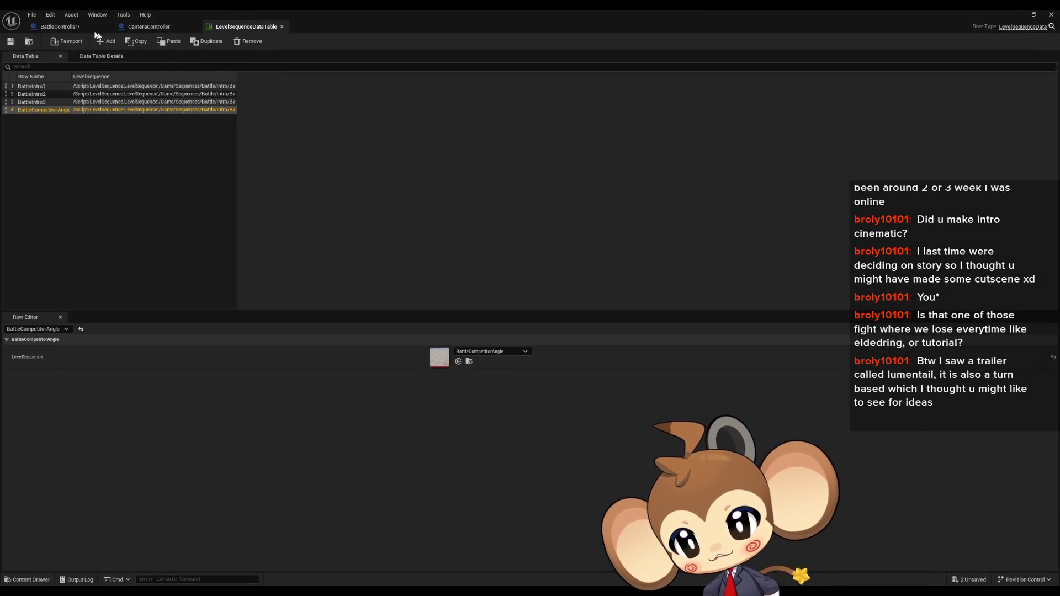
pyautogui.click(60, 26)
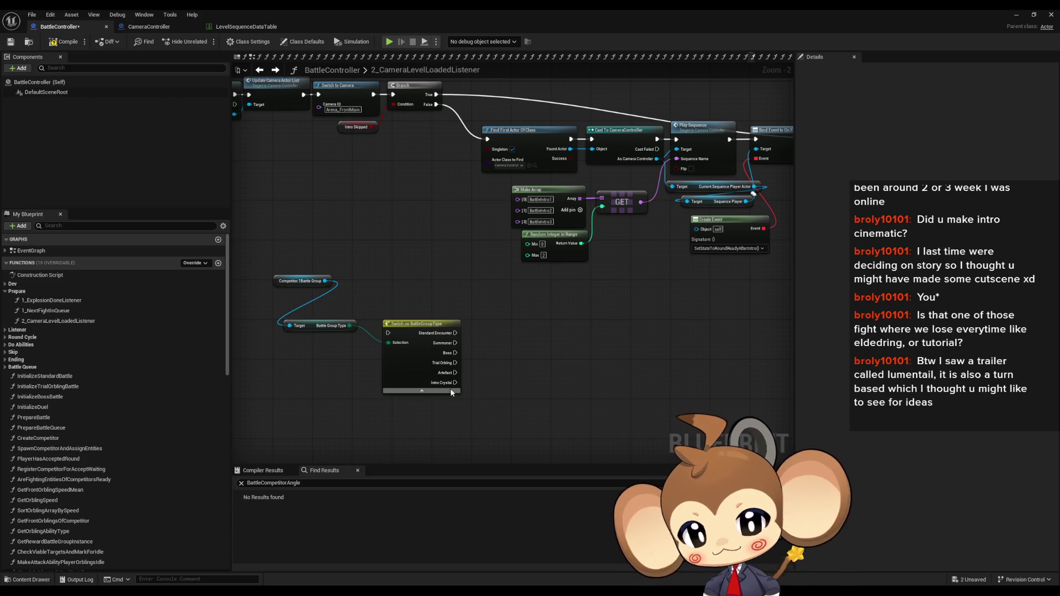
pyautogui.moveTo(582, 397); pyautogui.dragTo(680, 398)
pyautogui.scroll(-1, 679, 394)
pyautogui.scroll(2, 578, 367)
pyautogui.scroll(-3, 383, 302)
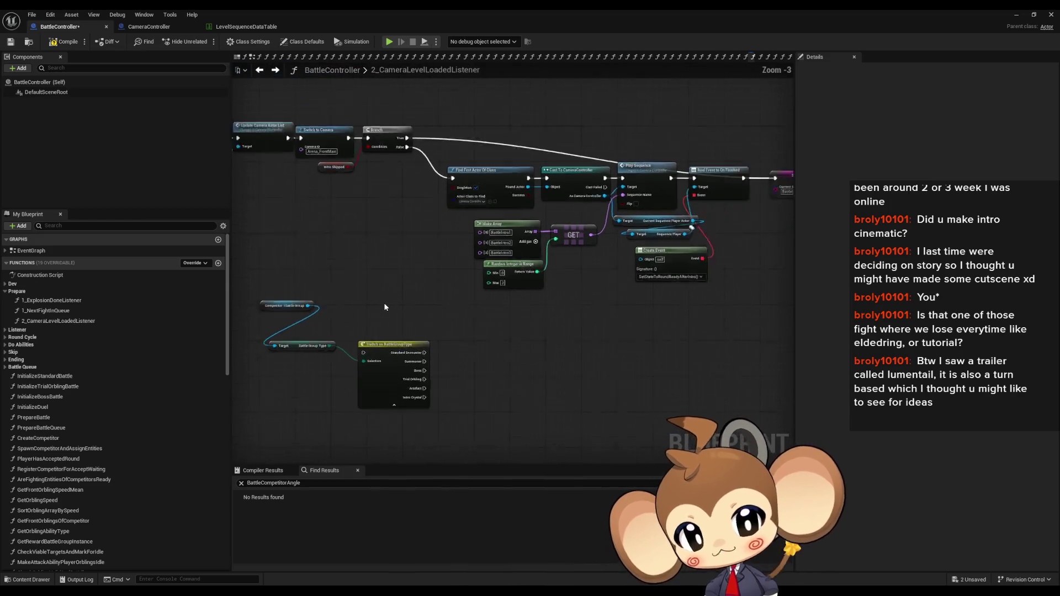
pyautogui.moveTo(364, 273); pyautogui.dragTo(484, 386)
pyautogui.scroll(3, 372, 251)
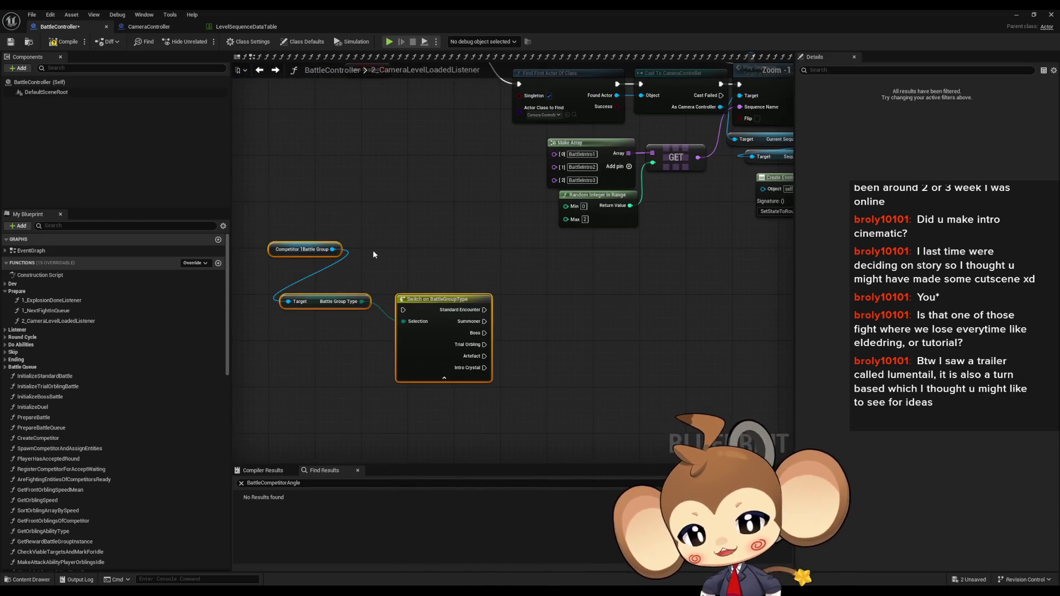
pyautogui.click(462, 313)
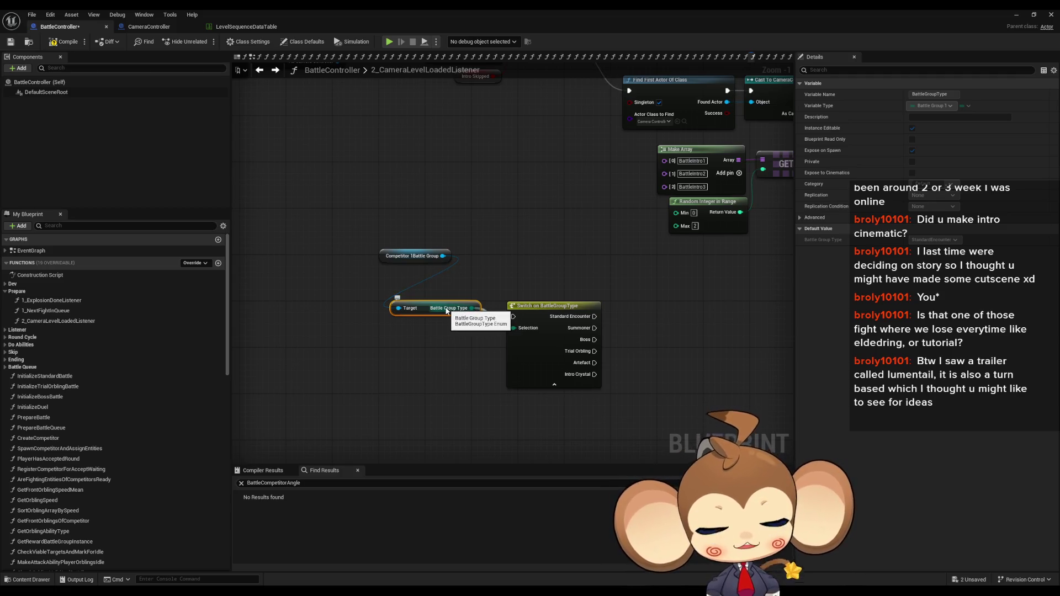
pyautogui.moveTo(546, 248)
pyautogui.mouseDown()
pyautogui.moveTo(553, 298)
pyautogui.moveTo(492, 287)
pyautogui.mouseUp()
pyautogui.scroll(-2, 553, 298)
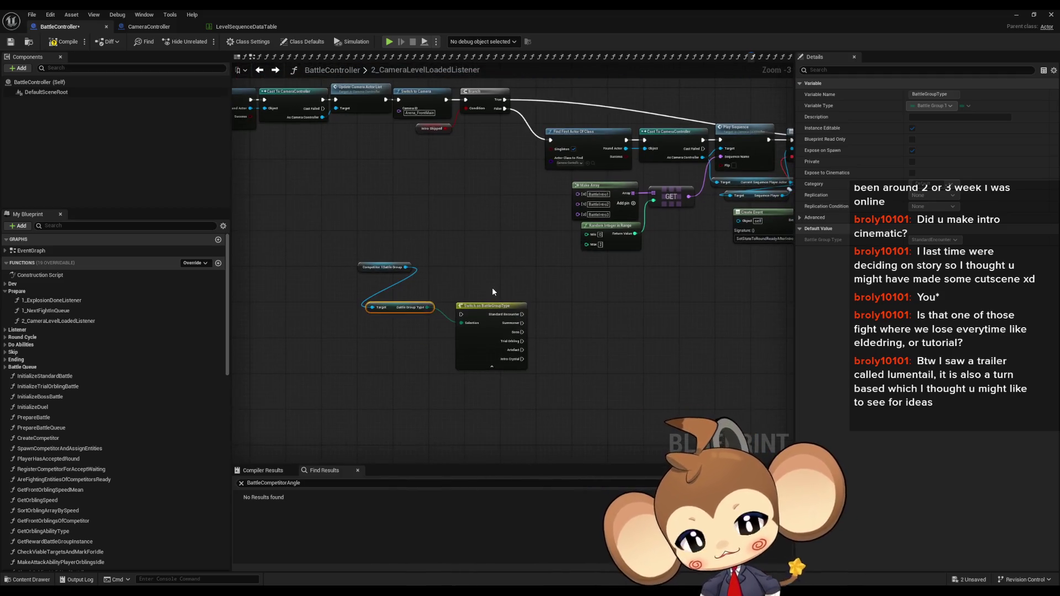
pyautogui.click(492, 287)
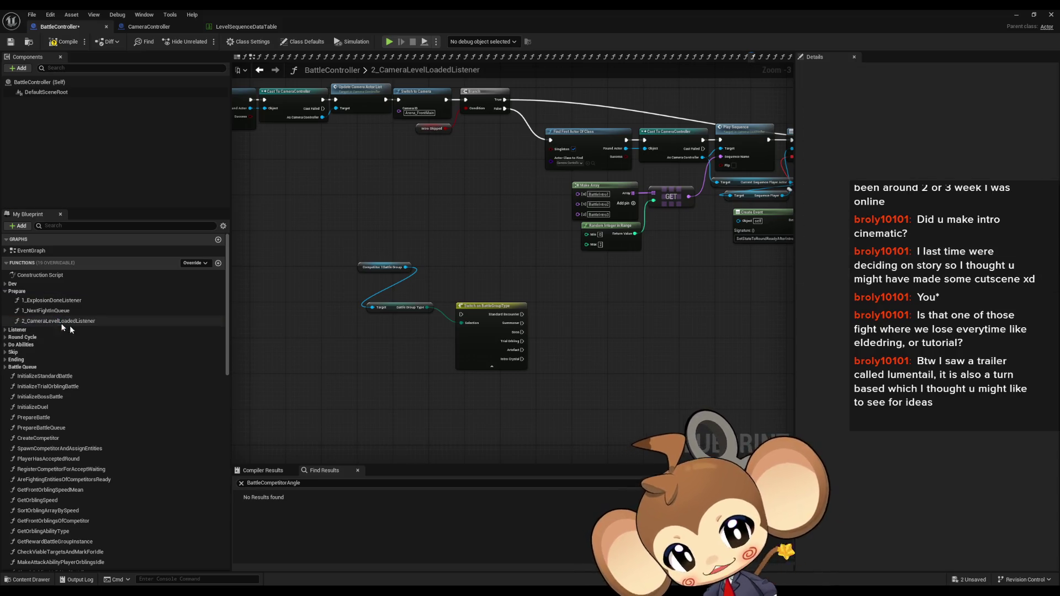
pyautogui.moveTo(415, 355)
pyautogui.mouseDown()
pyautogui.moveTo(438, 337)
pyautogui.moveTo(417, 342)
pyautogui.mouseUp()
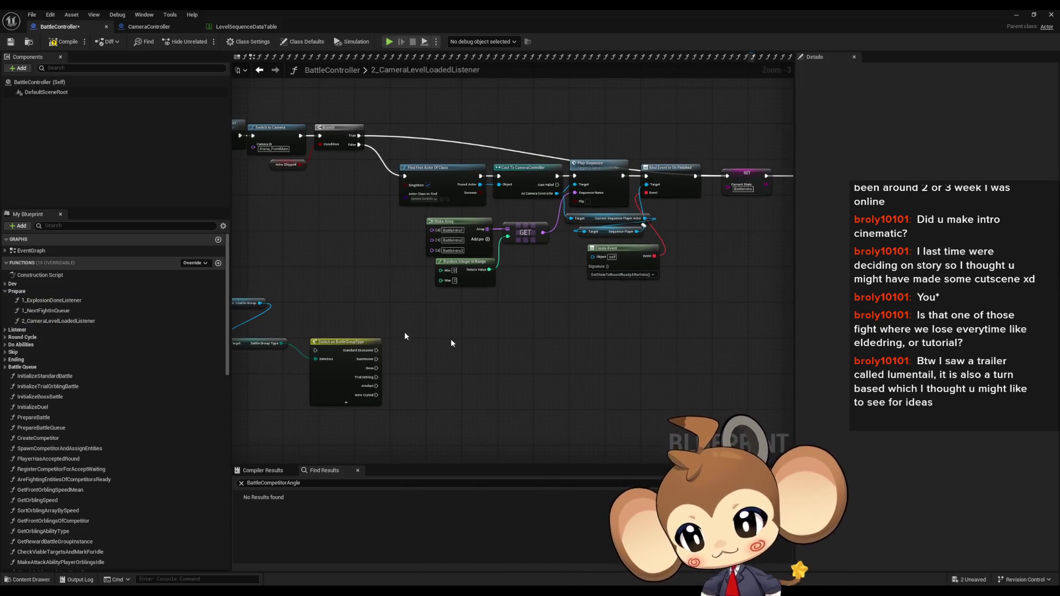
pyautogui.scroll(-2, 453, 295)
pyautogui.moveTo(350, 309); pyautogui.dragTo(317, 336)
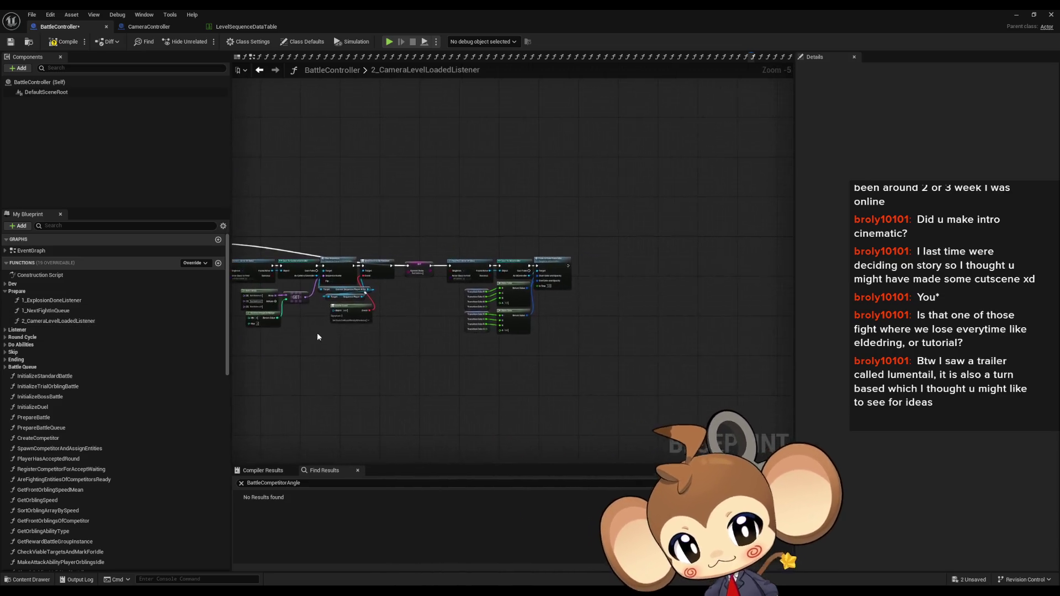
pyautogui.scroll(4, 317, 337)
pyautogui.moveTo(381, 343); pyautogui.dragTo(698, 373)
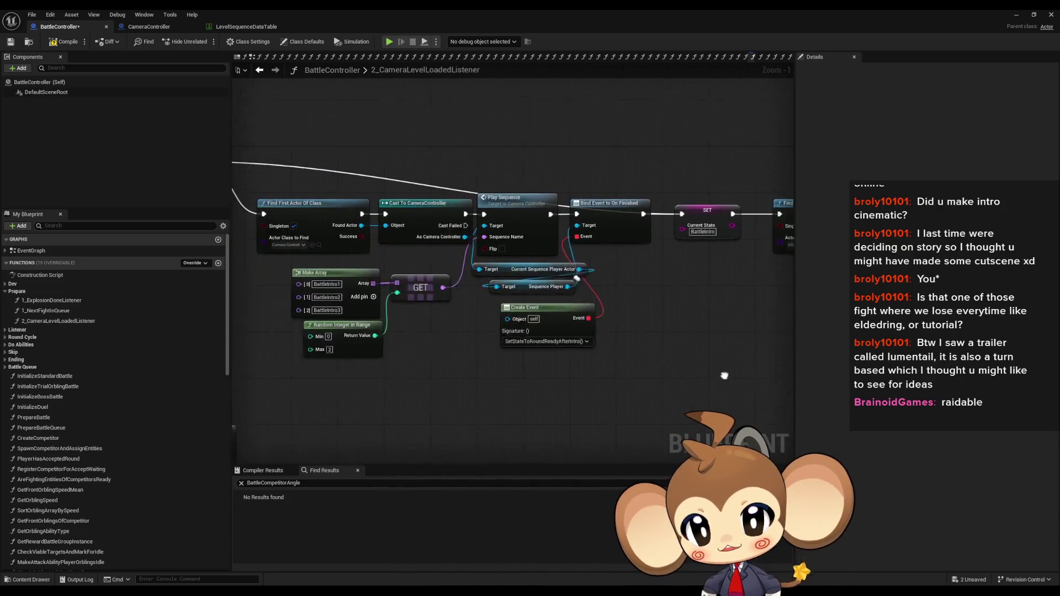
pyautogui.scroll(-3, 598, 360)
pyautogui.moveTo(544, 365); pyautogui.dragTo(699, 324)
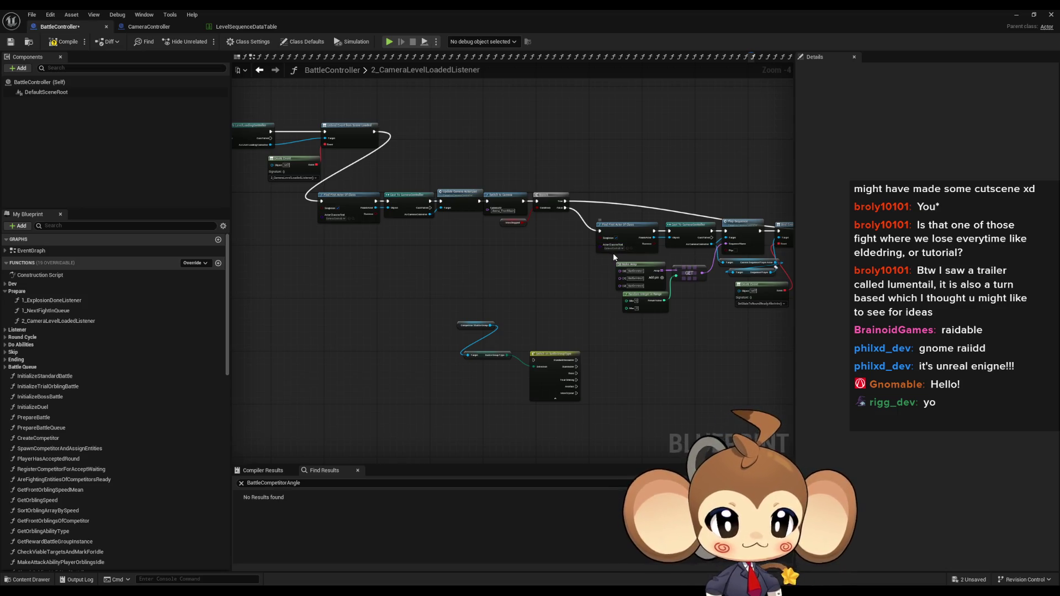
pyautogui.scroll(-1, 657, 339)
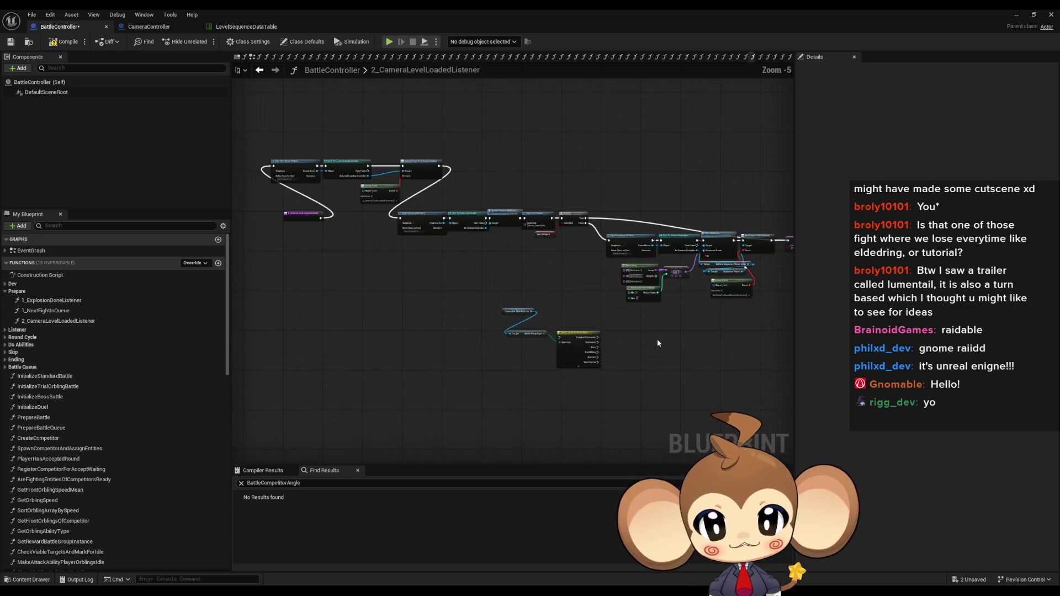
pyautogui.scroll(1, 617, 329)
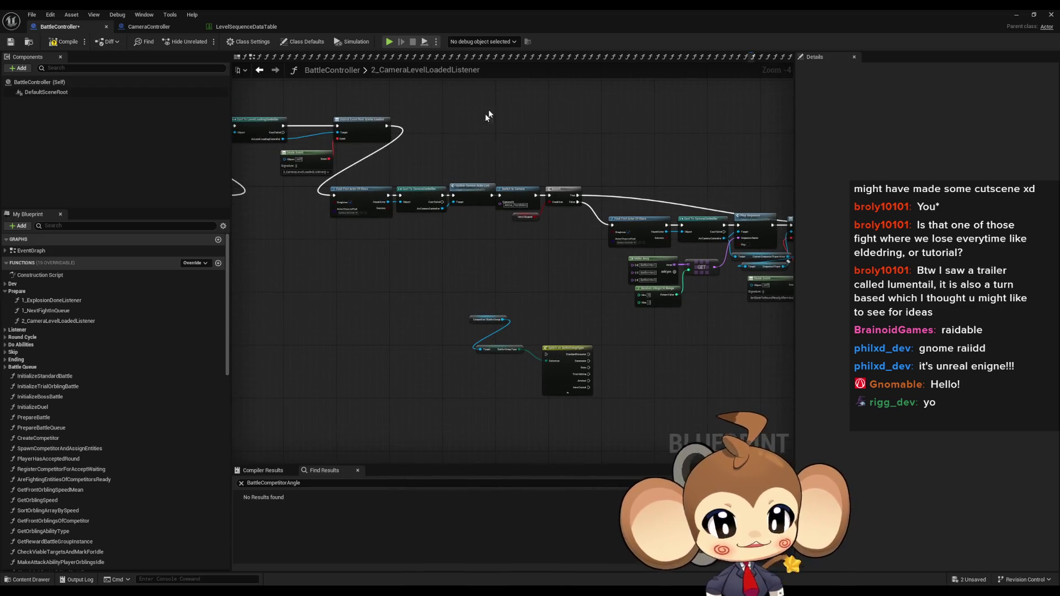
pyautogui.moveTo(597, 347)
pyautogui.mouseDown()
pyautogui.moveTo(697, 324)
pyautogui.moveTo(696, 354)
pyautogui.moveTo(674, 379)
pyautogui.moveTo(682, 353)
pyautogui.mouseUp()
pyautogui.scroll(1, 661, 383)
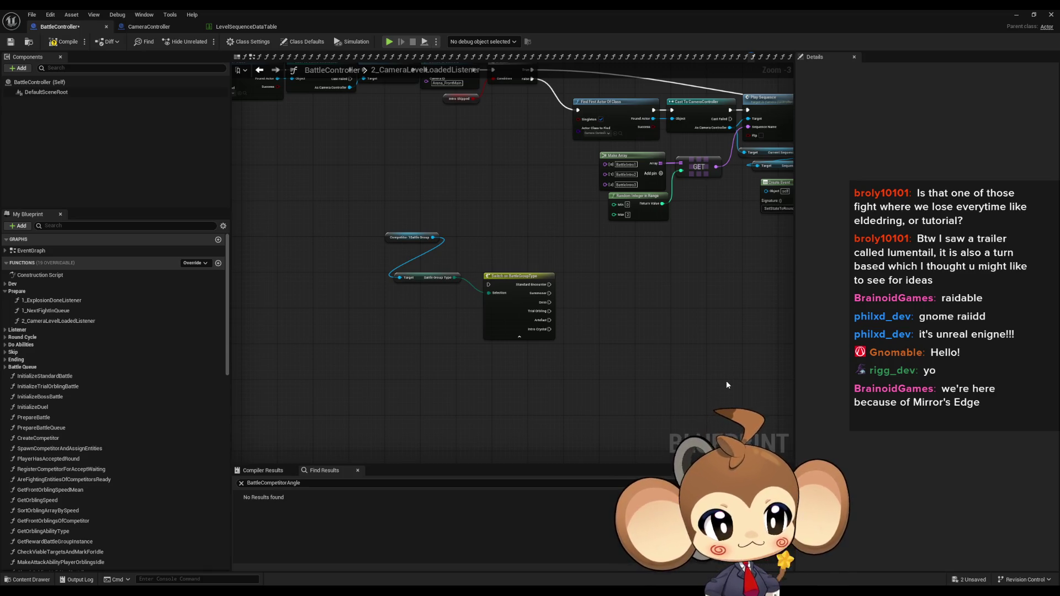
pyautogui.moveTo(727, 385)
pyautogui.mouseDown()
pyautogui.moveTo(718, 406)
pyautogui.moveTo(753, 375)
pyautogui.moveTo(734, 343)
pyautogui.mouseUp()
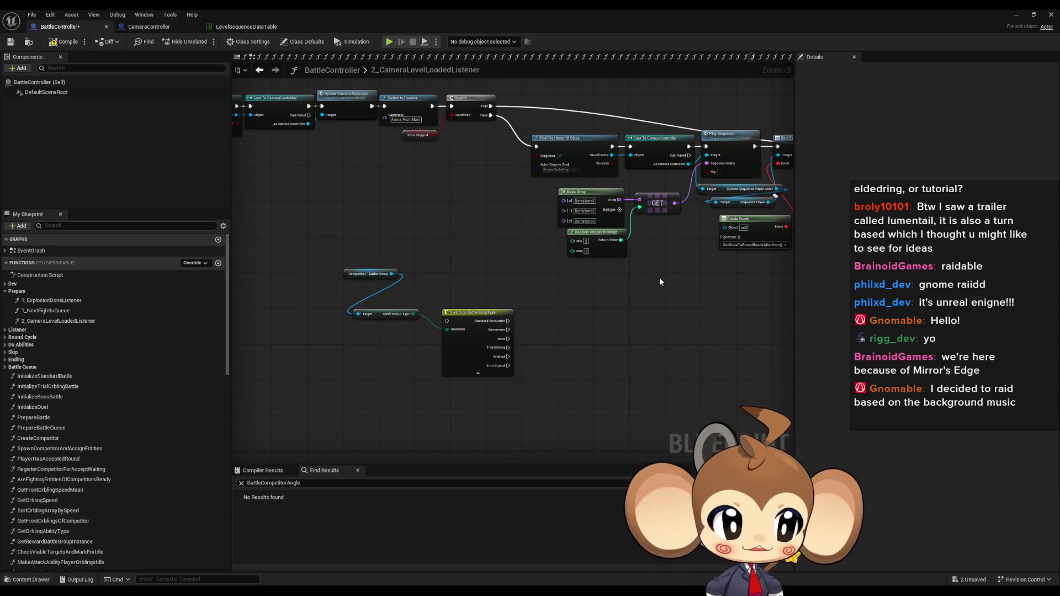
pyautogui.moveTo(657, 320); pyautogui.dragTo(626, 330)
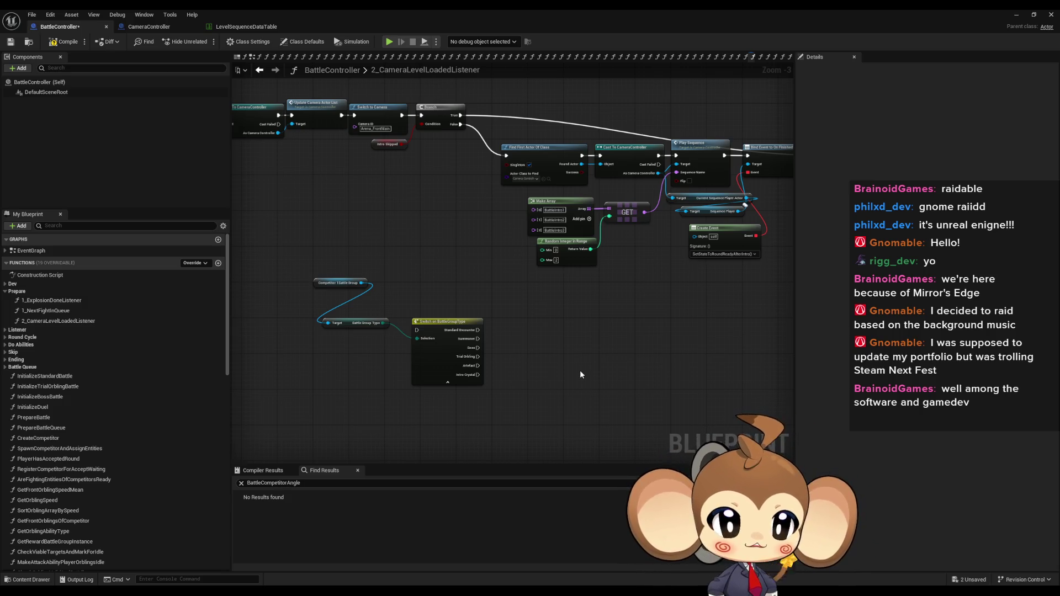
pyautogui.moveTo(580, 374)
pyautogui.mouseDown()
pyautogui.moveTo(546, 369)
pyautogui.moveTo(624, 380)
pyautogui.mouseUp()
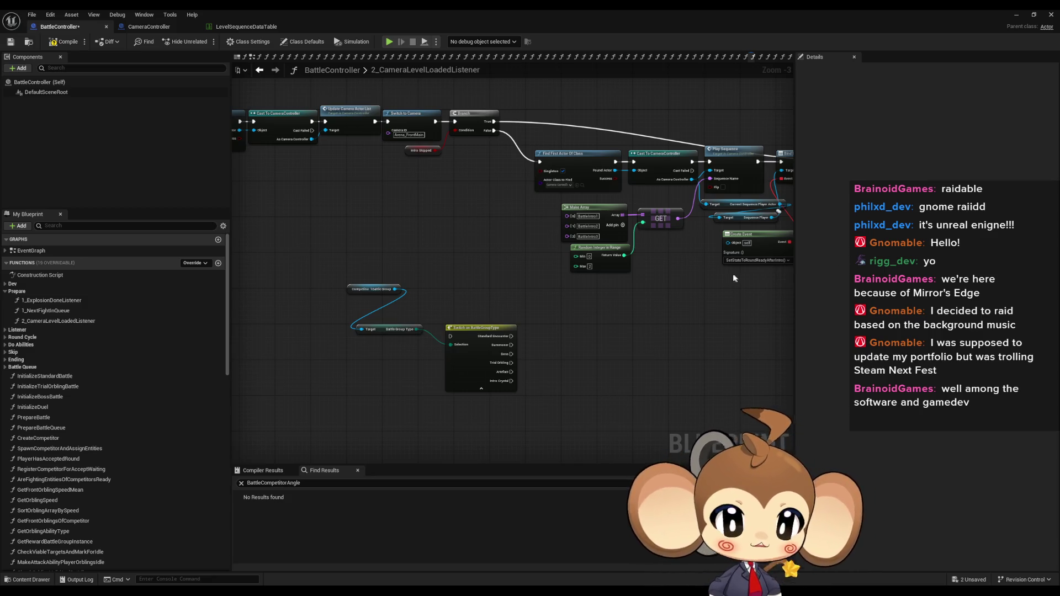
pyautogui.scroll(-2, 726, 275)
pyautogui.moveTo(725, 275); pyautogui.dragTo(564, 298)
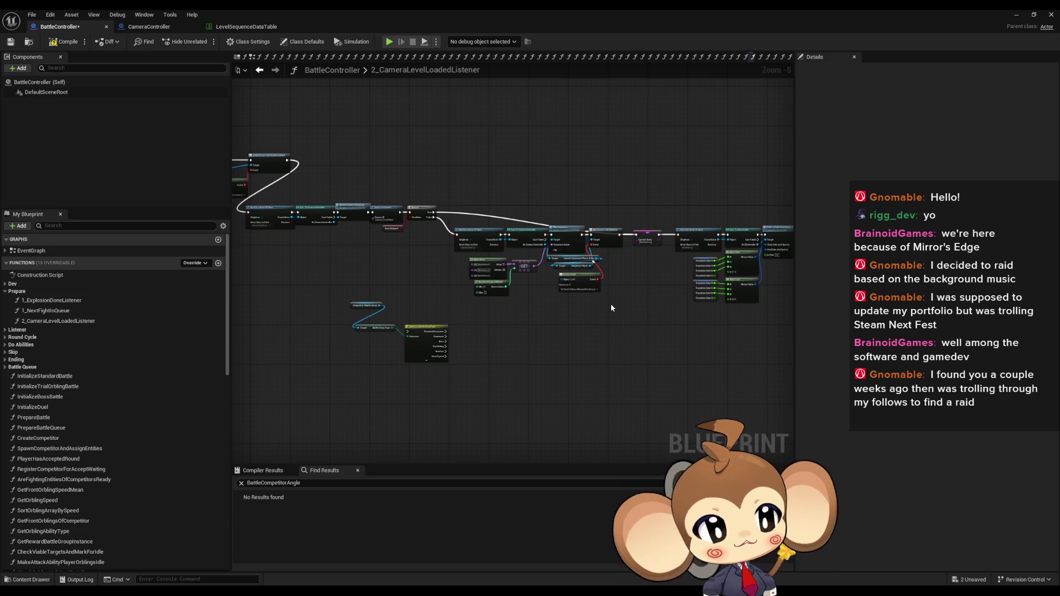
pyautogui.moveTo(641, 307)
pyautogui.mouseDown()
pyautogui.moveTo(604, 342)
pyautogui.moveTo(690, 361)
pyautogui.mouseUp()
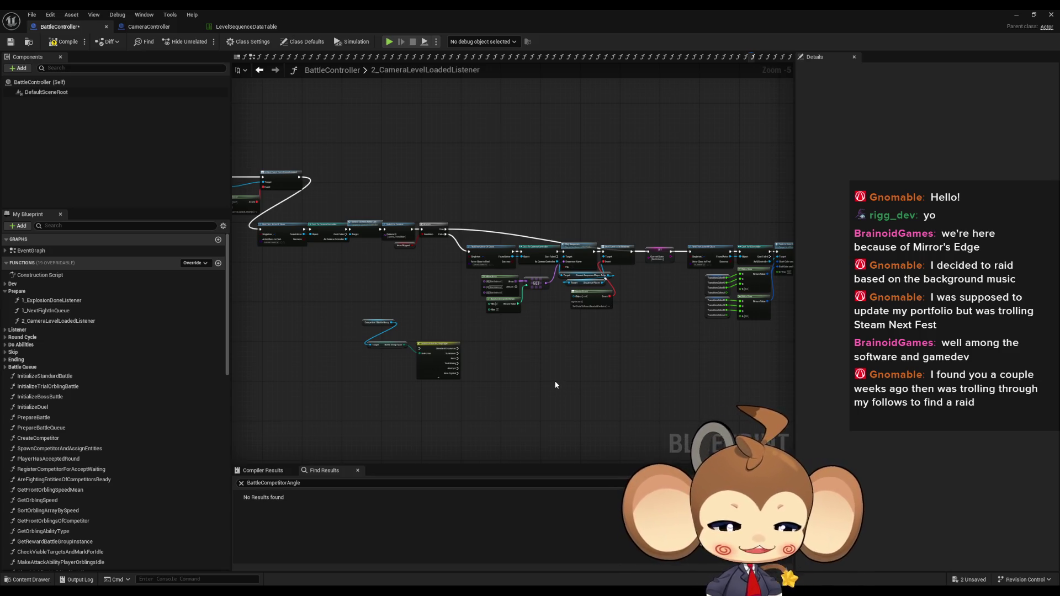
pyautogui.moveTo(557, 370); pyautogui.dragTo(647, 351)
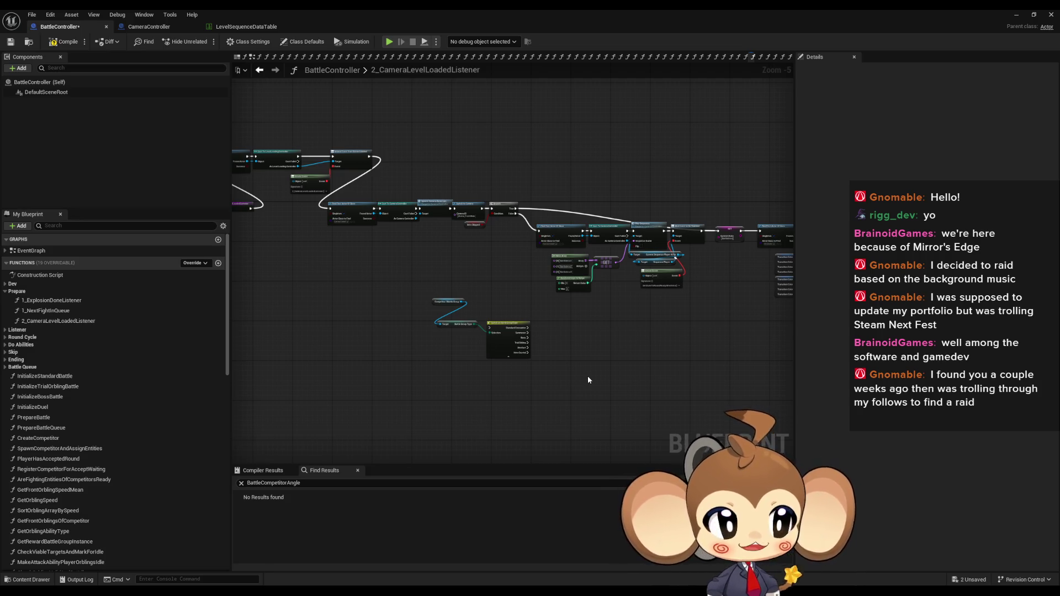
pyautogui.click(1021, 16)
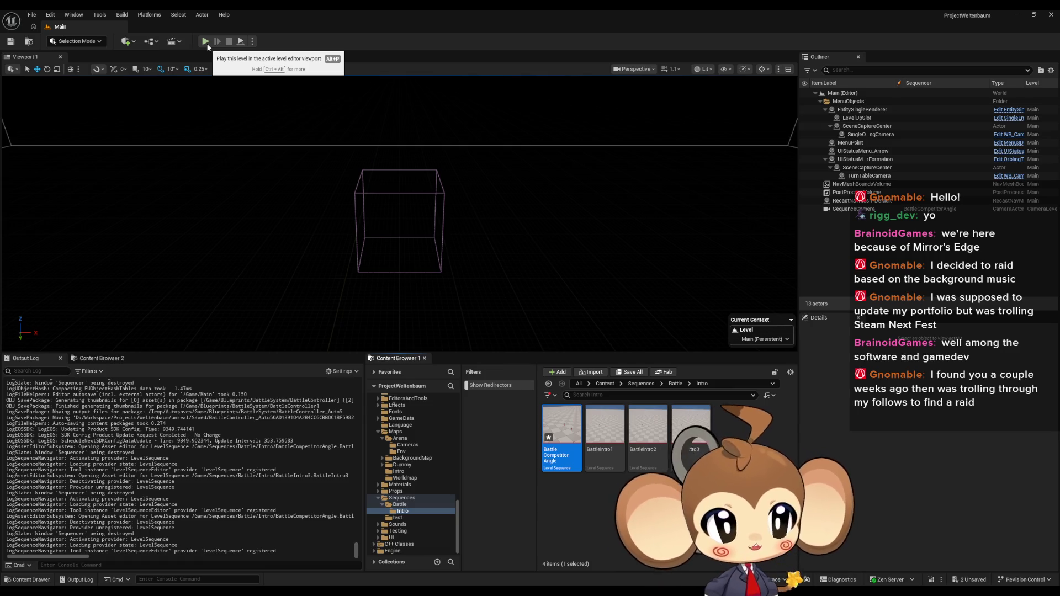
# Go to the Content root, stop the play session, and open the Blueprints folder
pyautogui.click(604, 384)
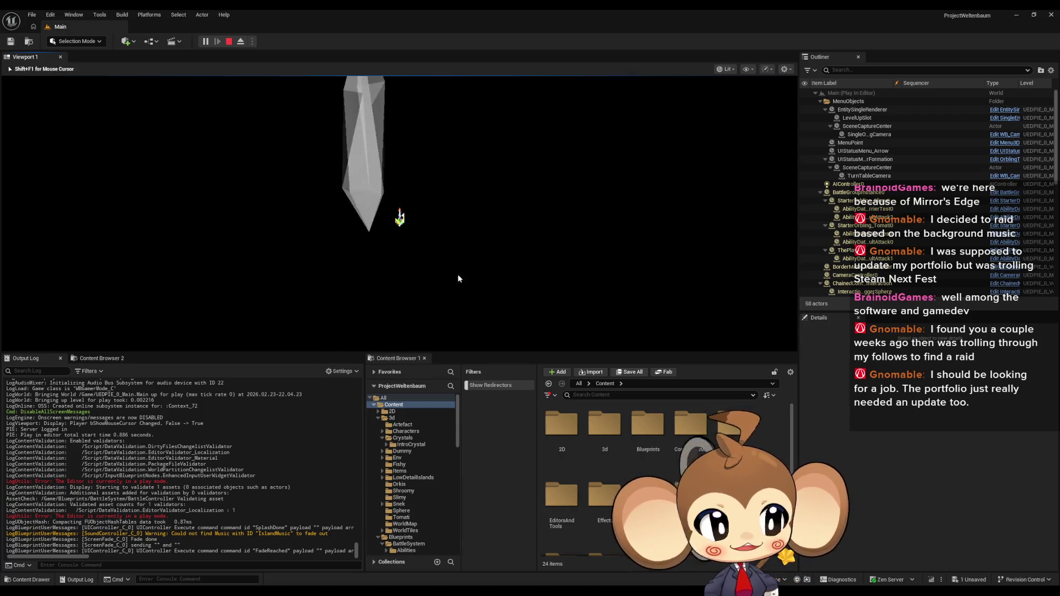
pyautogui.press('Escape')
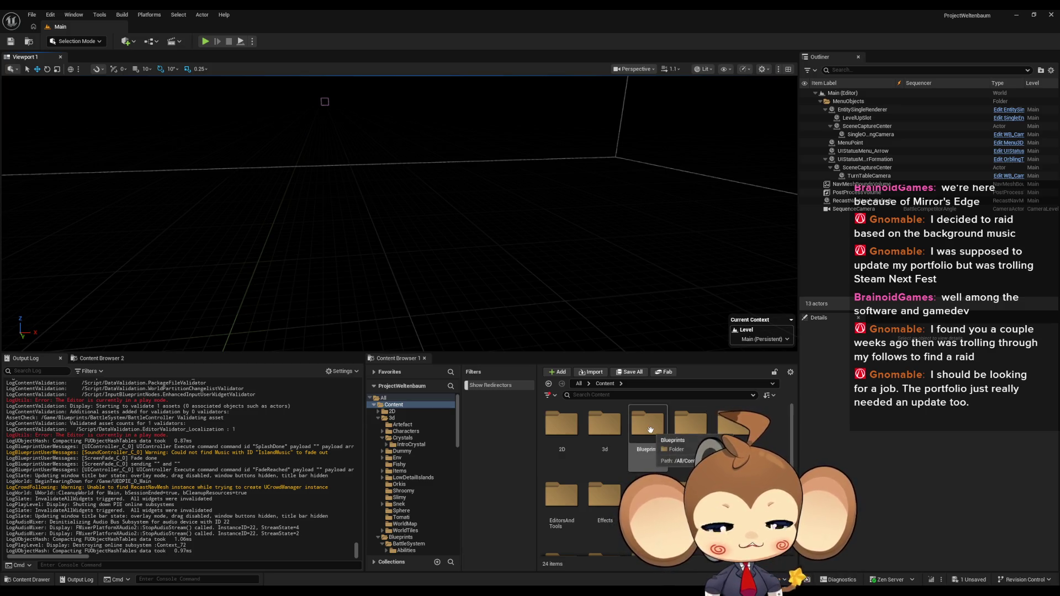
pyautogui.doubleClick(645, 432)
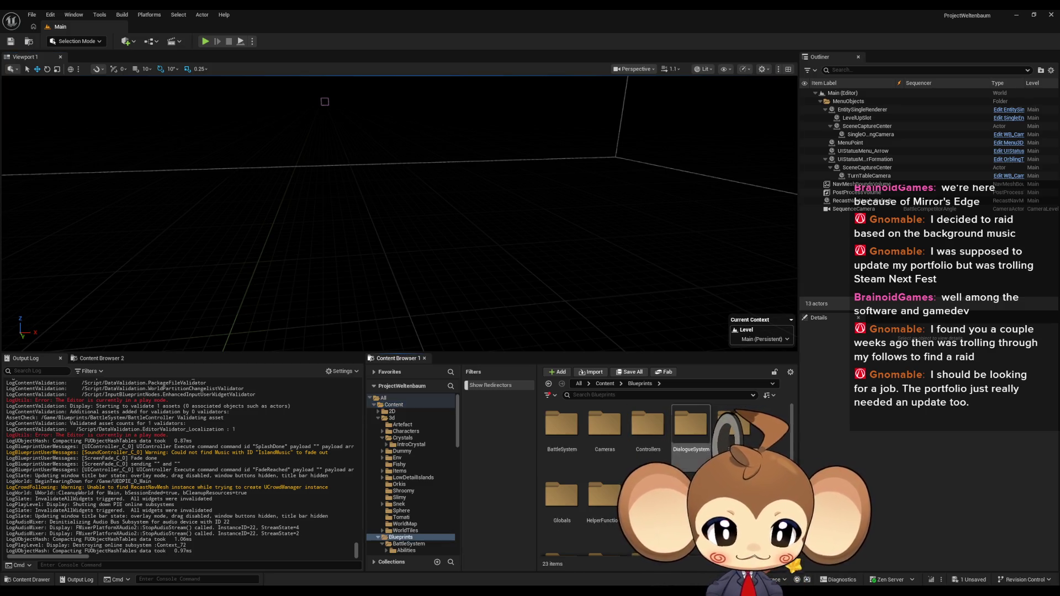
# Open the GameController Blueprint's ExecuteCommand graph and bring the command nodes into view
pyautogui.doubleClick(644, 431)
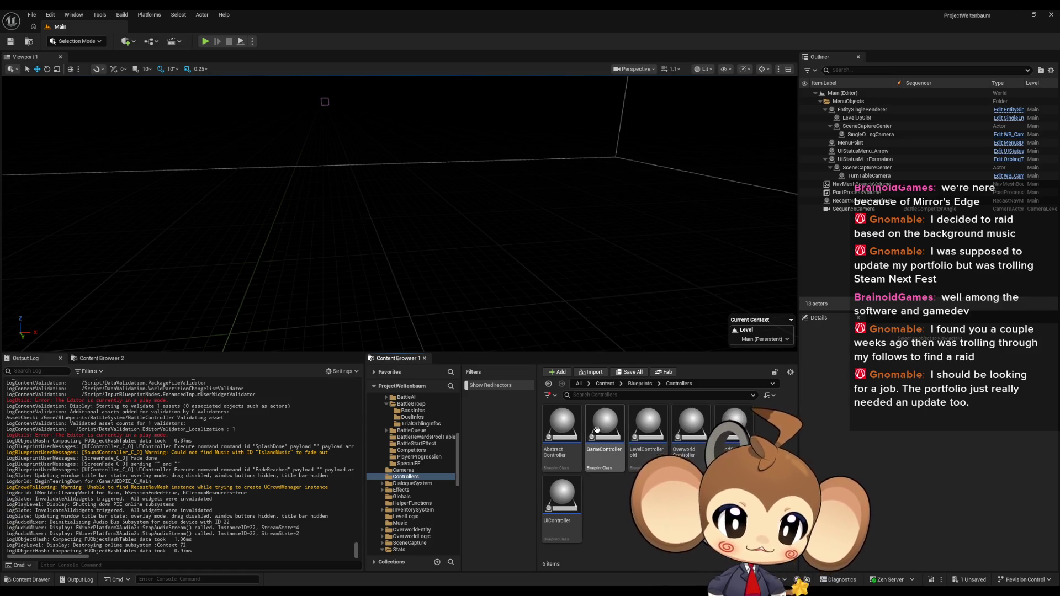
pyautogui.doubleClick(597, 430)
pyautogui.moveTo(548, 394); pyautogui.dragTo(432, 423)
pyautogui.doubleClick(606, 168)
pyautogui.scroll(-3, 443, 294)
pyautogui.moveTo(443, 295)
pyautogui.mouseDown()
pyautogui.moveTo(494, 249)
pyautogui.moveTo(460, 316)
pyautogui.mouseUp()
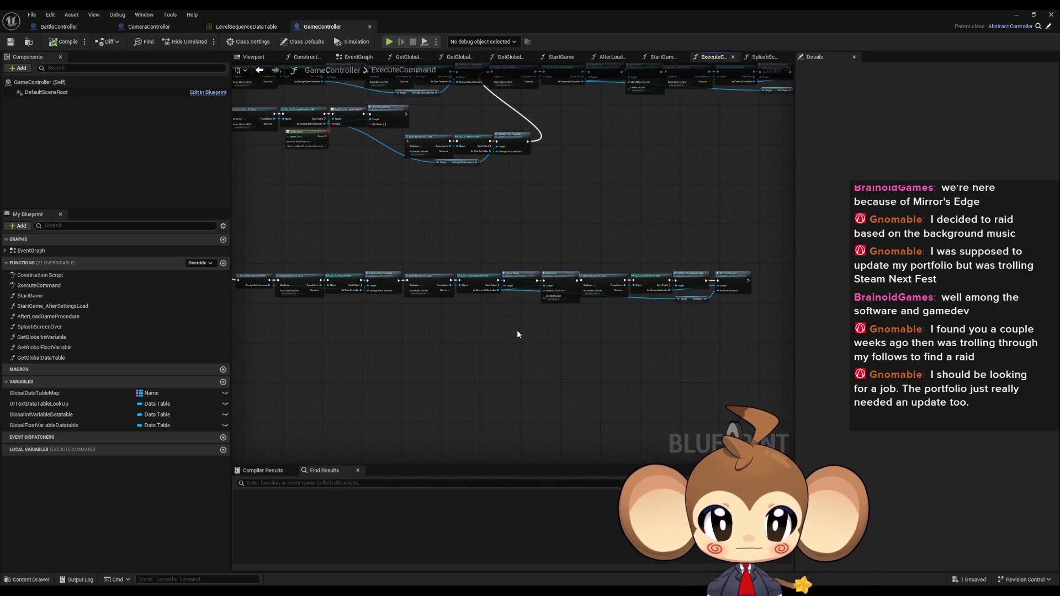
pyautogui.scroll(5, 511, 269)
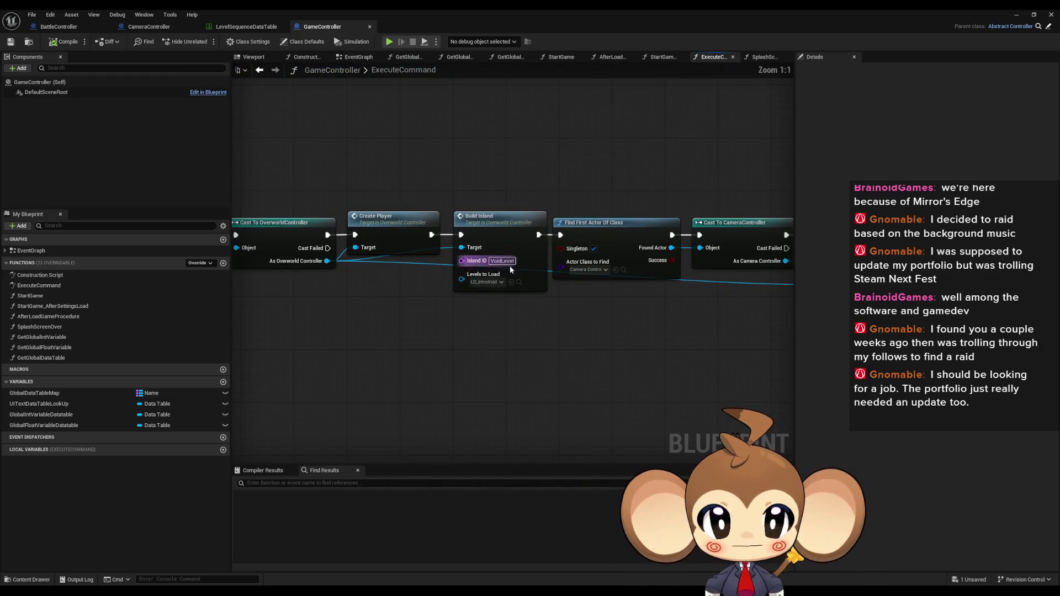
# Duplicate Build Island, set the original to load LD_StartArea, save, and start a play-test
pyautogui.click(494, 217)
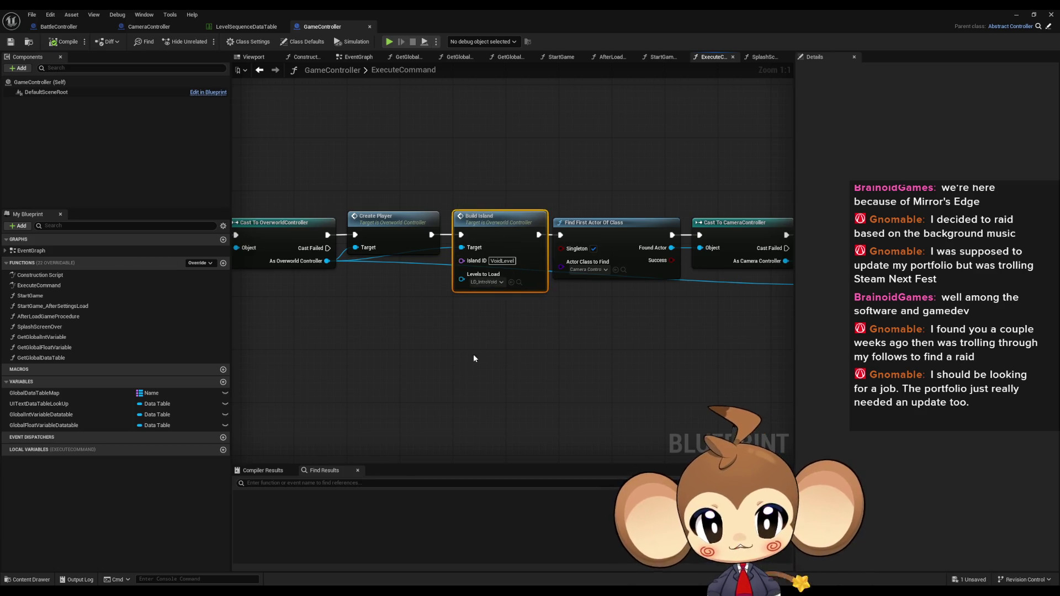
pyautogui.hotkey('ctrl', 'd')
pyautogui.click(486, 282)
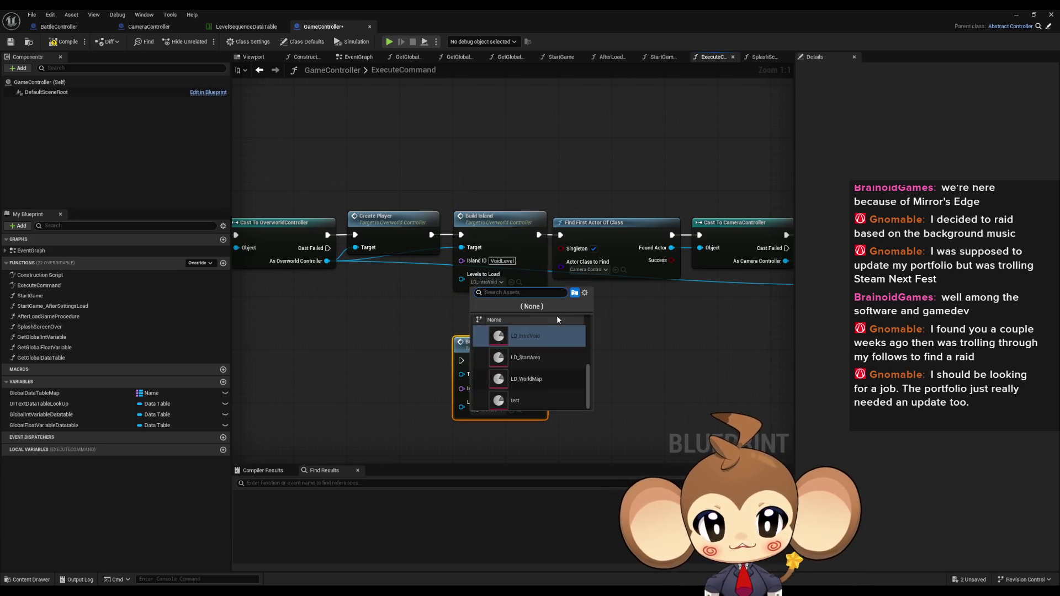
pyautogui.click(560, 359)
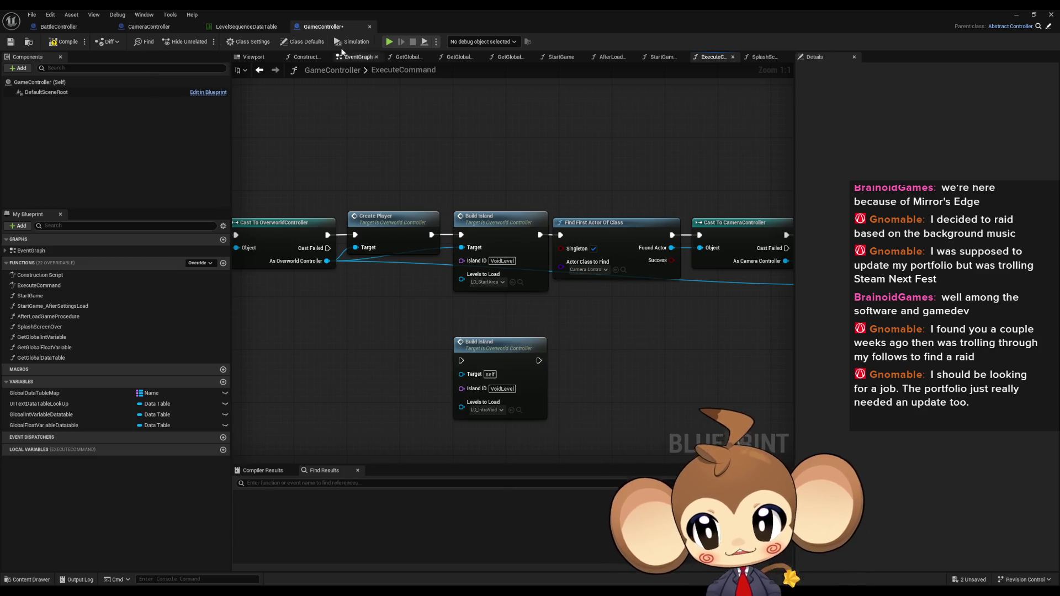
pyautogui.hotkey('ctrl', 's')
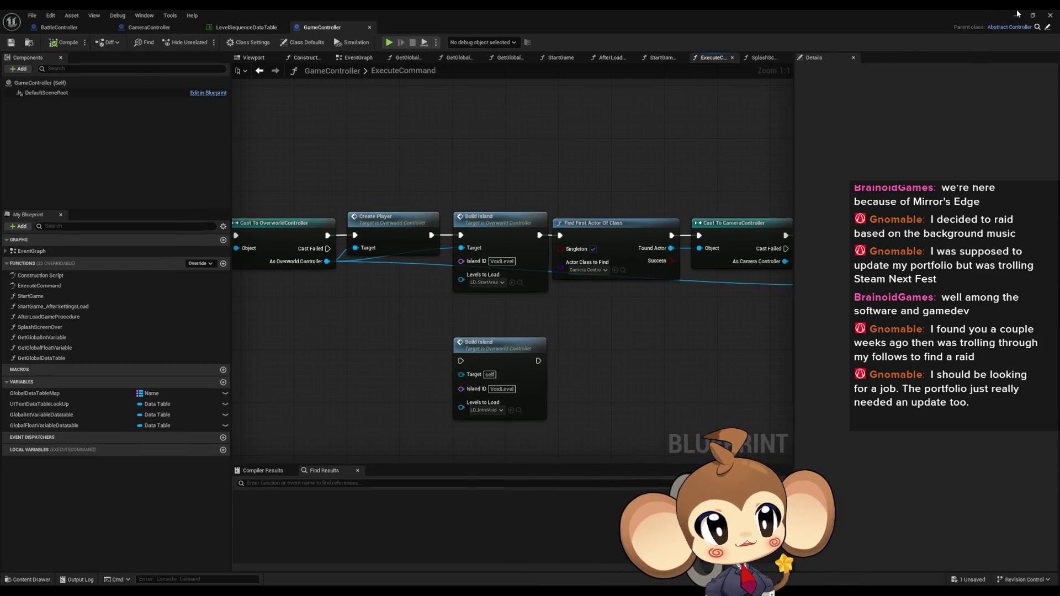
pyautogui.click(1018, 13)
pyautogui.click(205, 42)
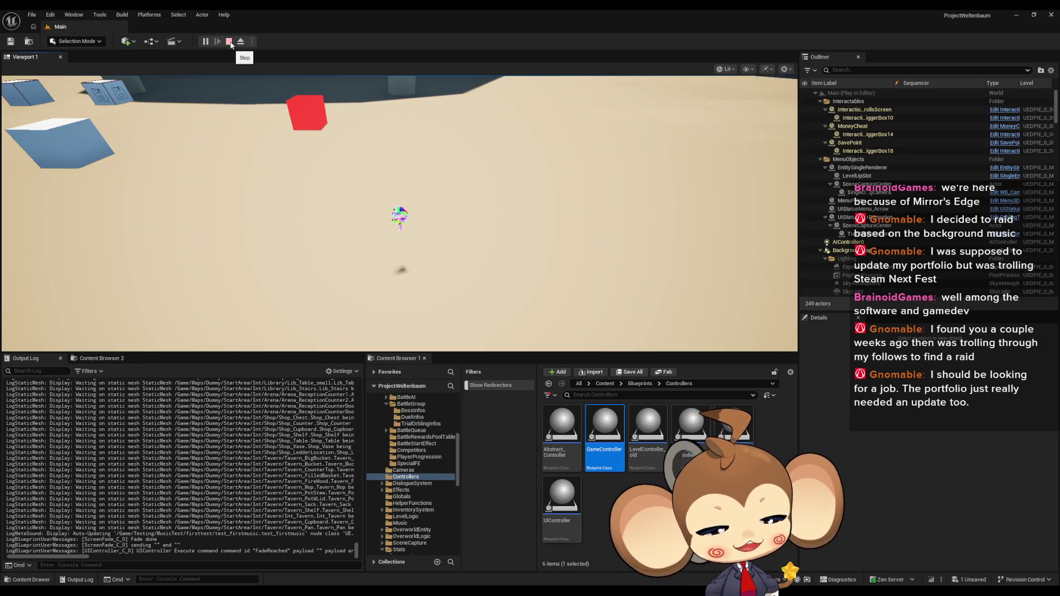
# Stop the play-test and reopen GameController to view its camera controller nodes
pyautogui.click(229, 42)
pyautogui.doubleClick(605, 434)
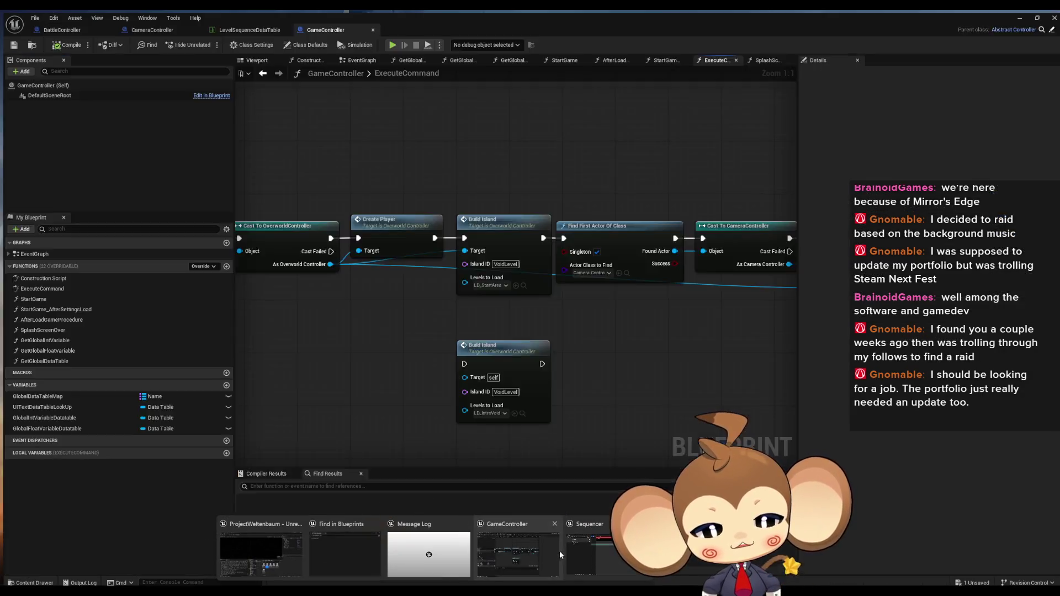
pyautogui.moveTo(703, 322); pyautogui.dragTo(456, 321)
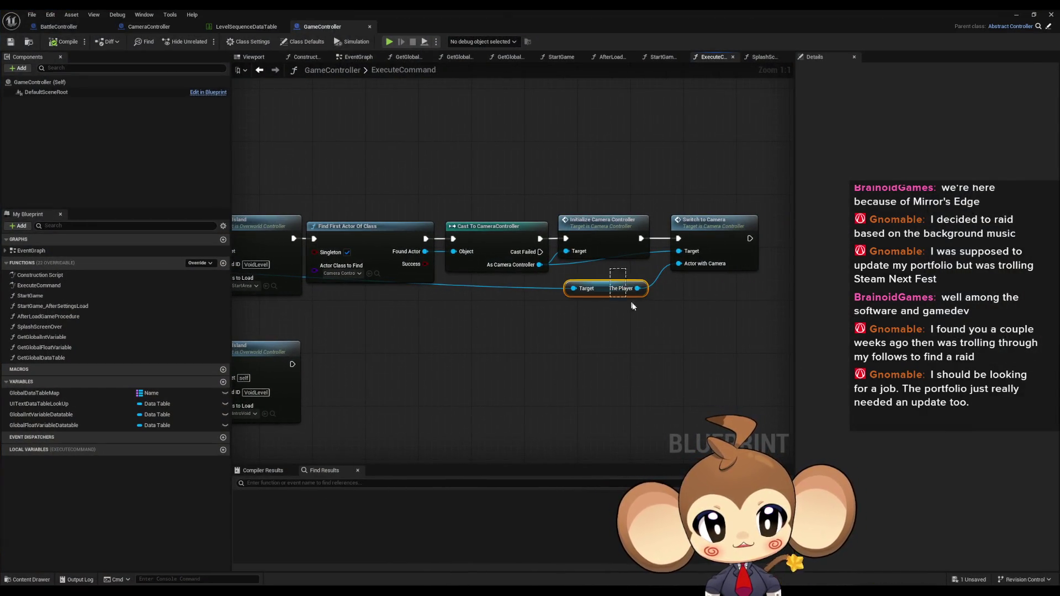
# Pan the GameController graph to view the Create Player, Build Island and Time Controller nodes
pyautogui.click(717, 265)
pyautogui.moveTo(331, 309); pyautogui.dragTo(684, 309)
pyautogui.scroll(-1, 517, 305)
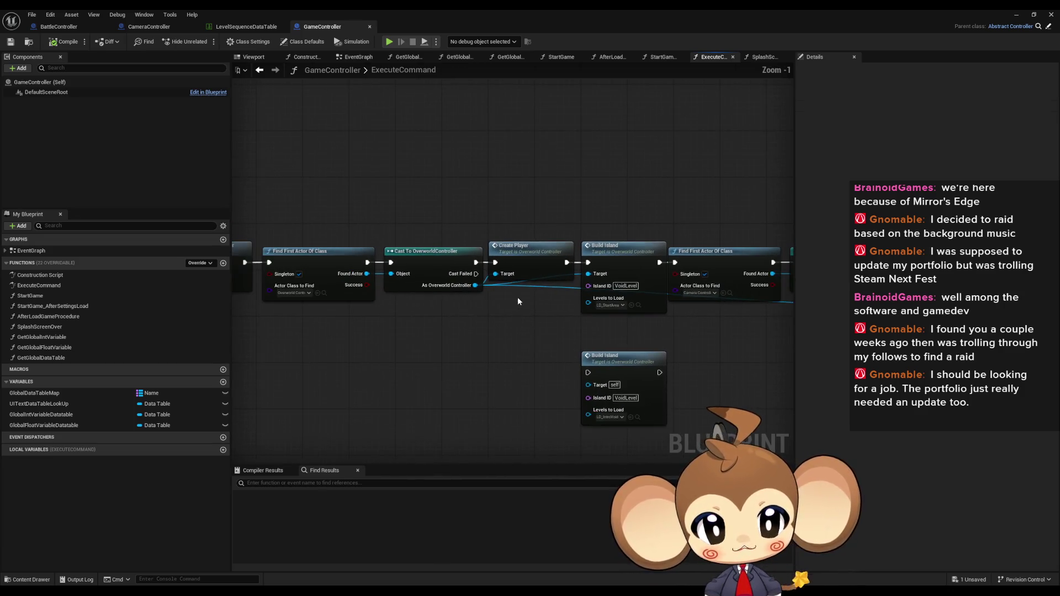
pyautogui.moveTo(443, 279)
pyautogui.mouseDown()
pyautogui.moveTo(464, 307)
pyautogui.moveTo(541, 334)
pyautogui.moveTo(670, 340)
pyautogui.mouseUp()
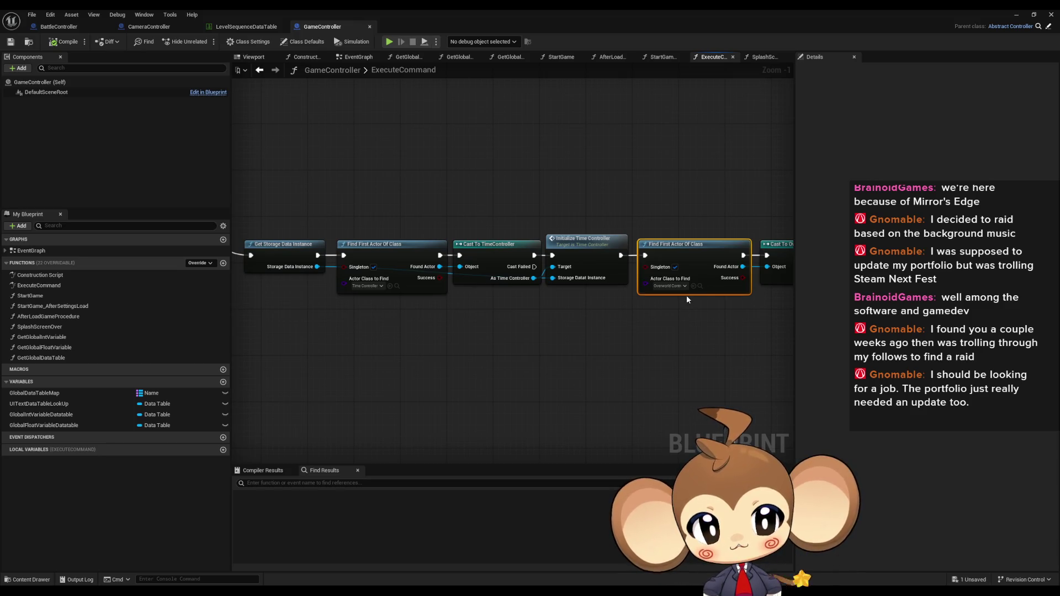
pyautogui.moveTo(687, 296); pyautogui.dragTo(701, 300)
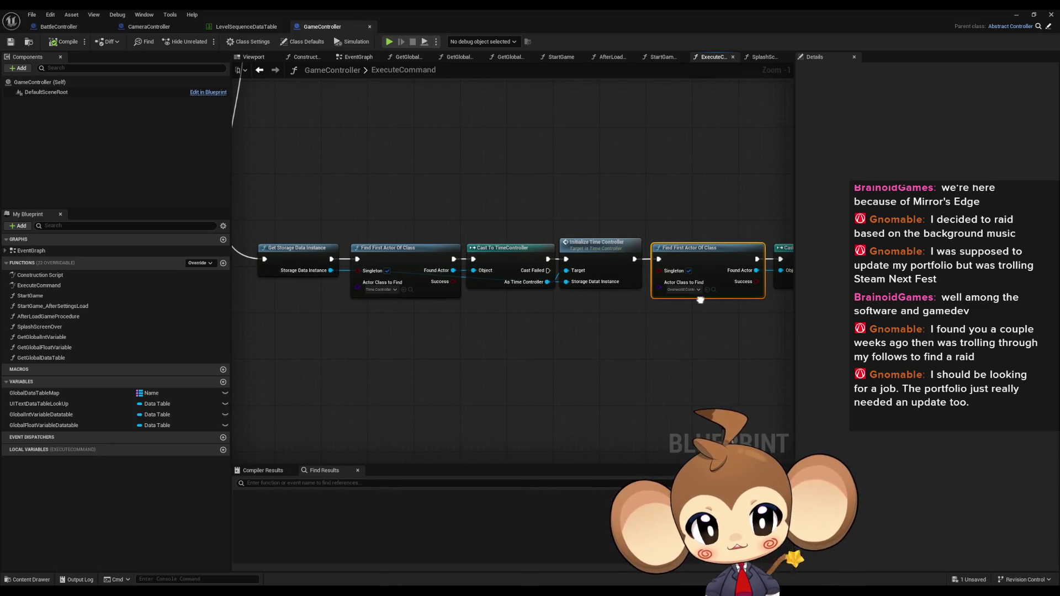
# Float the GameController window aside and open the OverworldController Blueprint
pyautogui.doubleClick(663, 34)
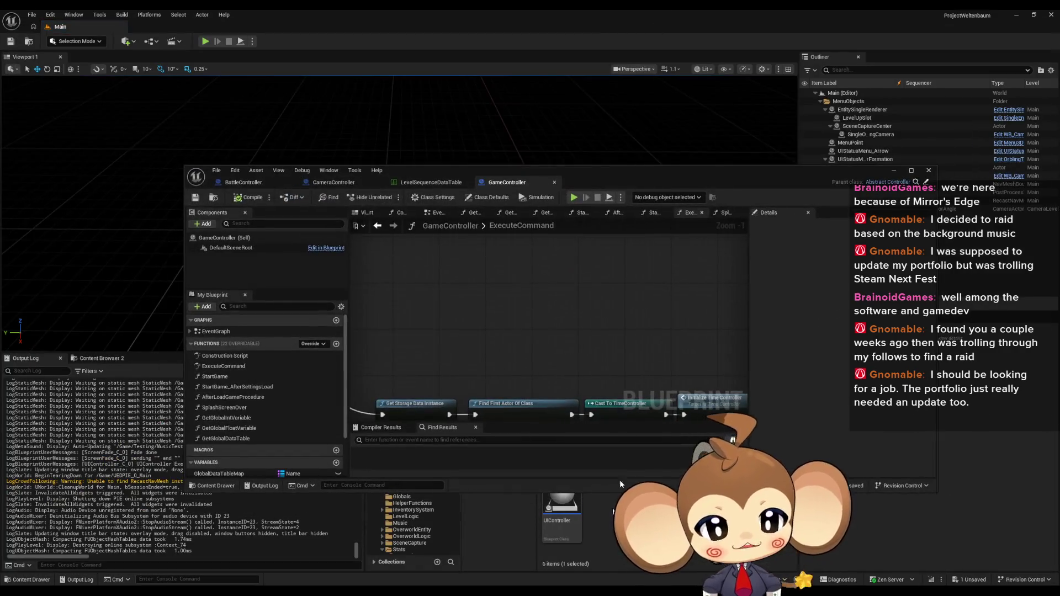
pyautogui.moveTo(609, 171); pyautogui.dragTo(542, 55)
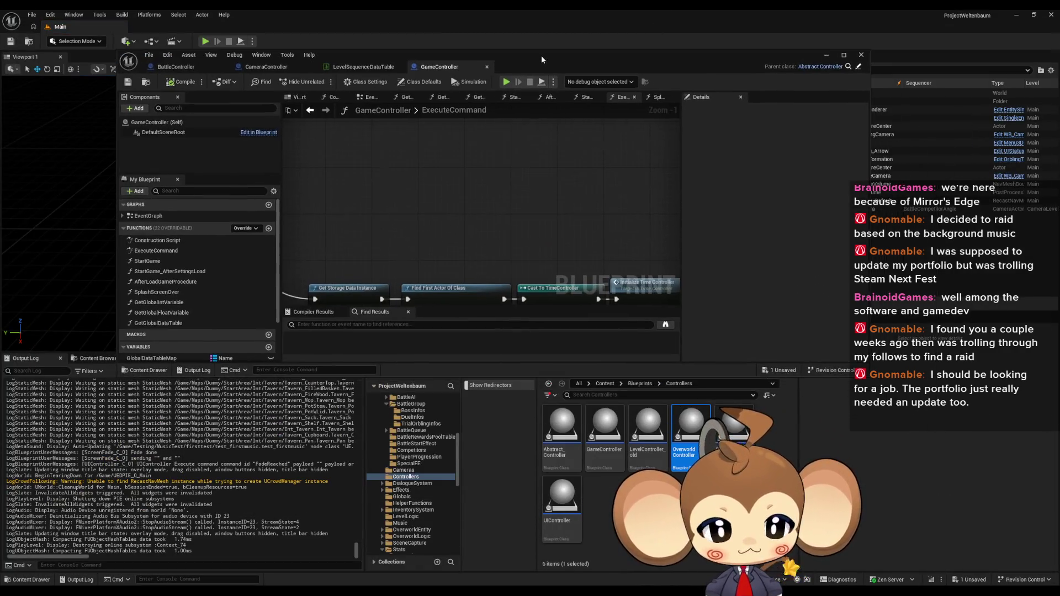
pyautogui.doubleClick(691, 431)
# Duplicate Initialize the Player in CreatePlayer with a different avatar class, then close the Blueprint
pyautogui.doubleClick(603, 58)
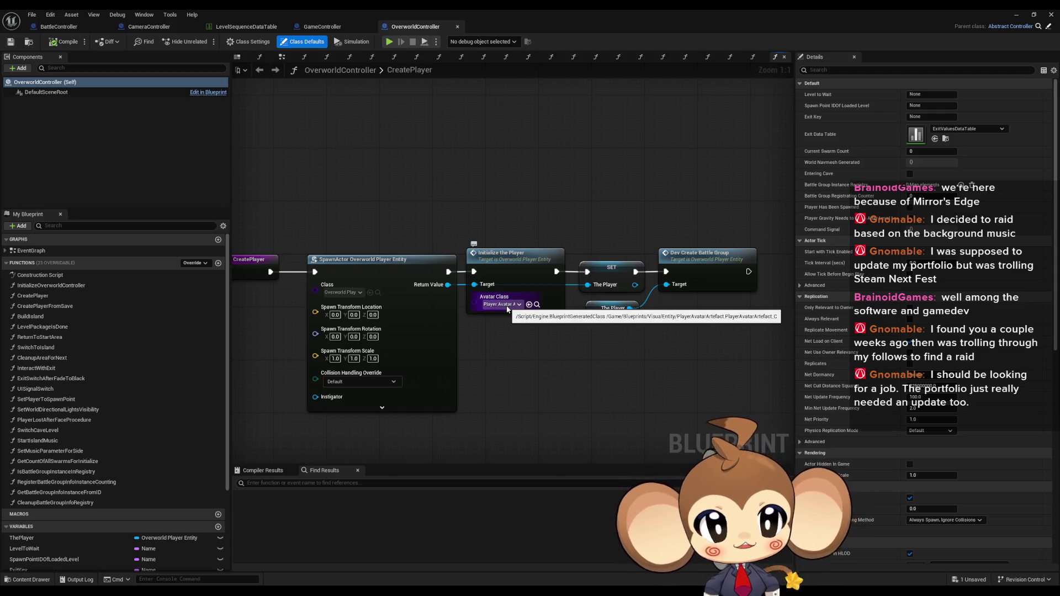
pyautogui.click(503, 312)
pyautogui.hotkey('ctrl', 'c')
pyautogui.hotkey('ctrl', 'v')
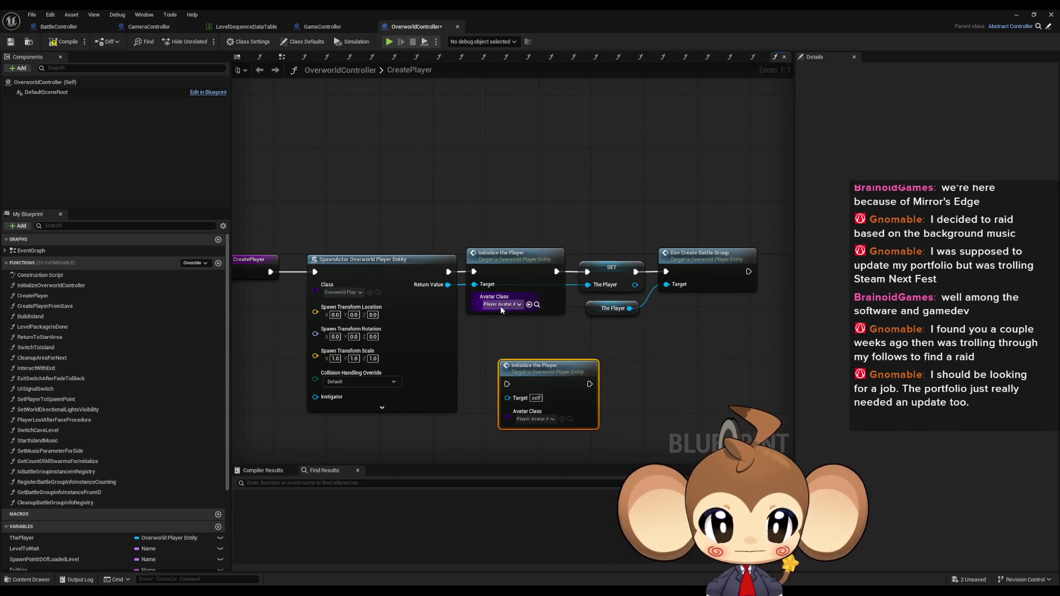
pyautogui.click(501, 306)
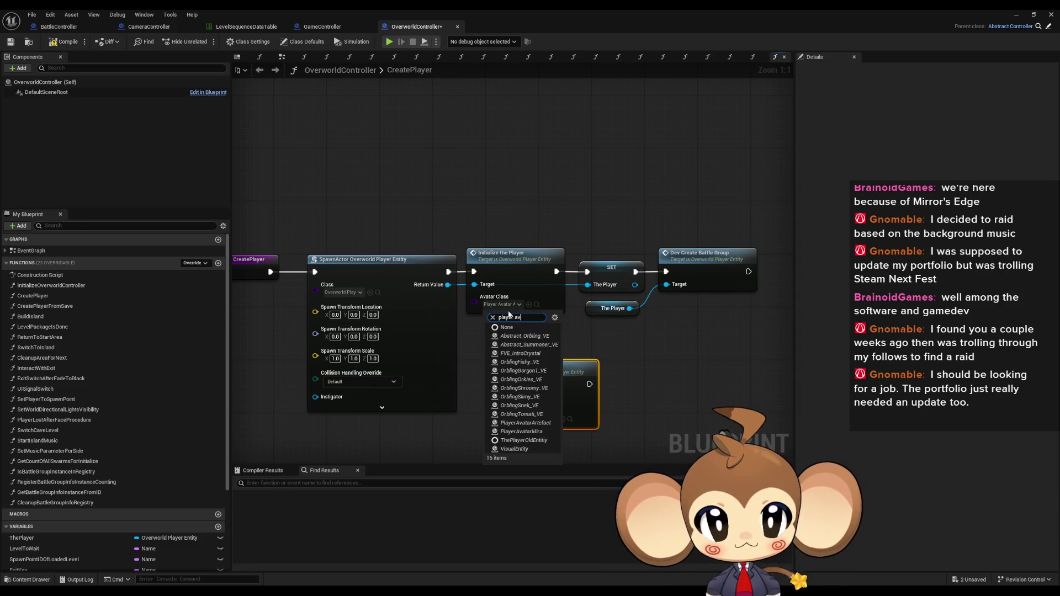
pyautogui.write('a')
pyautogui.click(538, 345)
pyautogui.click(1051, 14)
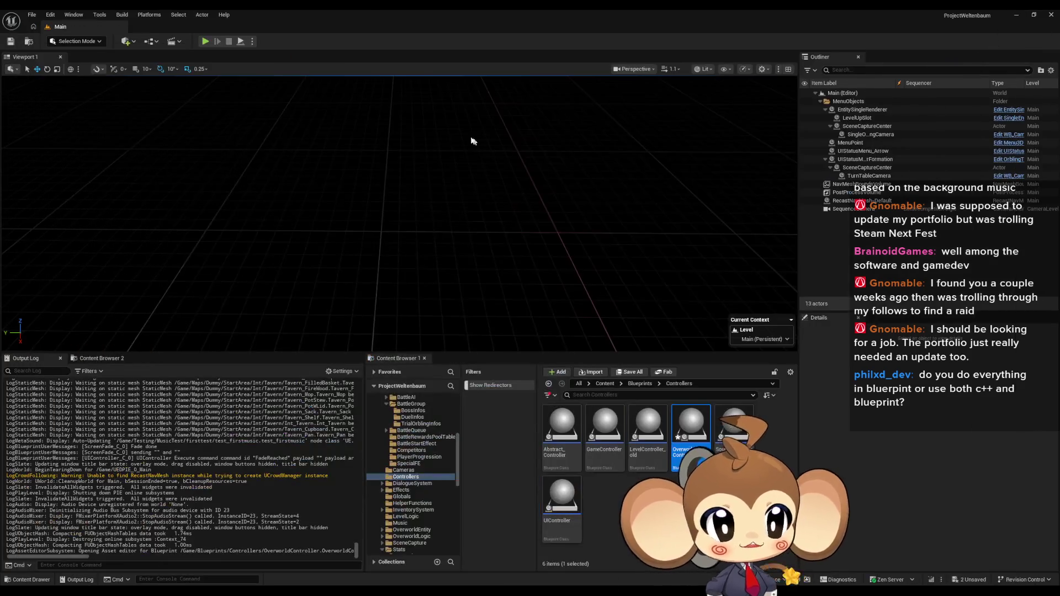
pyautogui.hotkey('alt', 'p')
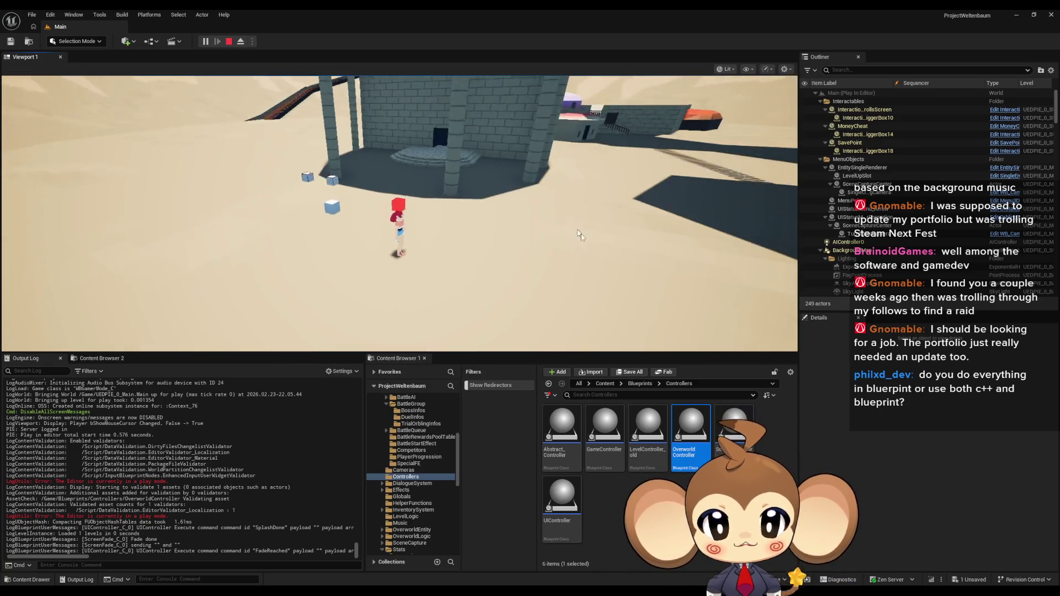
pyautogui.click(576, 232)
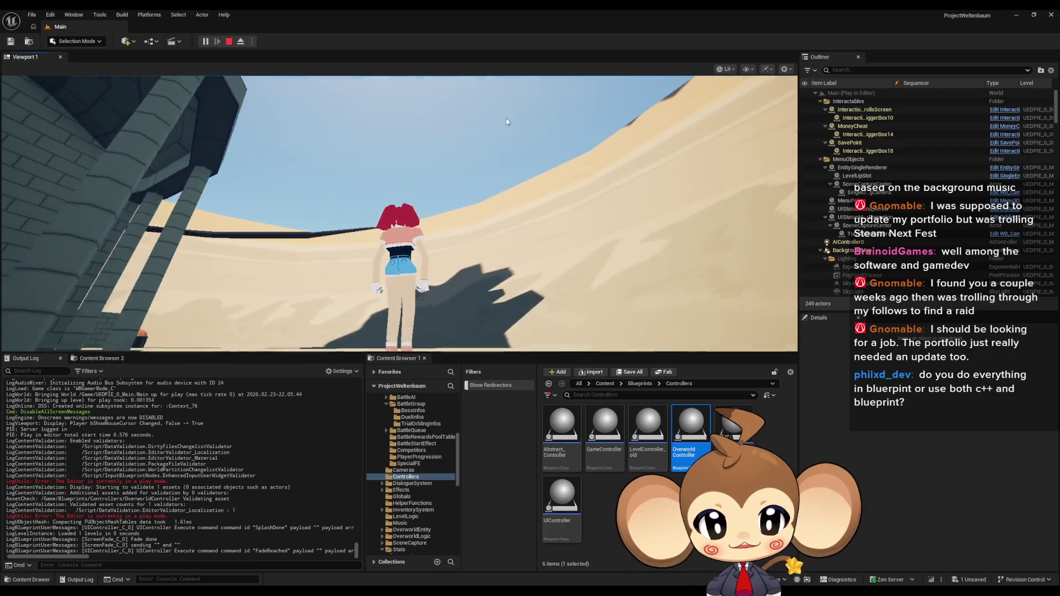
pyautogui.press('w')
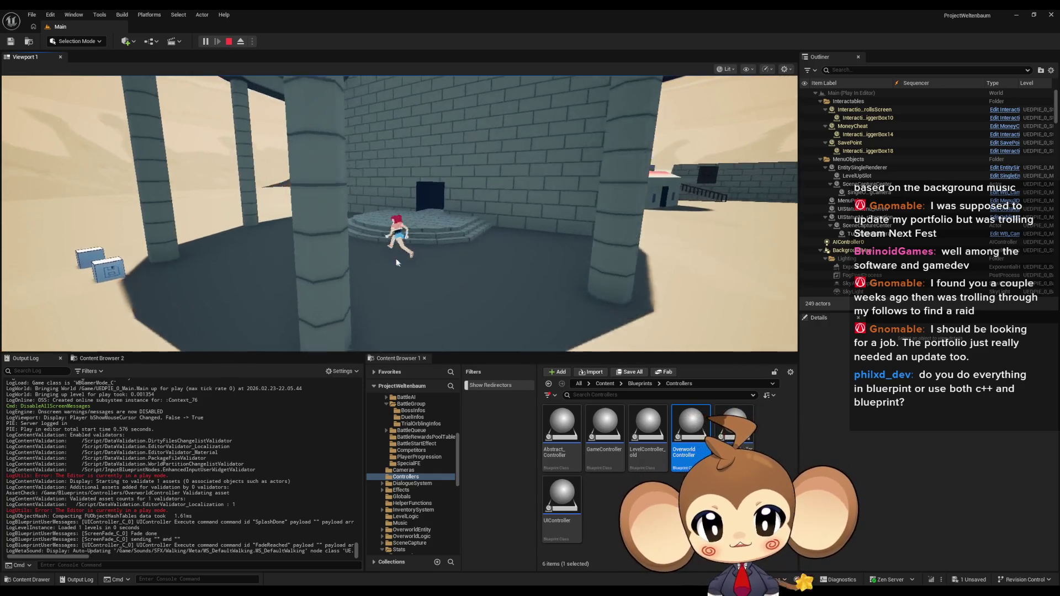
pyautogui.click(399, 263)
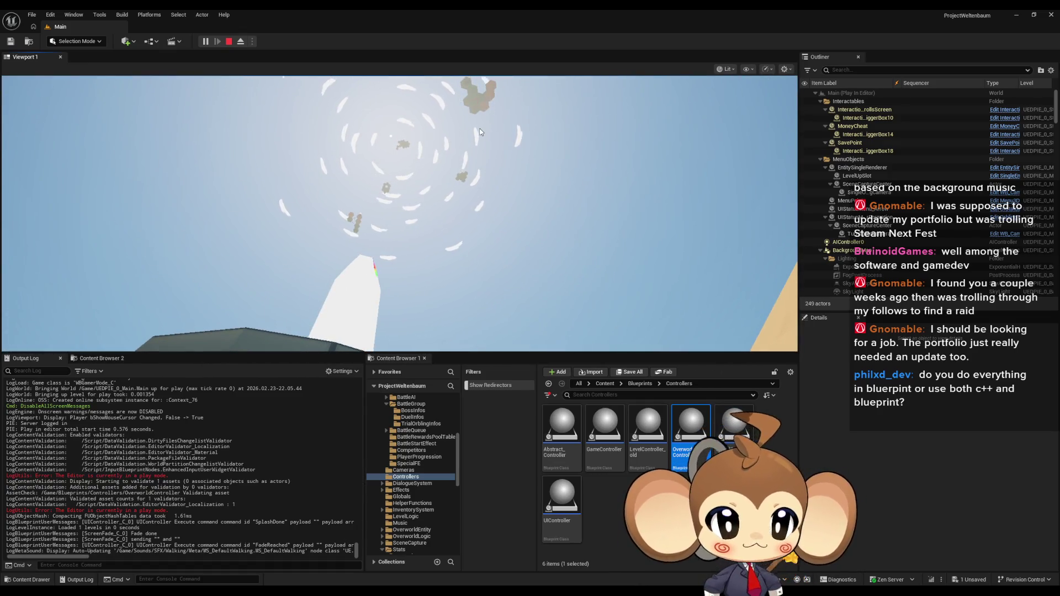
pyautogui.click(401, 205)
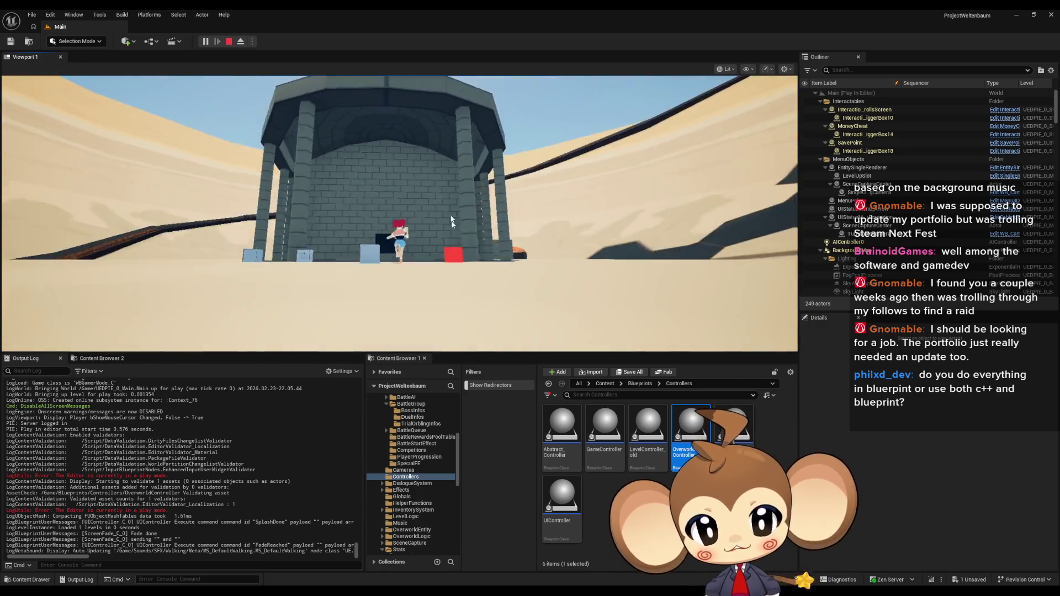
pyautogui.press('w')
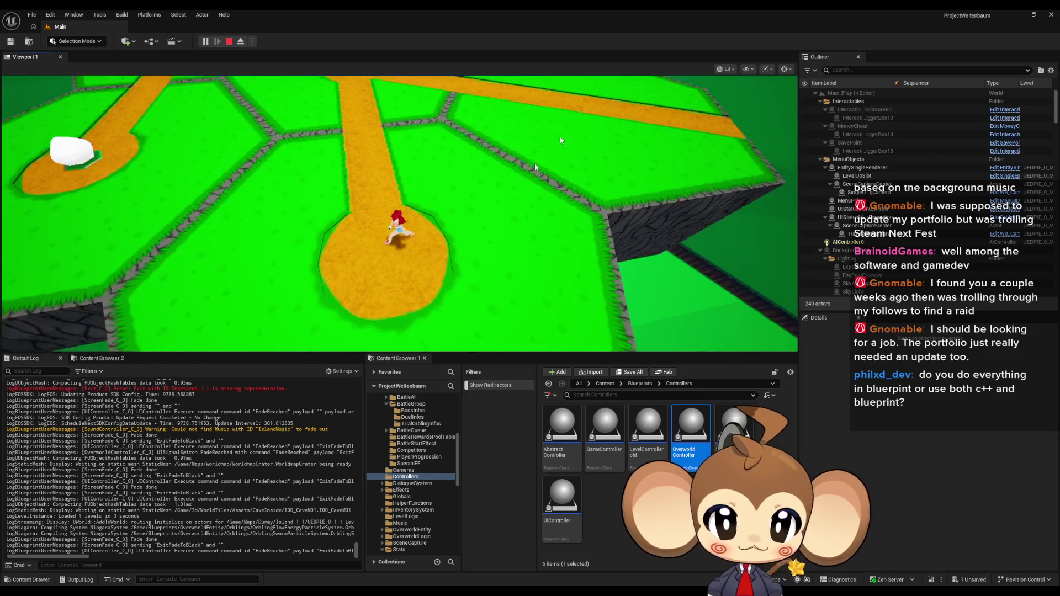
pyautogui.click(524, 191)
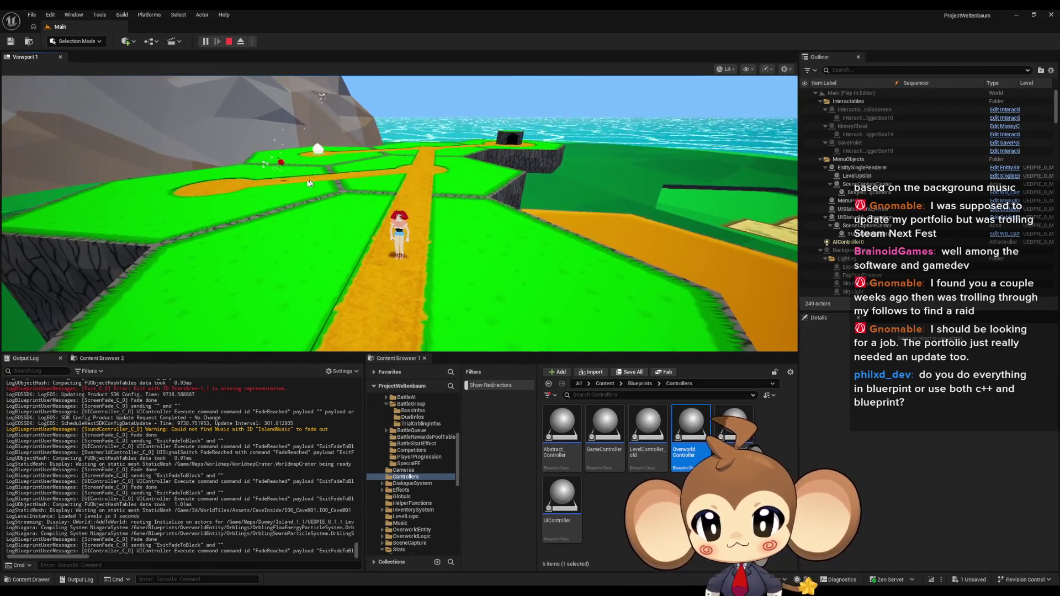
pyautogui.press('w')
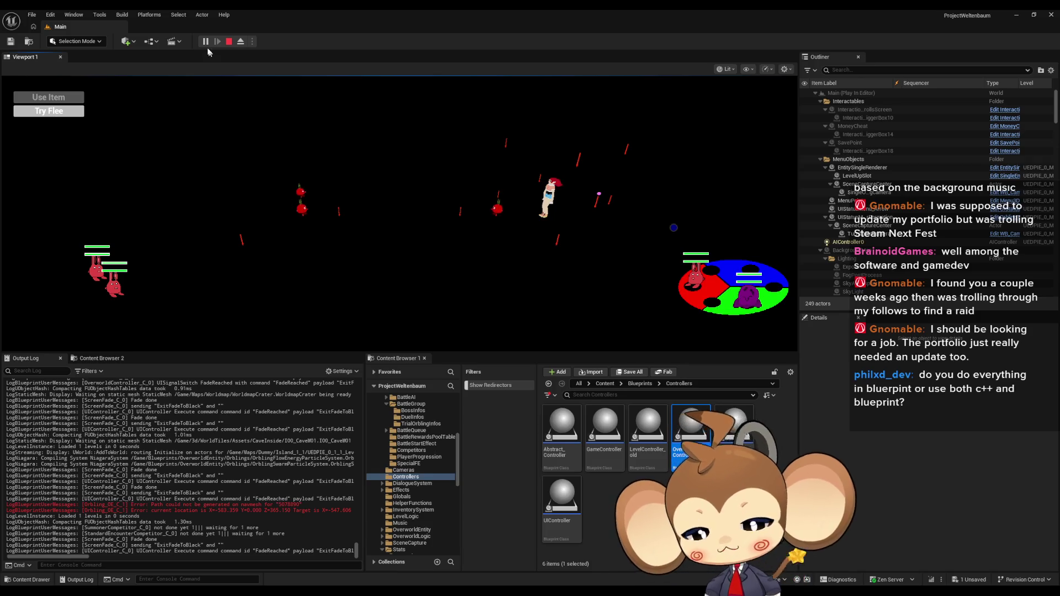
pyautogui.click(228, 41)
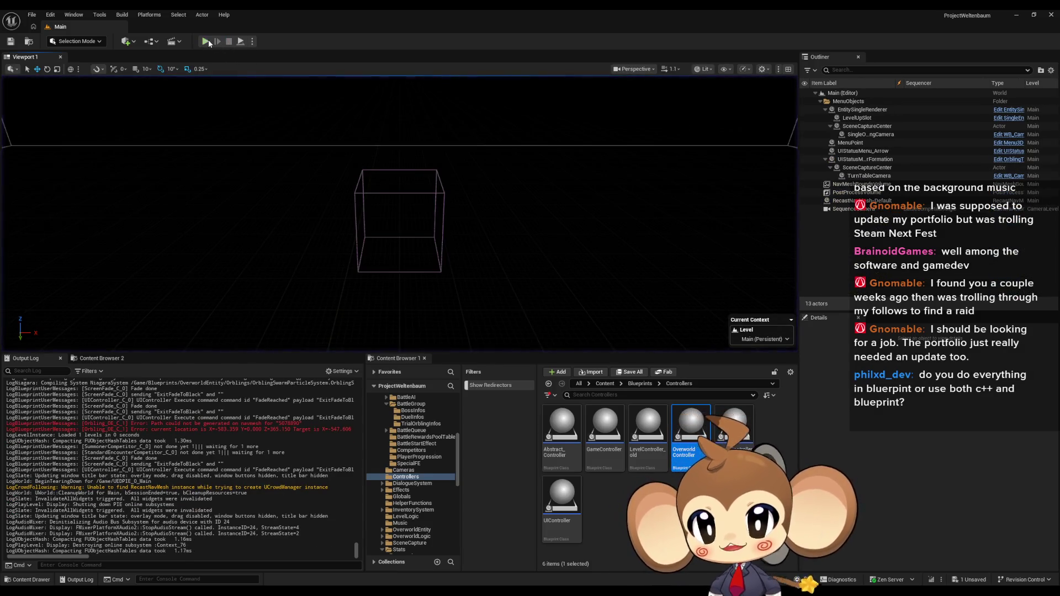
# Play-test the game through the island and cave until a battle begins, then stop
pyautogui.click(205, 42)
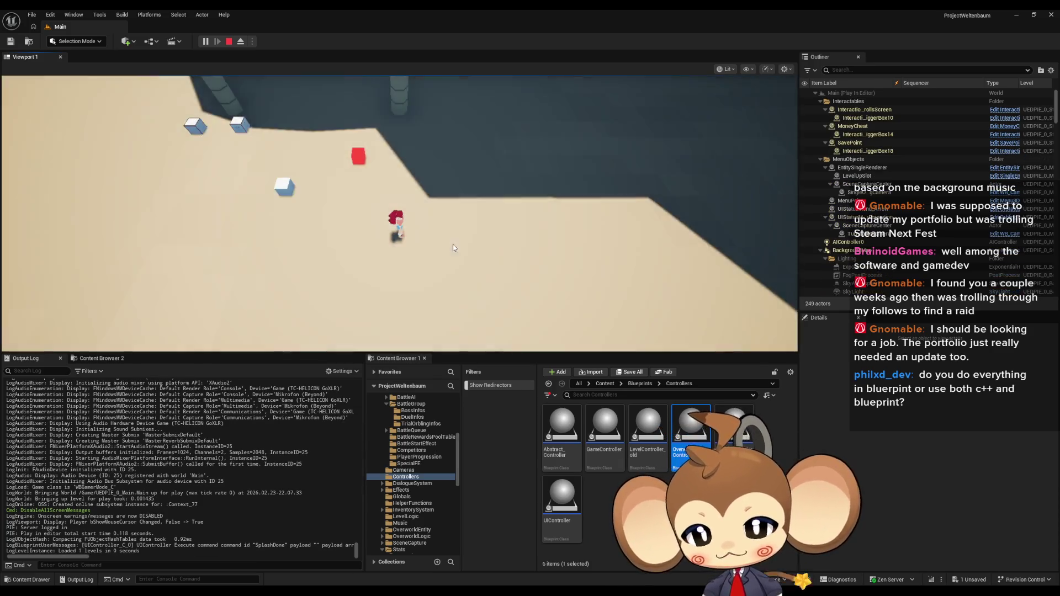
pyautogui.press('w')
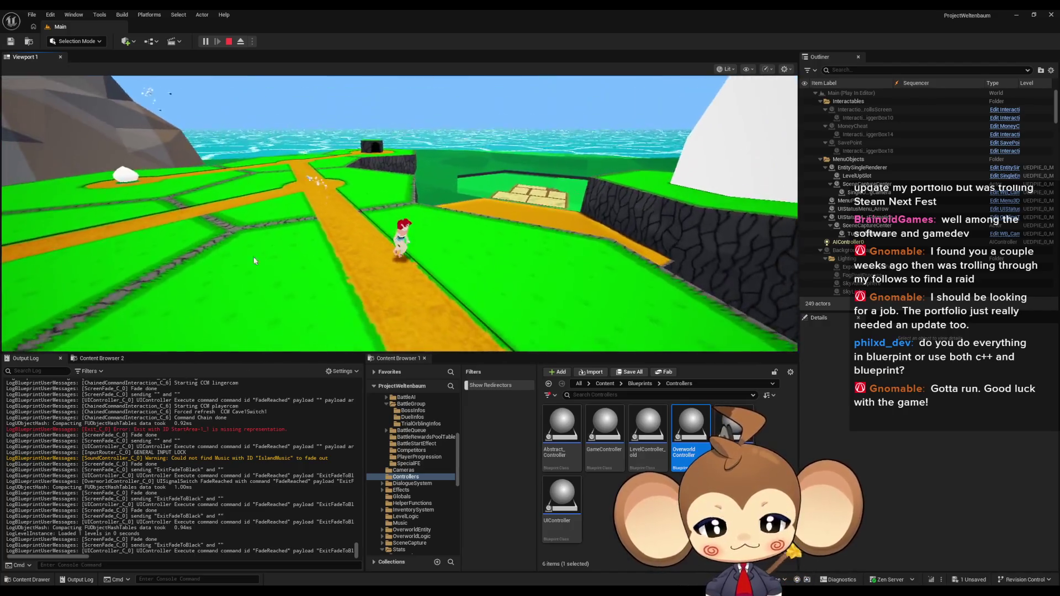
pyautogui.click(566, 248)
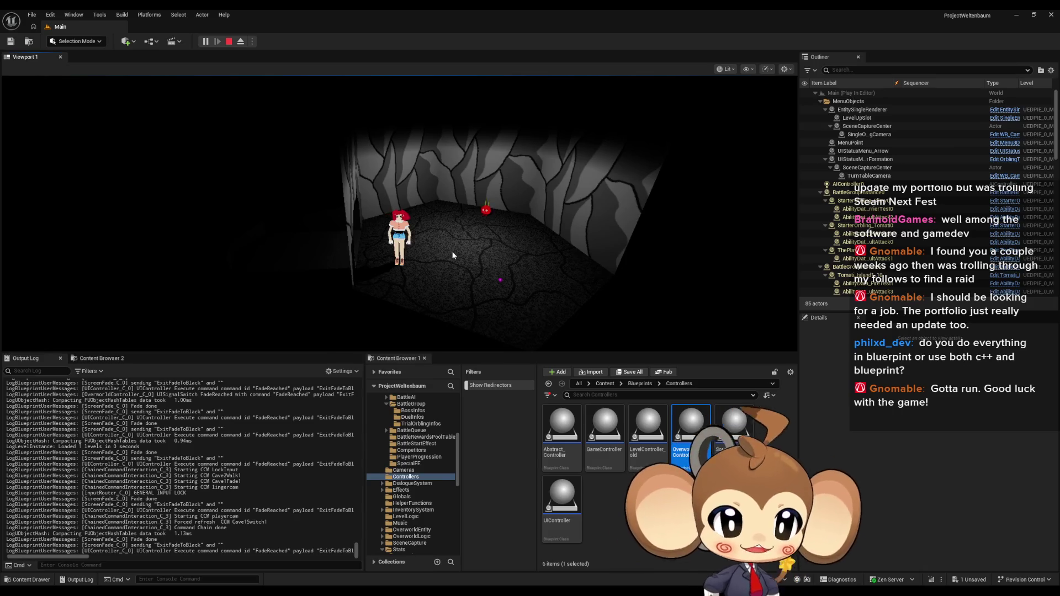
pyautogui.click(381, 259)
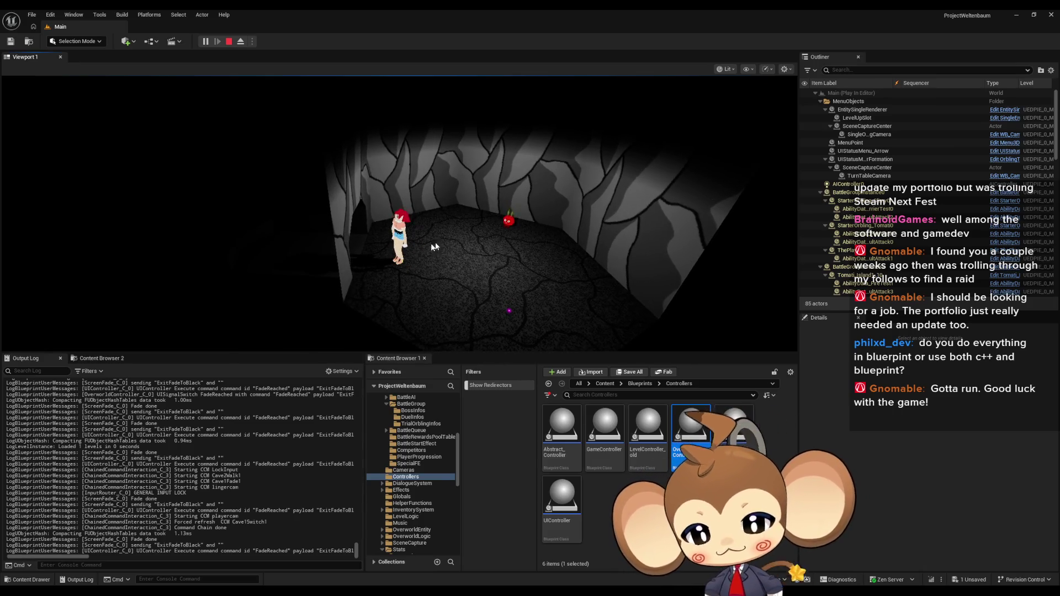
pyautogui.hotkey('shift', 'F1')
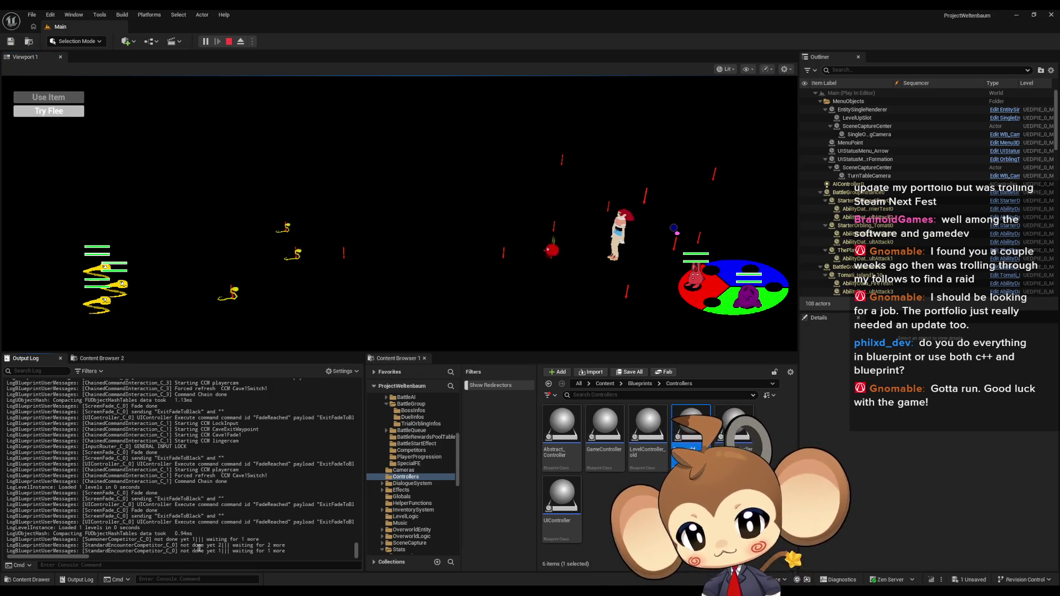
pyautogui.moveTo(204, 551); pyautogui.dragTo(231, 557)
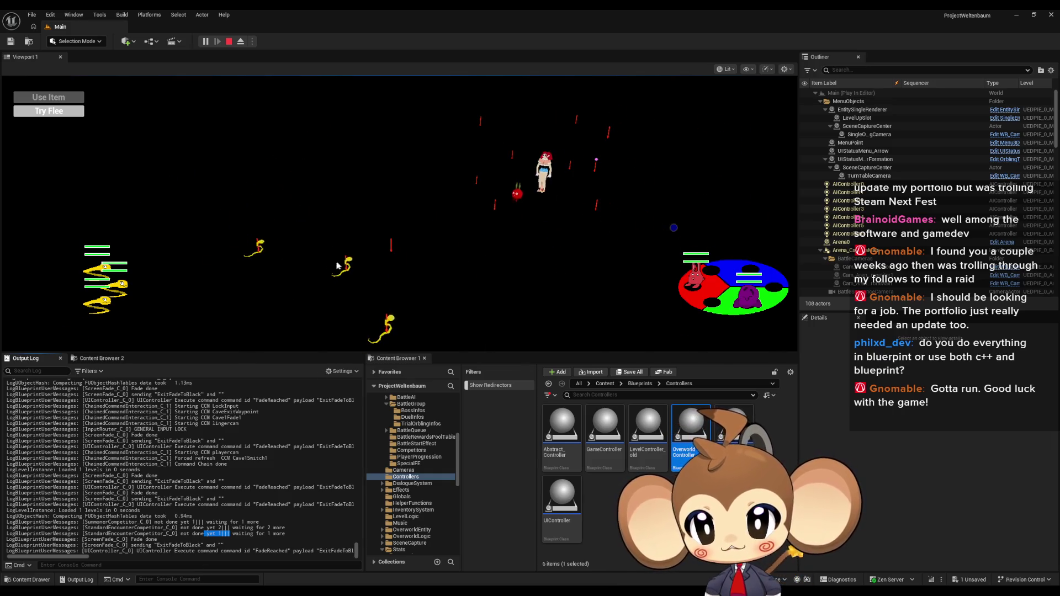
pyautogui.click(470, 230)
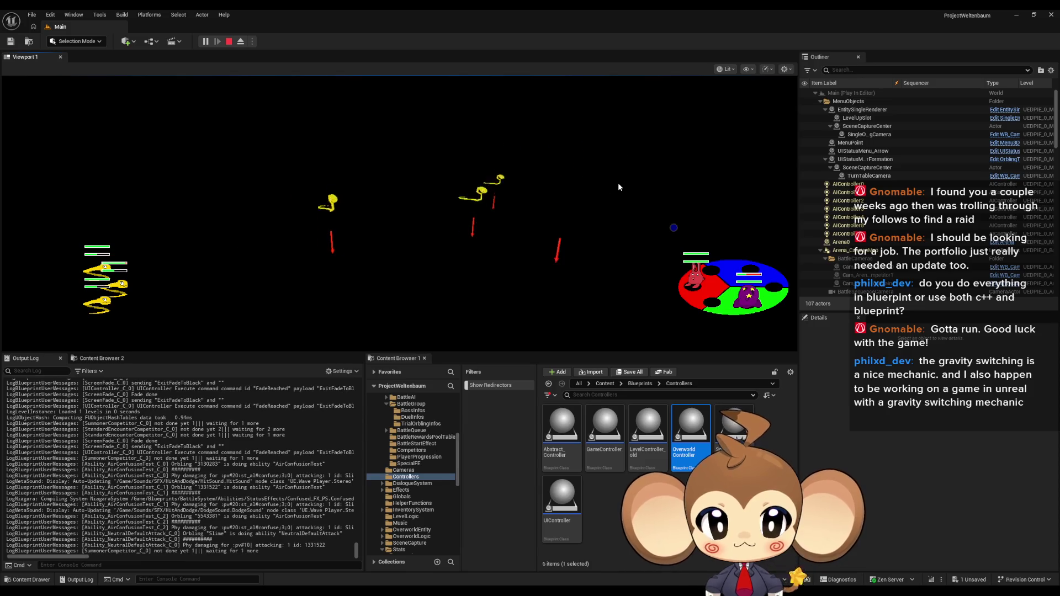
pyautogui.click(229, 42)
# Return to OverworldController's CreatePlayer graph and move the spare Initialize the Player node up-left toward the chain
pyautogui.click(524, 571)
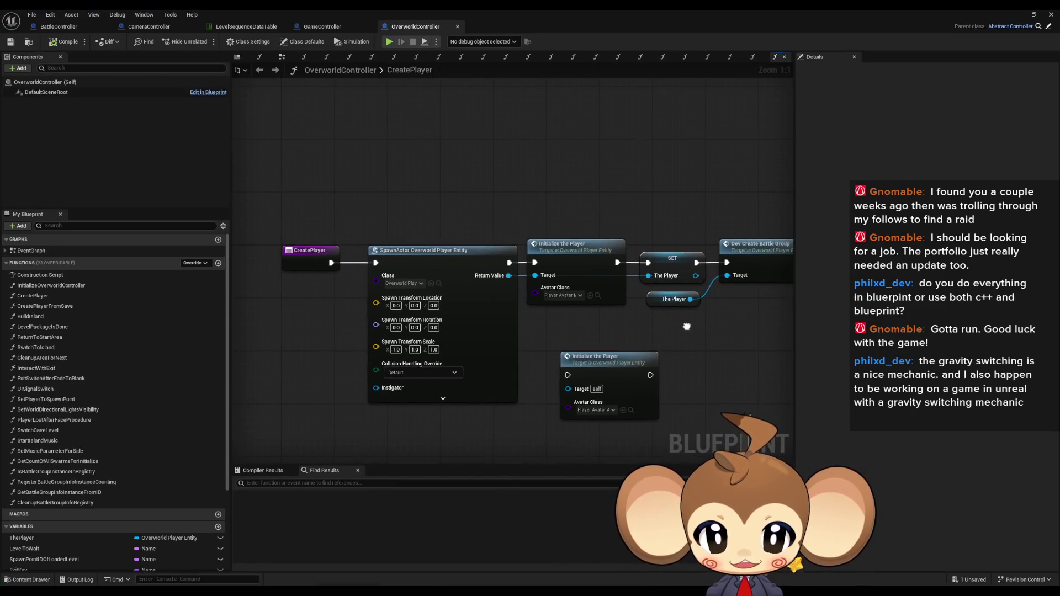
pyautogui.moveTo(626, 339)
pyautogui.mouseDown()
pyautogui.moveTo(661, 318)
pyautogui.moveTo(611, 293)
pyautogui.mouseUp()
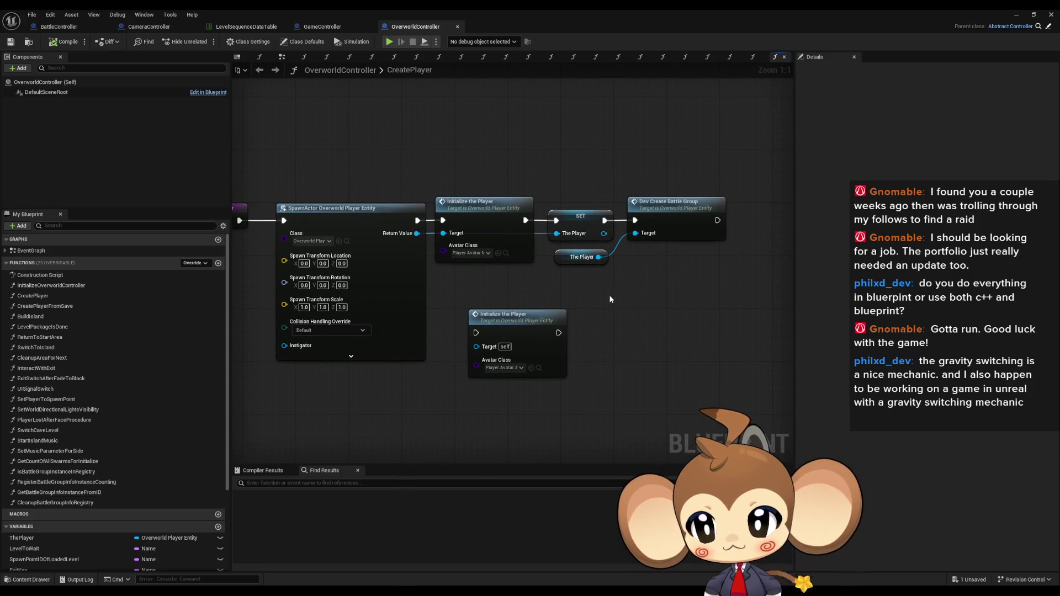
pyautogui.moveTo(608, 296)
pyautogui.mouseDown()
pyautogui.moveTo(637, 303)
pyautogui.moveTo(655, 362)
pyautogui.mouseUp()
pyautogui.moveTo(546, 358); pyautogui.dragTo(520, 345)
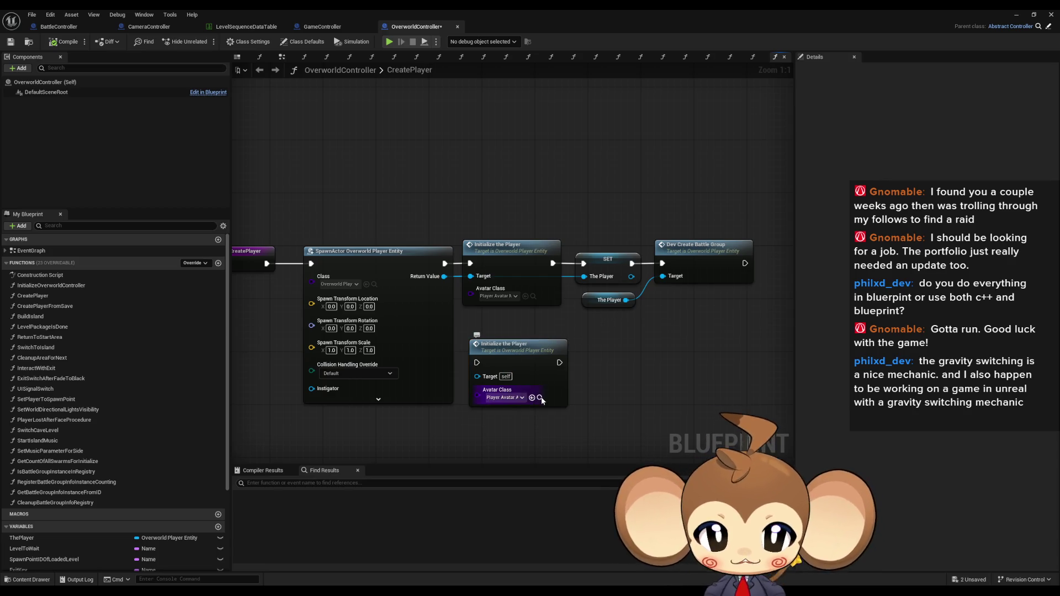
pyautogui.moveTo(671, 369); pyautogui.dragTo(661, 319)
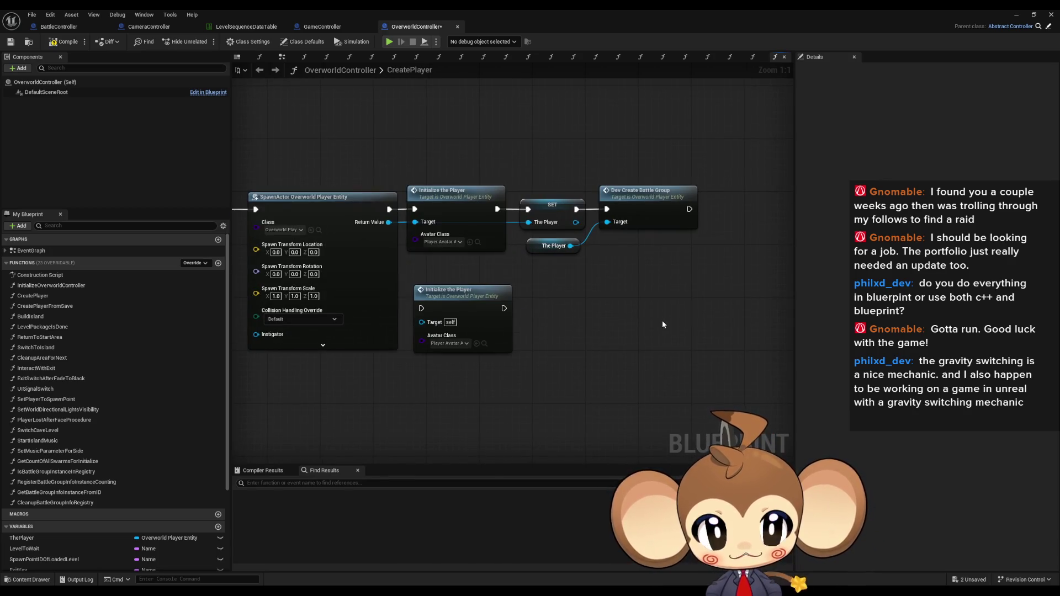
pyautogui.moveTo(400, 127); pyautogui.dragTo(510, 146)
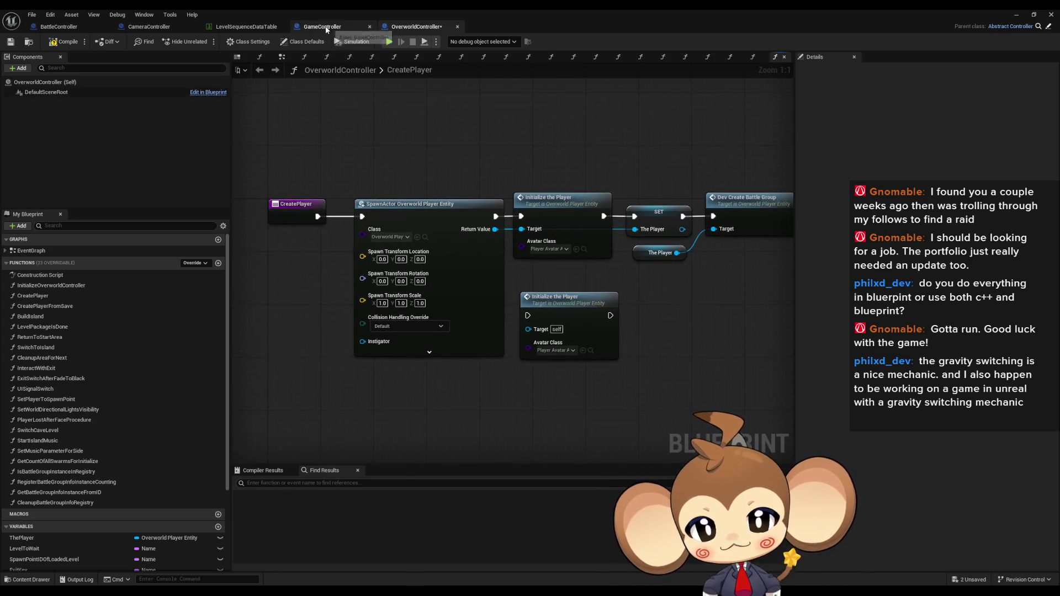
# Review GameController's full ExecuteCommand node chain, then minimize the GameController blueprint window
pyautogui.click(323, 26)
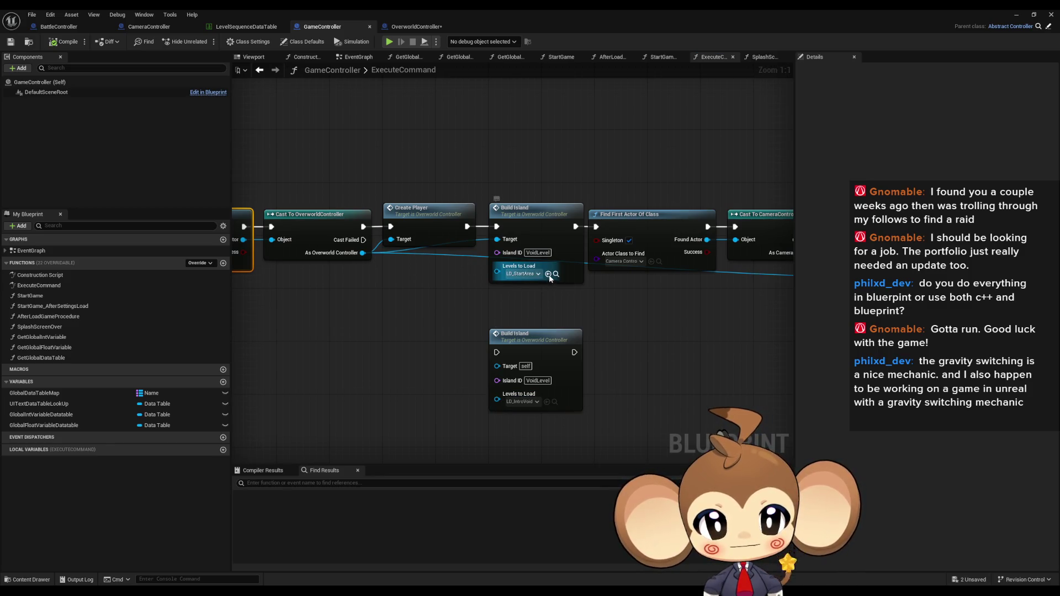
pyautogui.scroll(-4, 644, 323)
pyautogui.moveTo(610, 324); pyautogui.dragTo(492, 310)
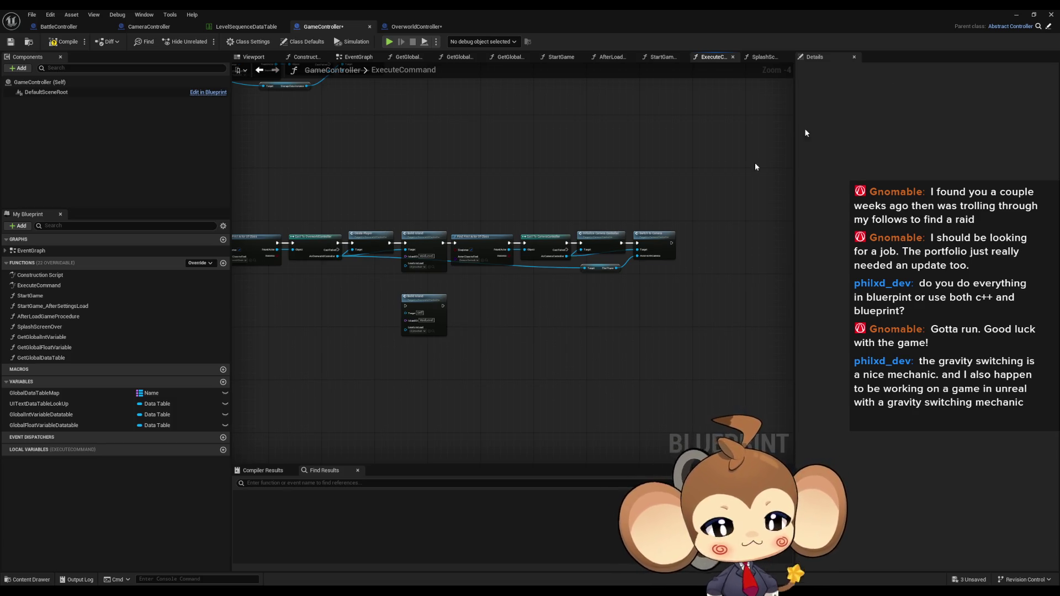
pyautogui.click(1017, 15)
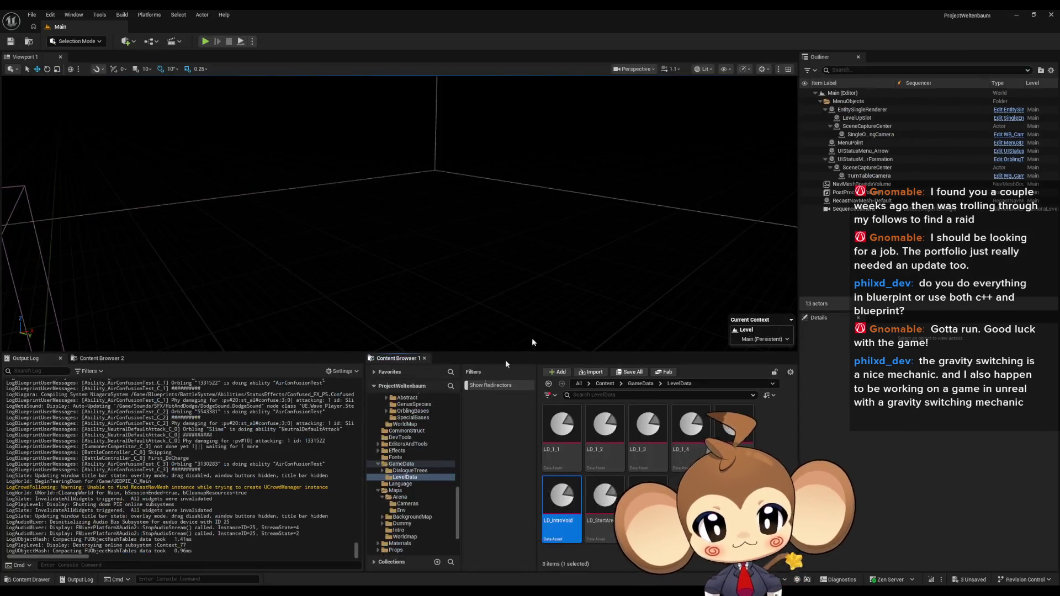
# Clear the LevelData asset selection and start a fresh play-in-editor session of the Main level
pyautogui.click(717, 525)
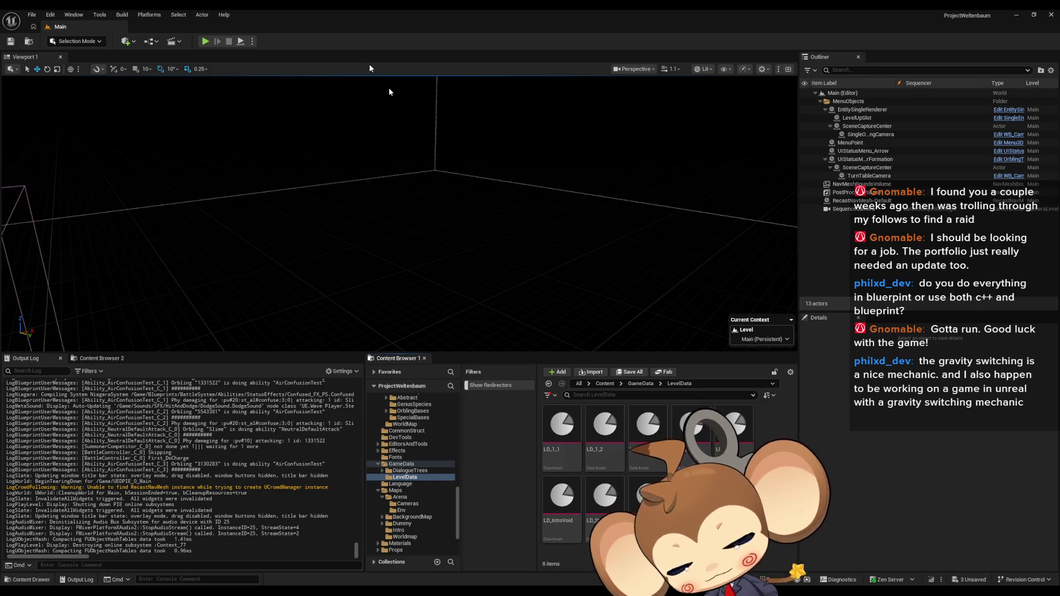
pyautogui.click(205, 43)
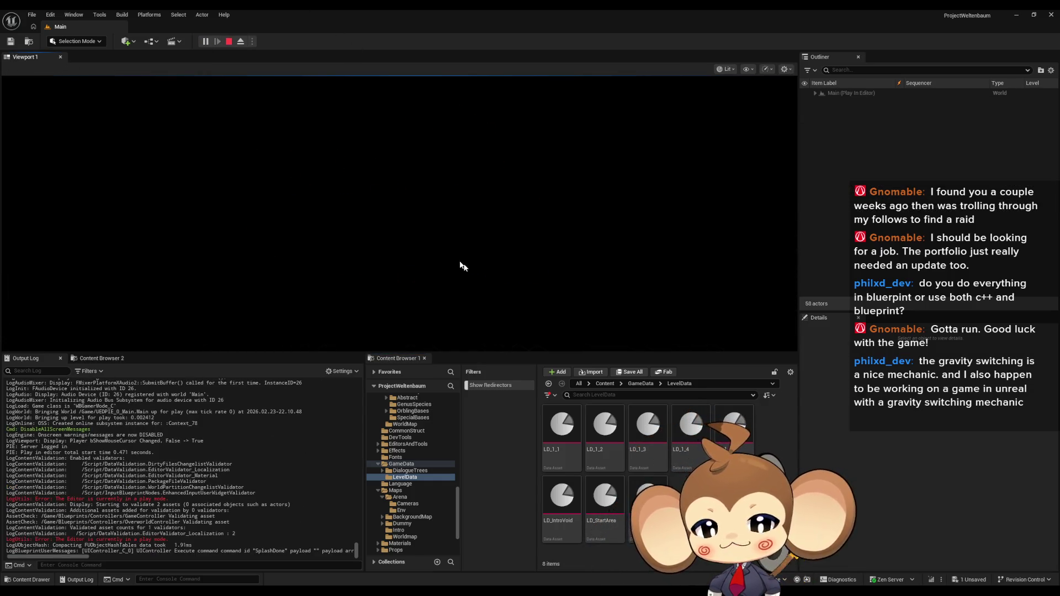
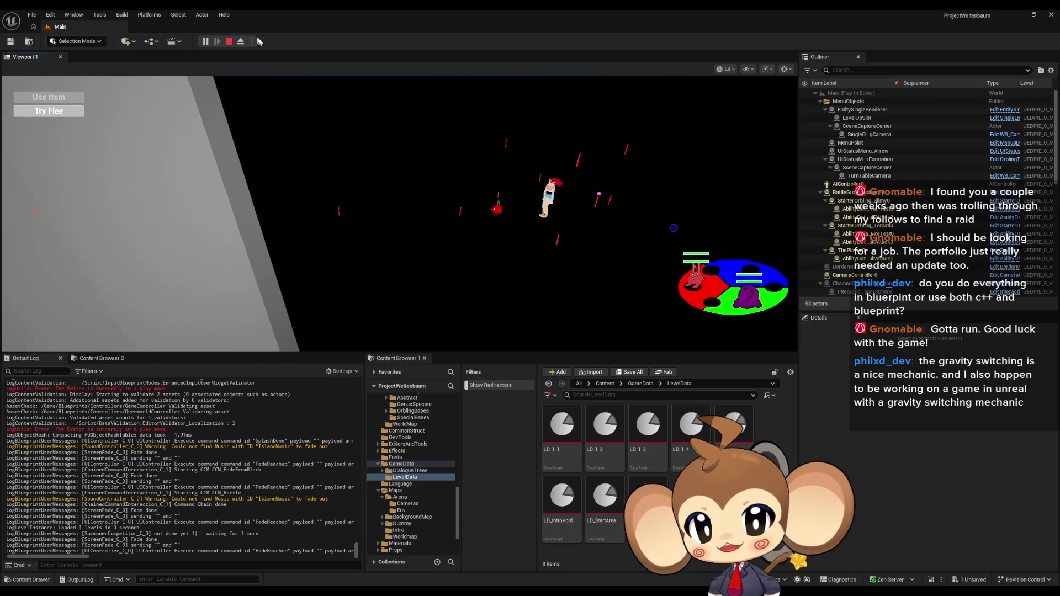
# Stop the play session and bring the GameController blueprint window forward
pyautogui.press('Escape')
pyautogui.click(603, 385)
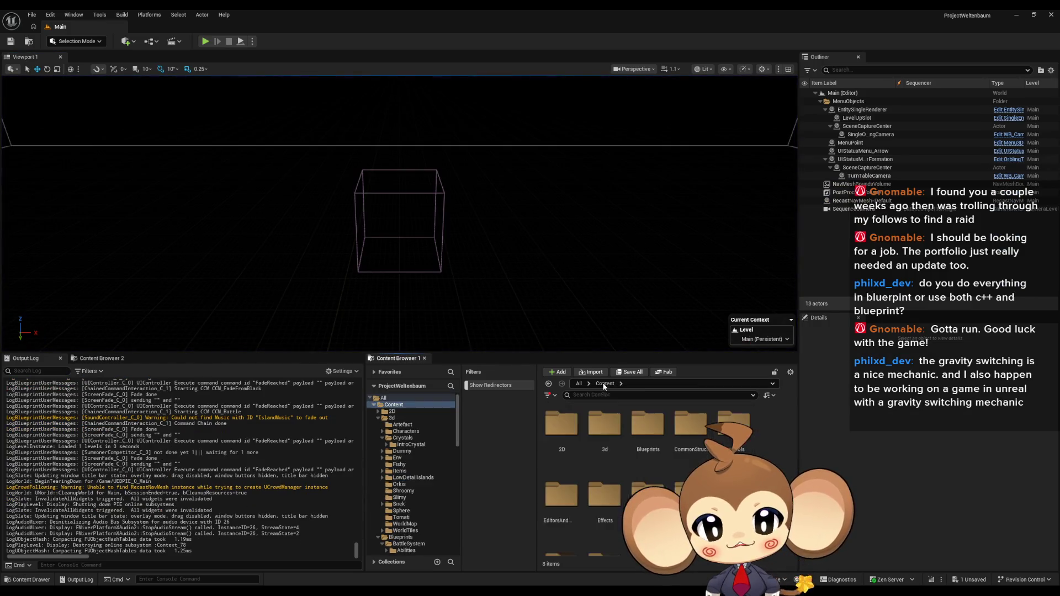
pyautogui.moveTo(416, 591)
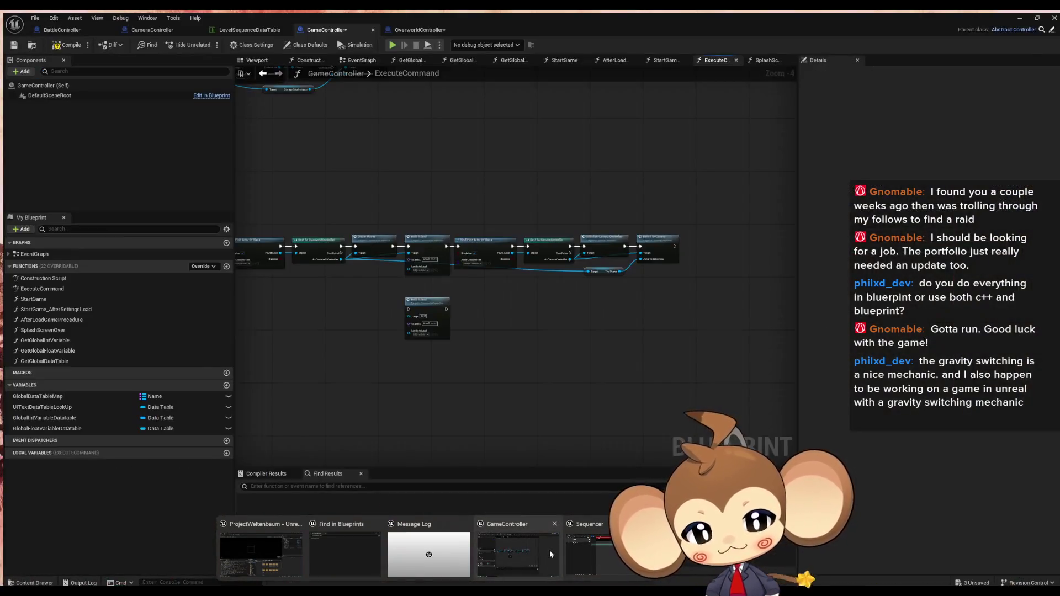
pyautogui.click(548, 550)
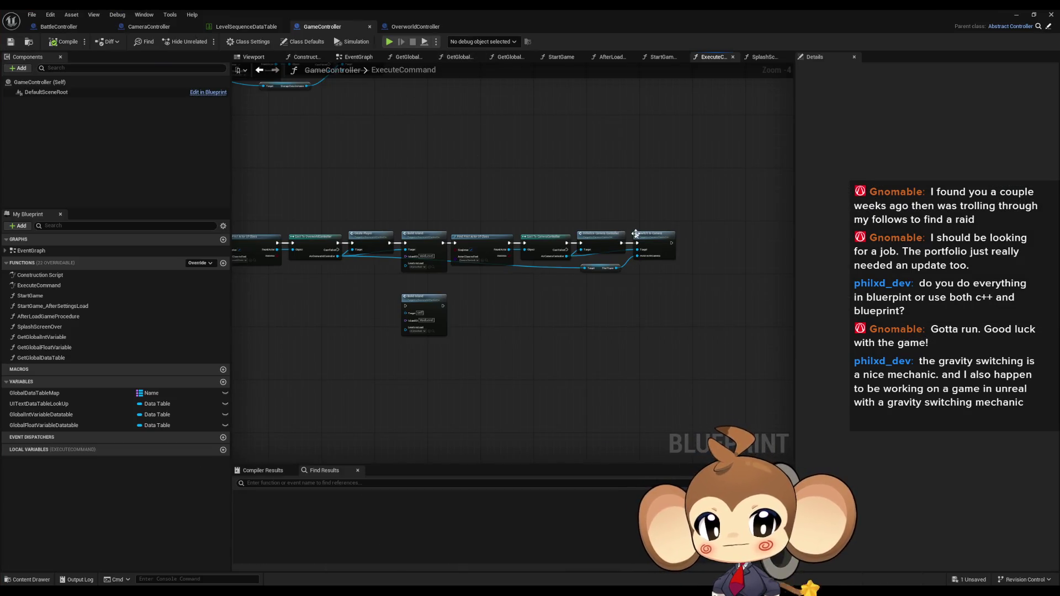
pyautogui.scroll(3, 506, 259)
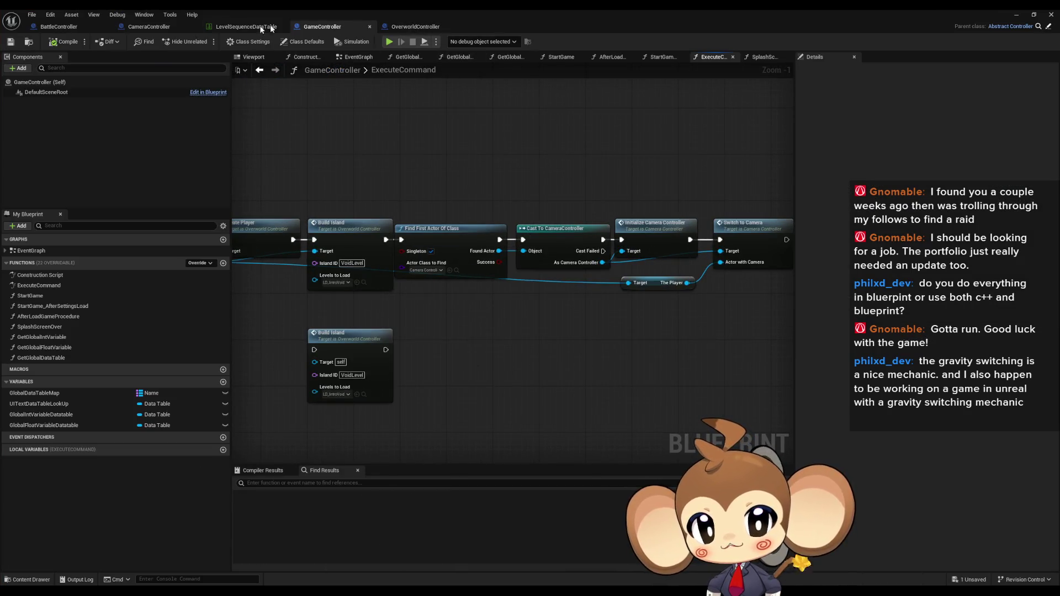
# Switch to the BattleController blueprint graph and select the old Find Results search term
pyautogui.click(65, 27)
pyautogui.moveTo(568, 386); pyautogui.dragTo(456, 378)
pyautogui.click(316, 483)
# Search the blueprint for 'camera' and jump to the Camera ID match's Switch to Camera node
pyautogui.write('camera')
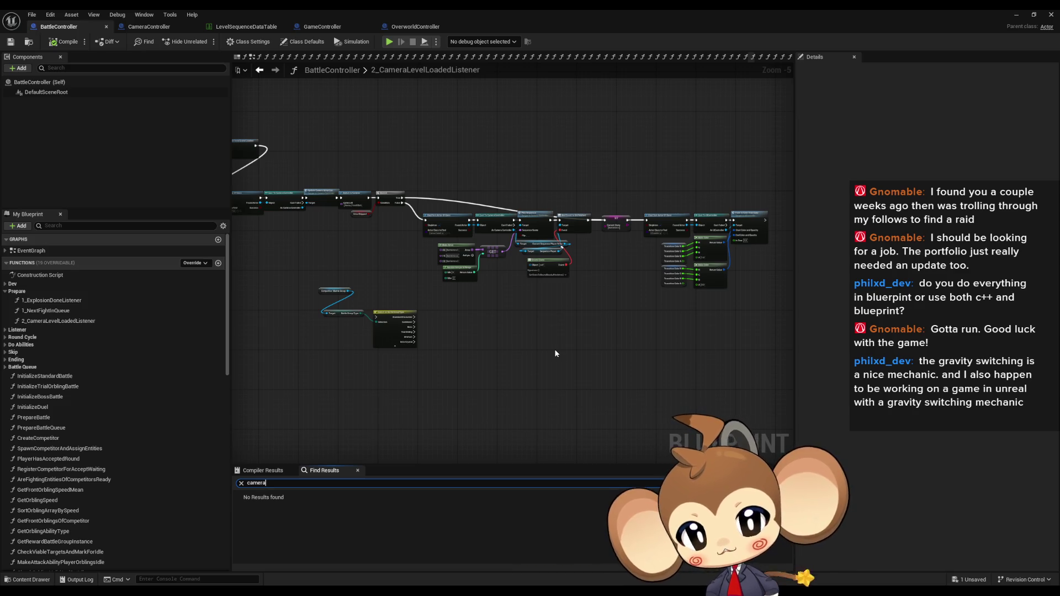
pyautogui.press('Return')
pyautogui.scroll(-3, 356, 522)
pyautogui.scroll(-5, 356, 521)
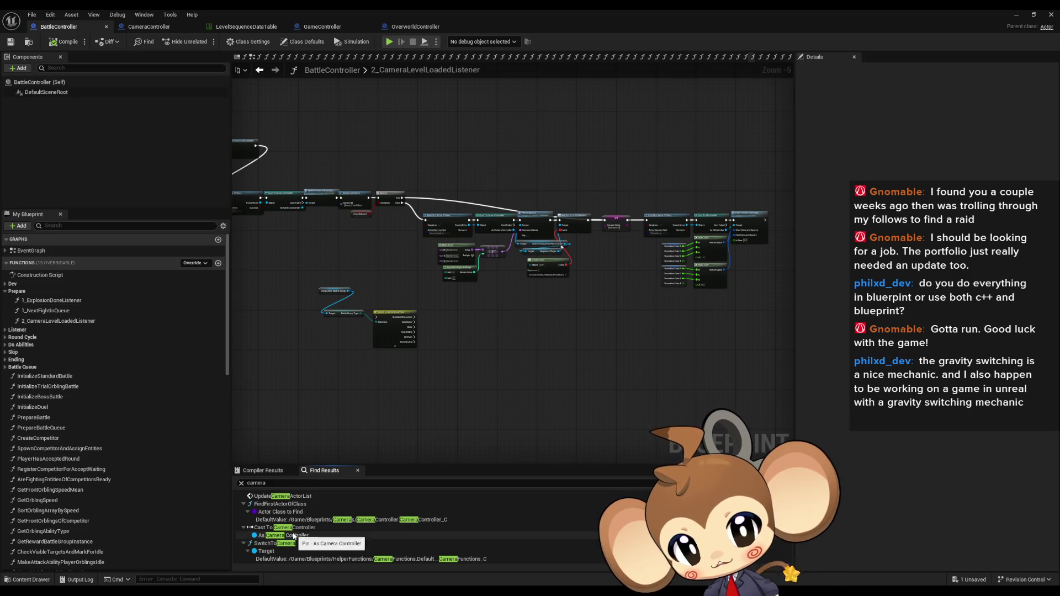
pyautogui.scroll(-4, 293, 538)
pyautogui.click(286, 501)
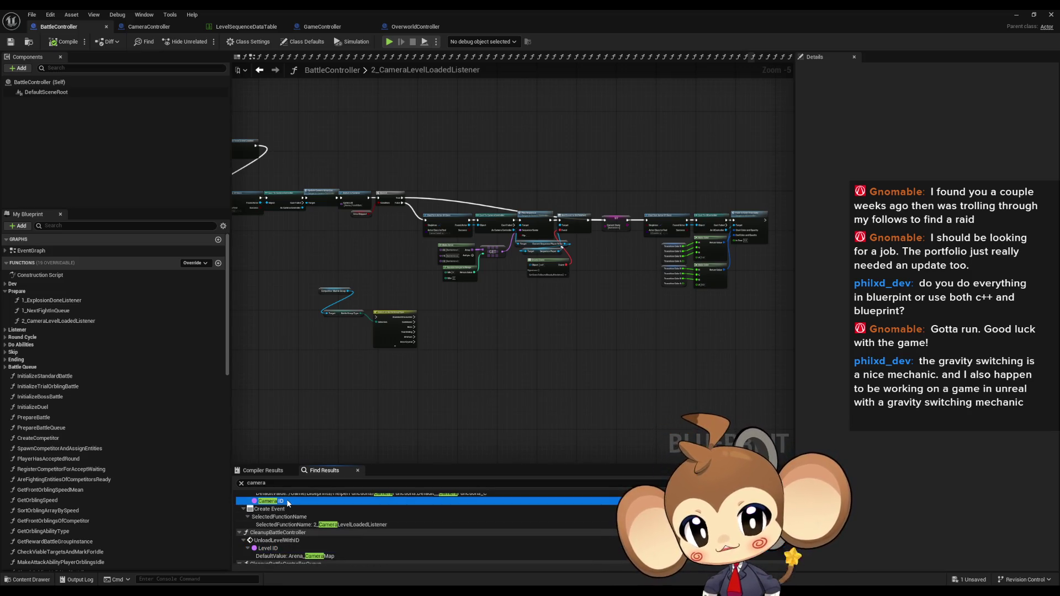
pyautogui.doubleClick(286, 501)
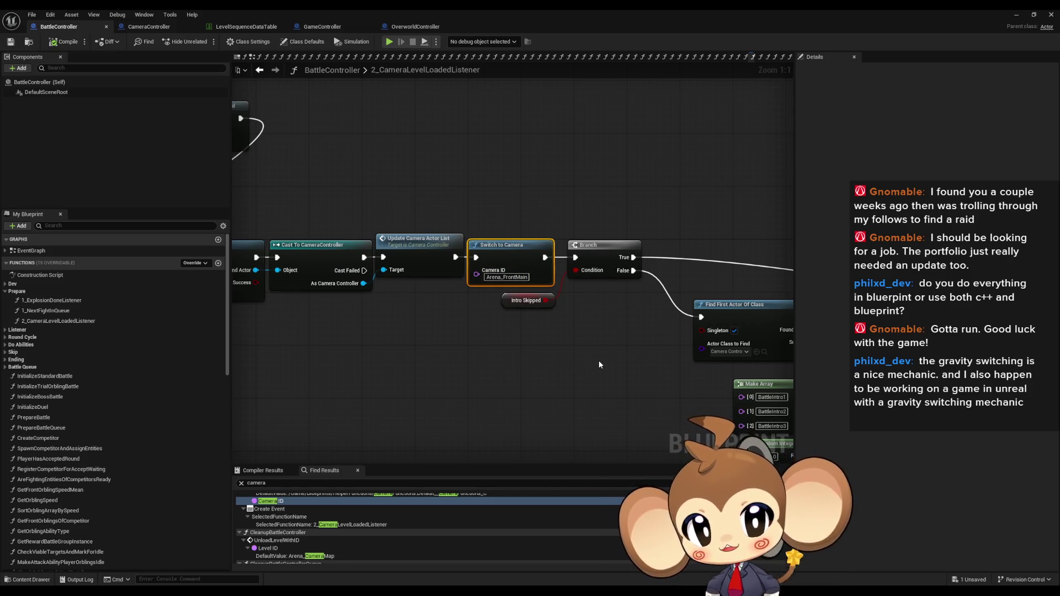
# Inspect the nearby Find First Actor of Class, Cast and Play Sequence nodes
pyautogui.scroll(-3, 598, 362)
pyautogui.moveTo(549, 365)
pyautogui.mouseDown()
pyautogui.moveTo(334, 312)
pyautogui.moveTo(315, 271)
pyautogui.moveTo(715, 349)
pyautogui.moveTo(316, 260)
pyautogui.moveTo(446, 149)
pyautogui.mouseUp()
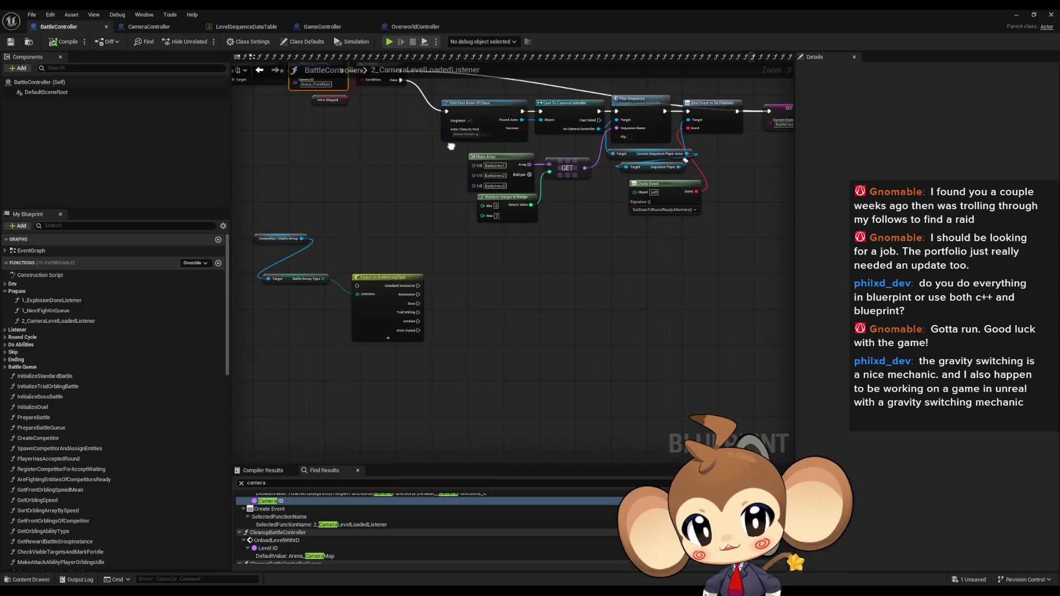
pyautogui.scroll(2, 446, 221)
pyautogui.moveTo(363, 351); pyautogui.dragTo(432, 302)
pyautogui.moveTo(671, 203); pyautogui.dragTo(700, 297)
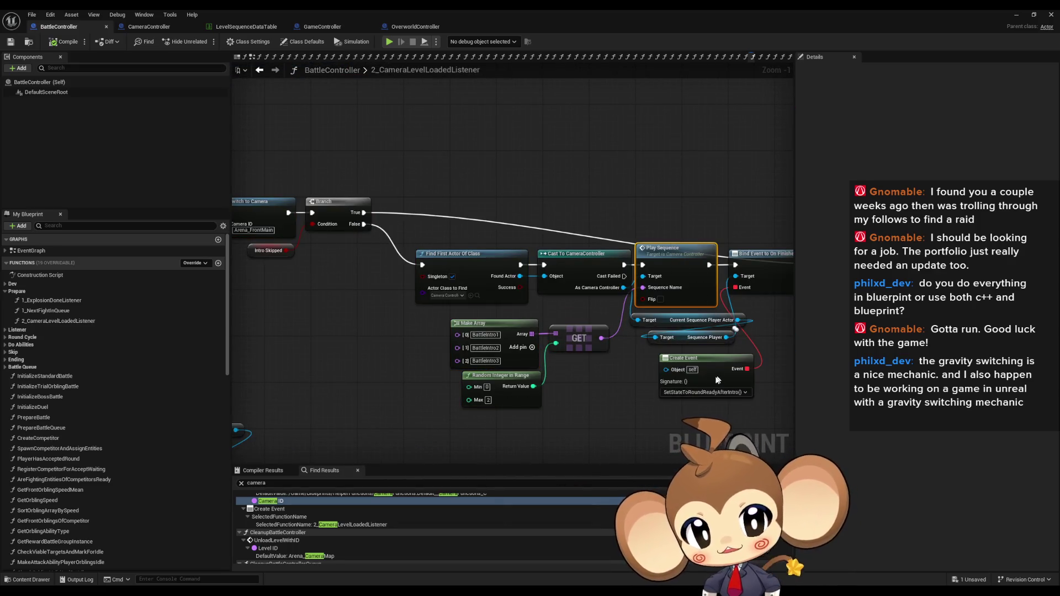
pyautogui.scroll(-3, 291, 539)
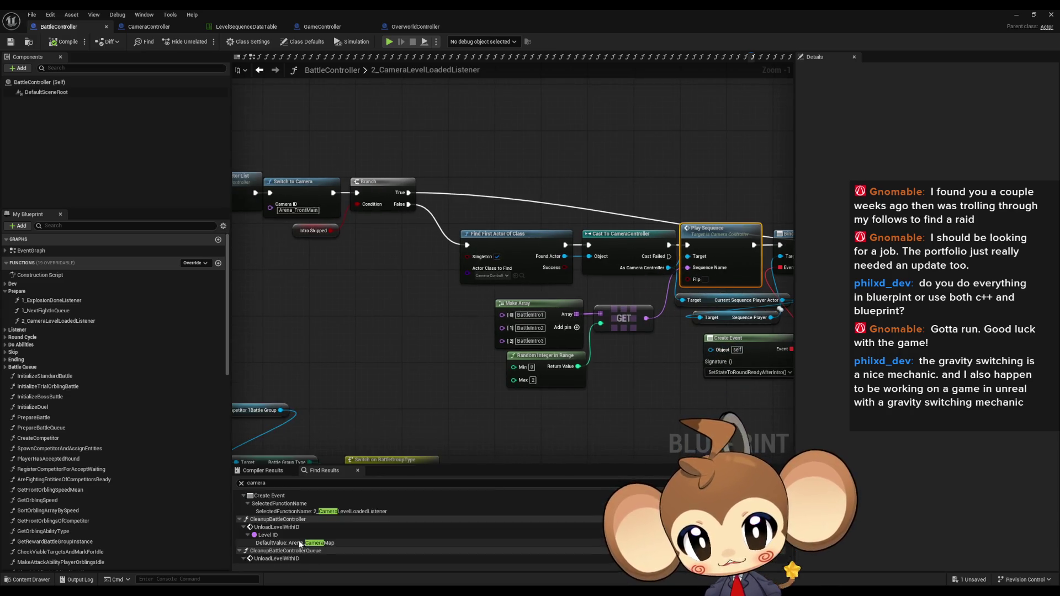
pyautogui.scroll(-5, 290, 538)
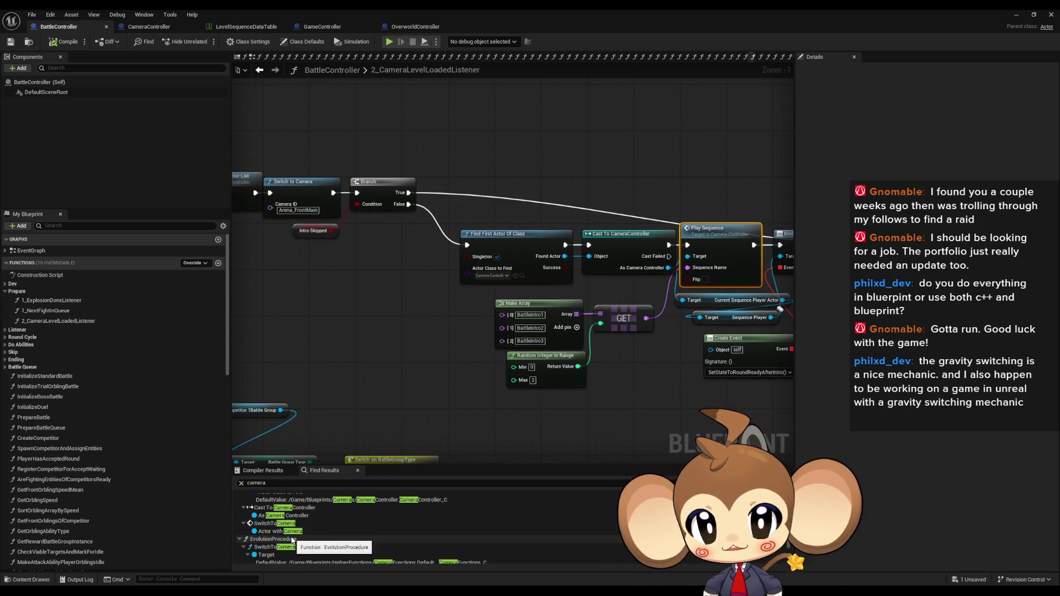
pyautogui.scroll(-1, 292, 519)
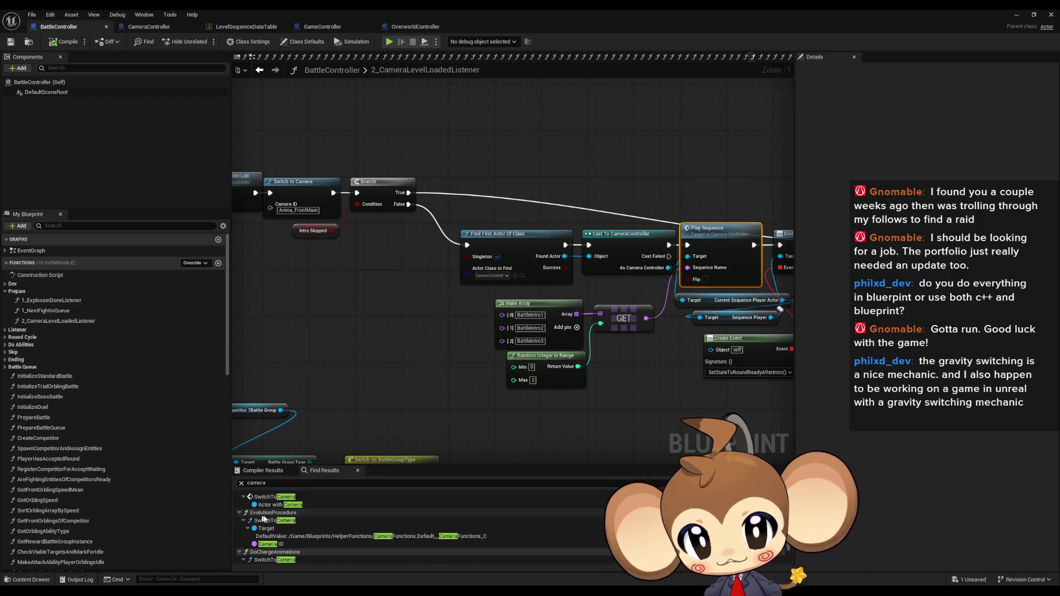
pyautogui.scroll(-1, 298, 531)
pyautogui.scroll(-2, 297, 531)
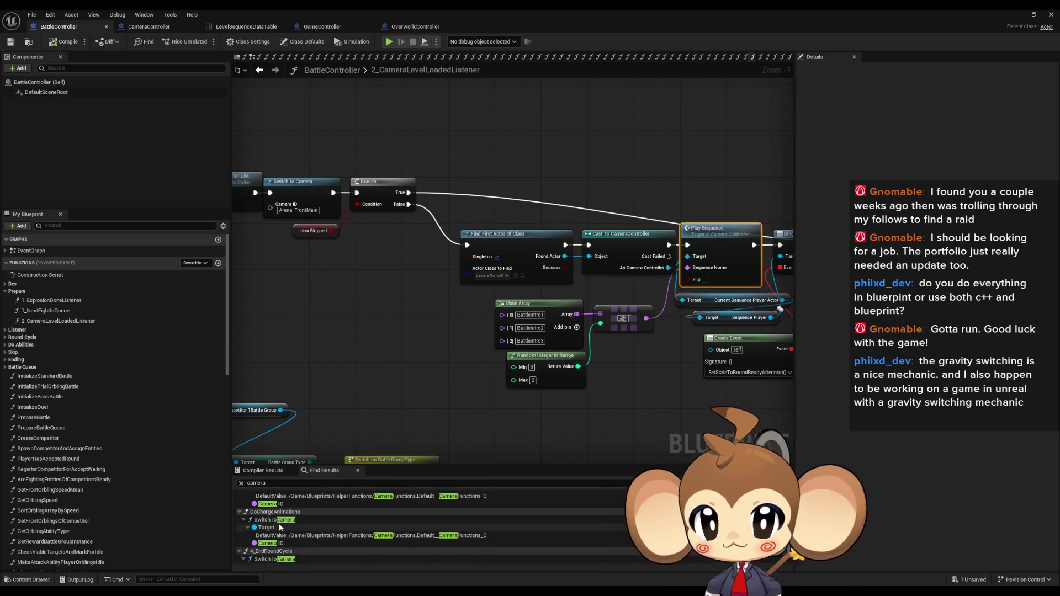
pyautogui.scroll(-1, 276, 519)
pyautogui.scroll(-1, 282, 515)
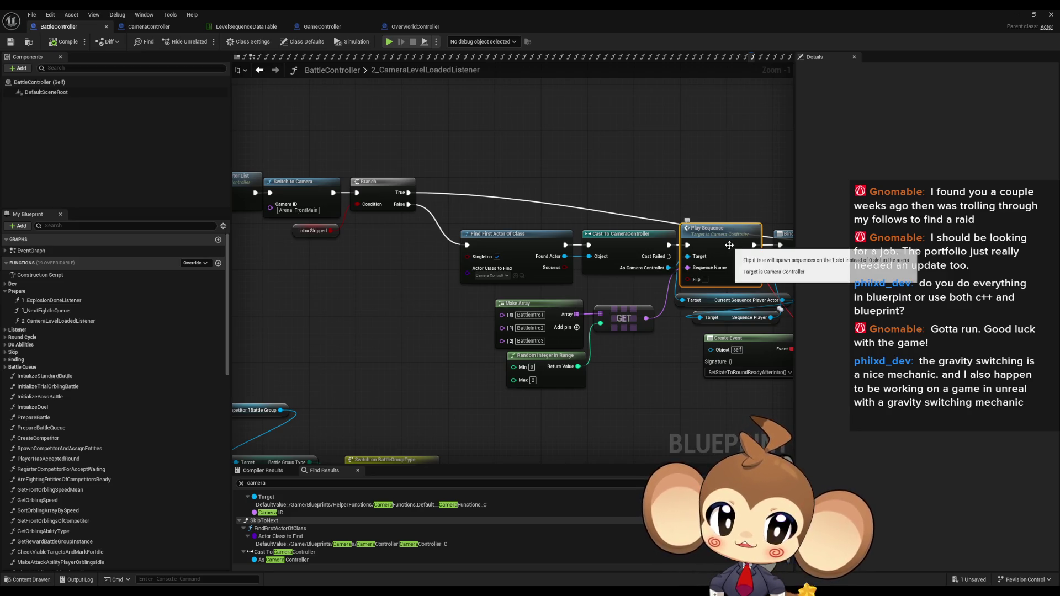
pyautogui.moveTo(521, 180)
pyautogui.mouseDown()
pyautogui.moveTo(427, 189)
pyautogui.moveTo(625, 287)
pyautogui.mouseUp()
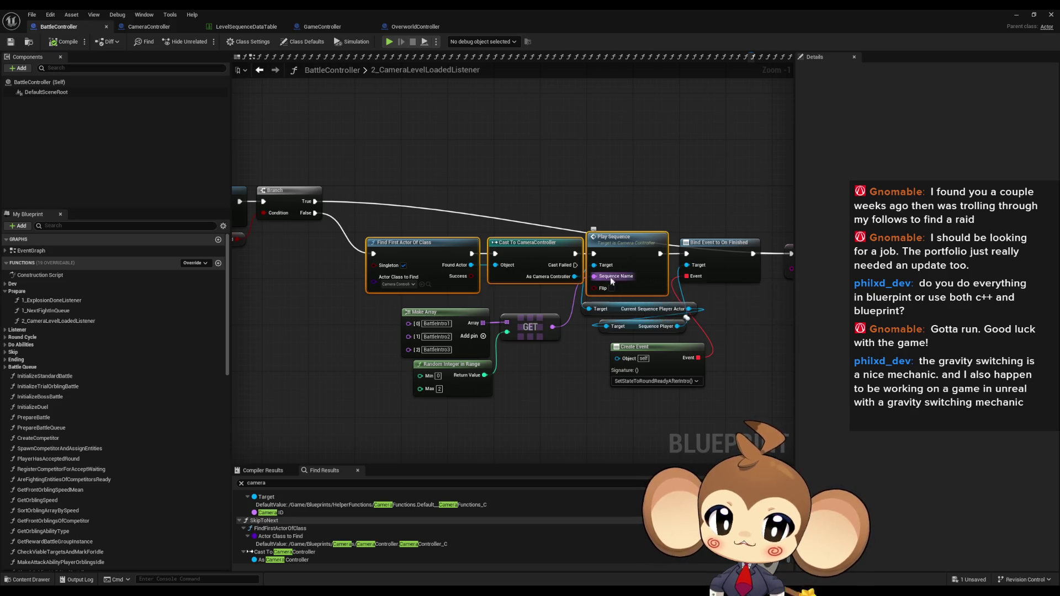
# Copy the Arena_FrontMain camera ID from the Switch to Camera node
pyautogui.moveTo(586, 253); pyautogui.dragTo(483, 272)
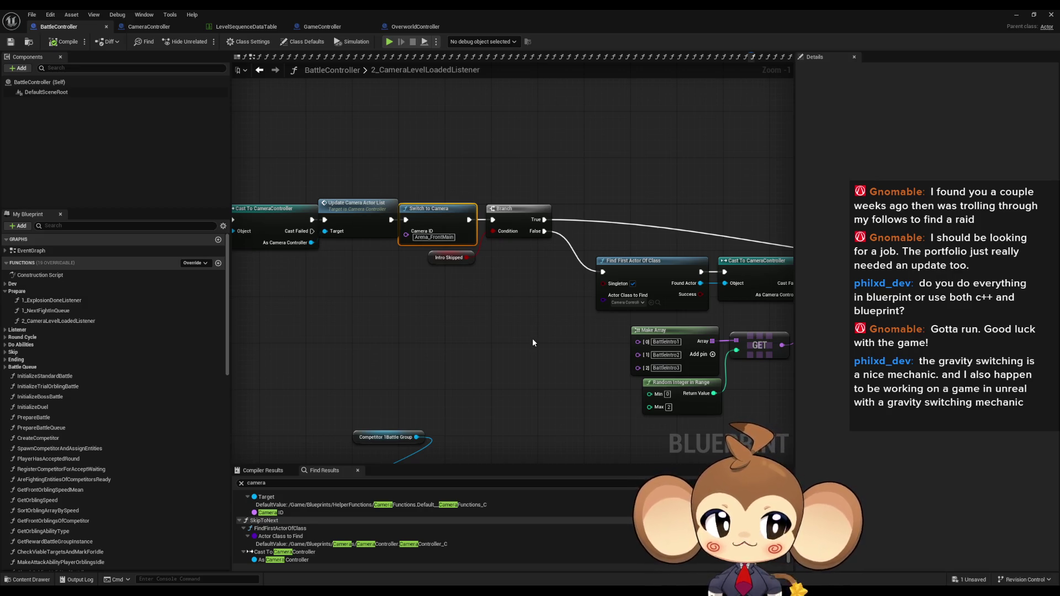
pyautogui.click(434, 237)
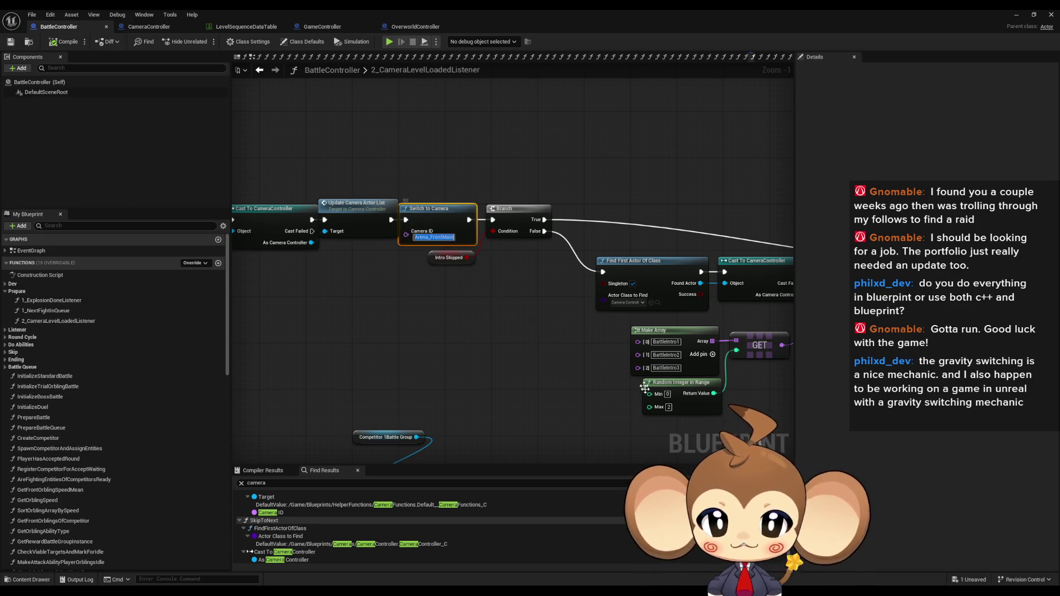
pyautogui.hotkey('ctrl', 'c')
# Search the BattleController blueprint for 'Arena_FrontMain'
pyautogui.click(346, 483)
pyautogui.hotkey('ctrl', 'a')
pyautogui.hotkey('ctrl', 'v')
pyautogui.press('Return')
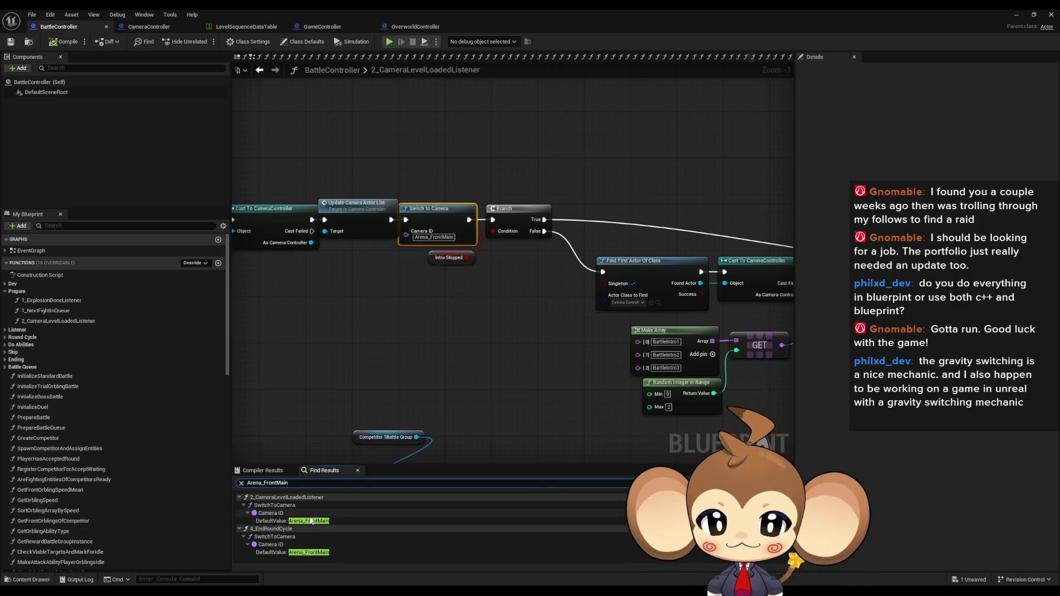
# Inspect the Arena_FrontMain Switch to Camera match, then return to the Main level editor
pyautogui.click(309, 521)
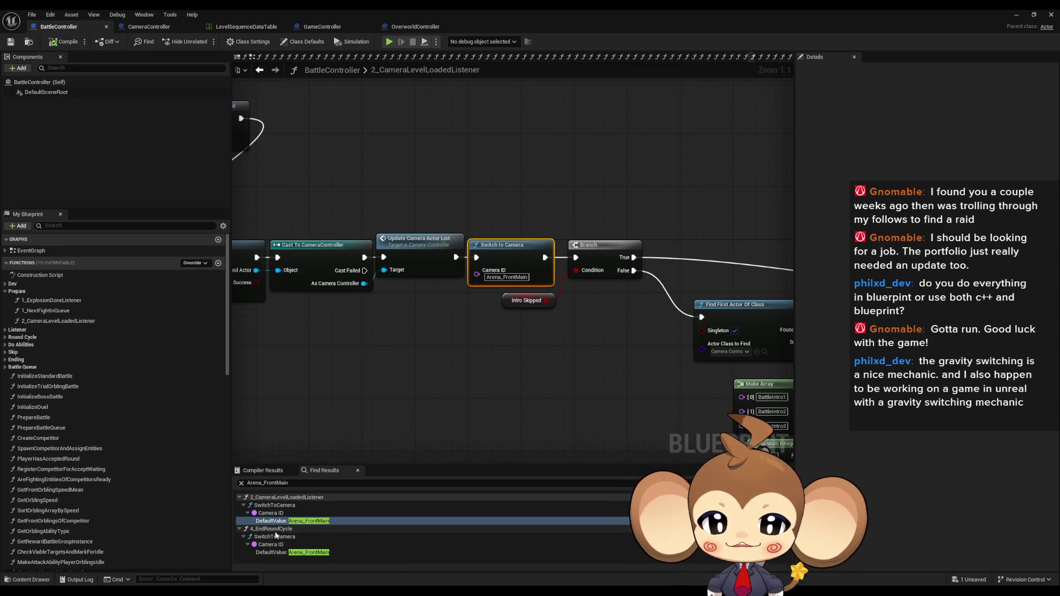
pyautogui.click(530, 413)
pyautogui.click(498, 298)
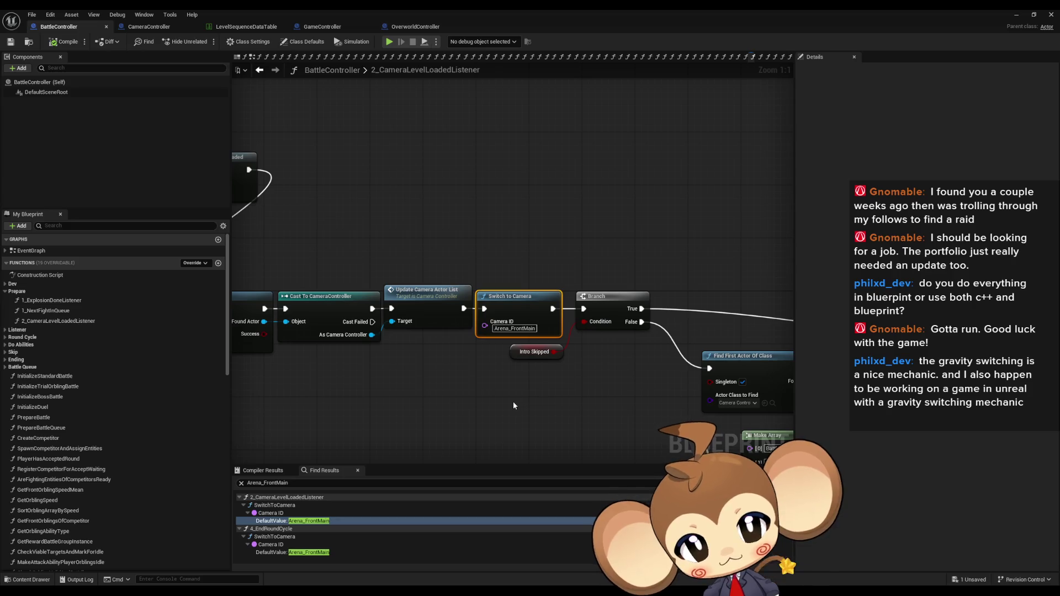
pyautogui.click(1017, 14)
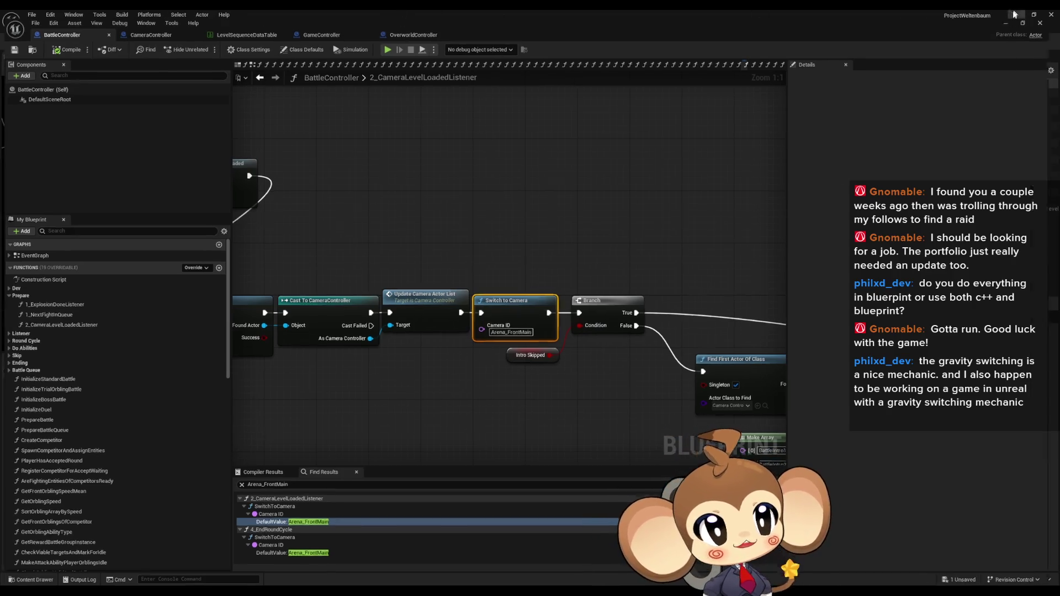
pyautogui.scroll(-2, 663, 469)
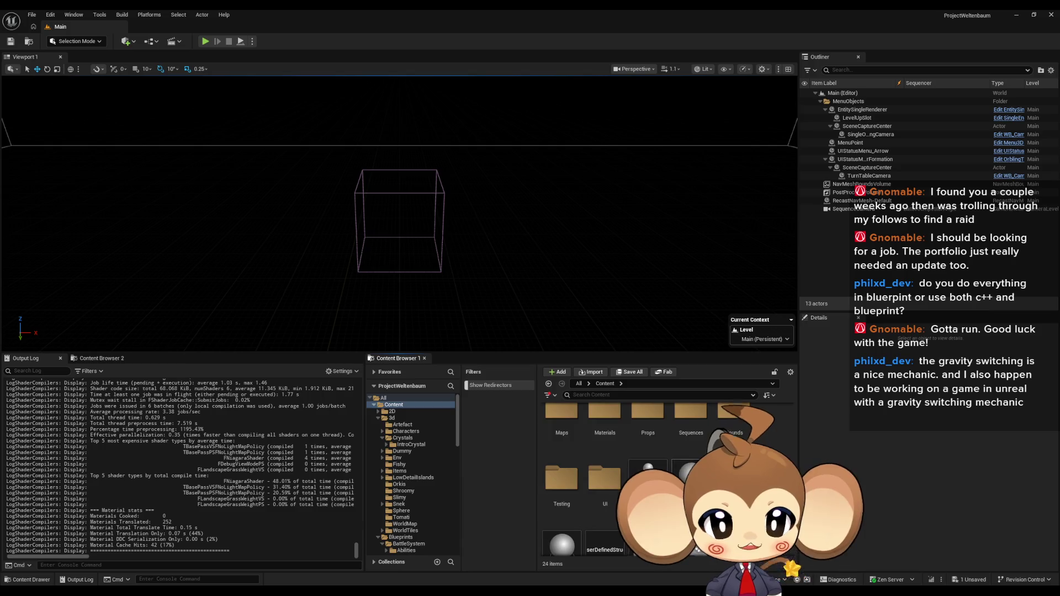
# Open the Arena_CameraMap level from Maps > Arena > Cameras
pyautogui.doubleClick(561, 492)
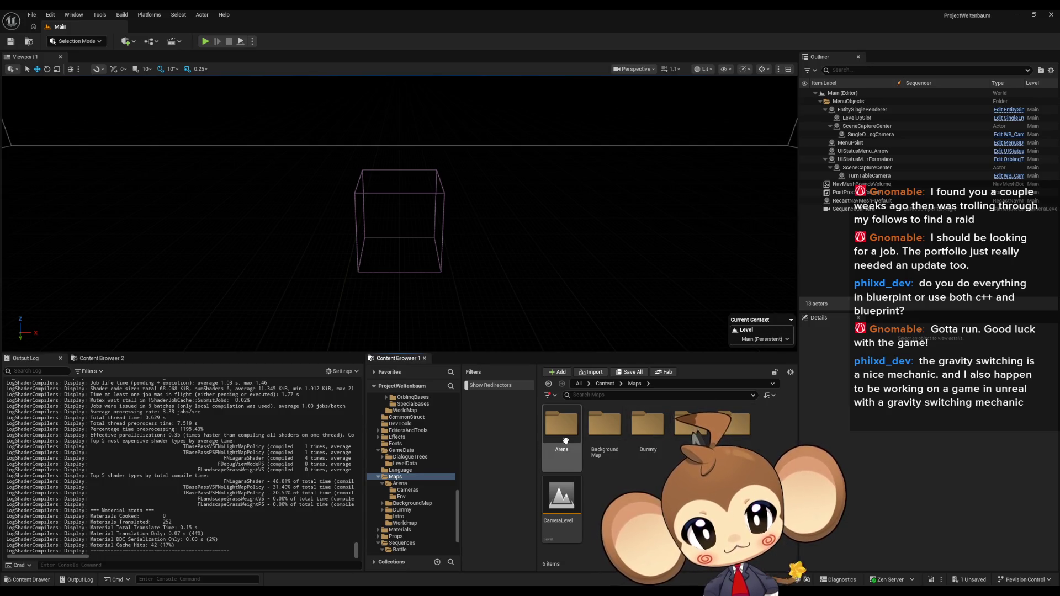
pyautogui.doubleClick(561, 423)
pyautogui.doubleClick(562, 424)
pyautogui.click(567, 430)
pyautogui.doubleClick(568, 431)
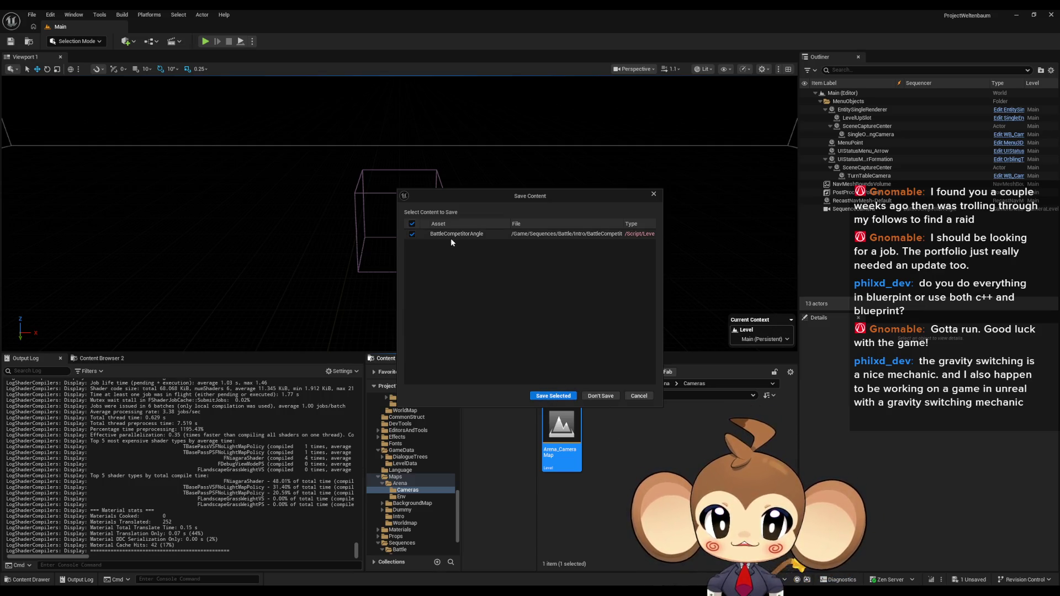
# Save the edited BattleCompetitorAngle sequence from the Save Content dialog
pyautogui.click(638, 235)
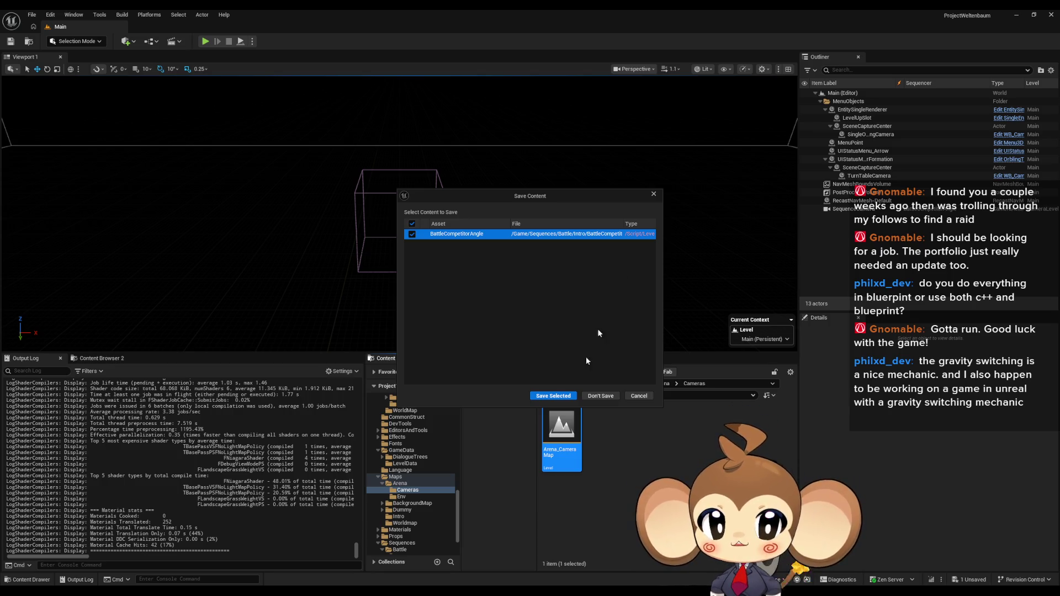
pyautogui.moveTo(406, 594)
pyautogui.click(555, 559)
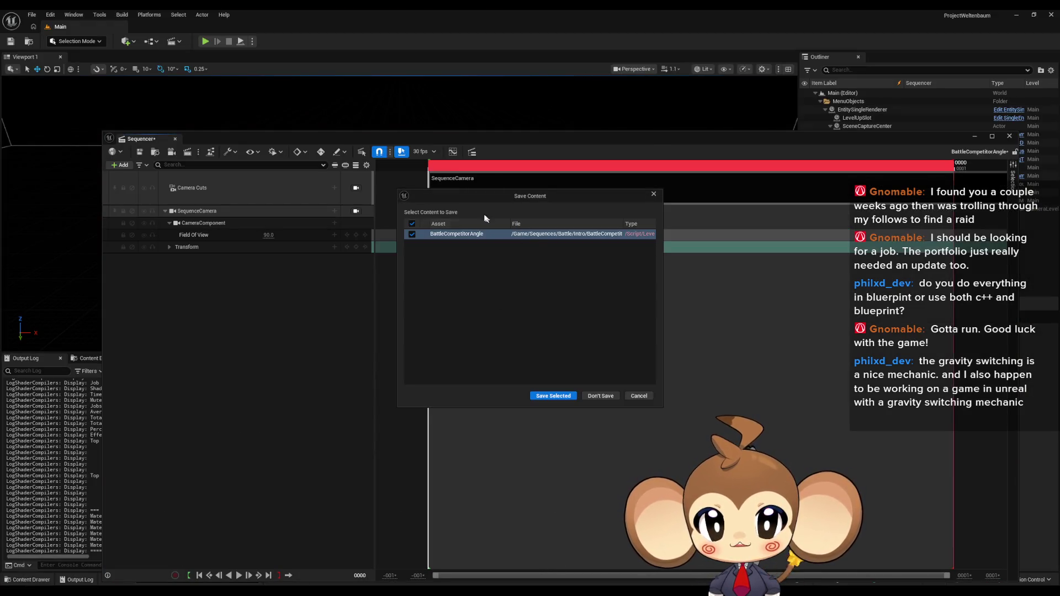
pyautogui.moveTo(406, 593)
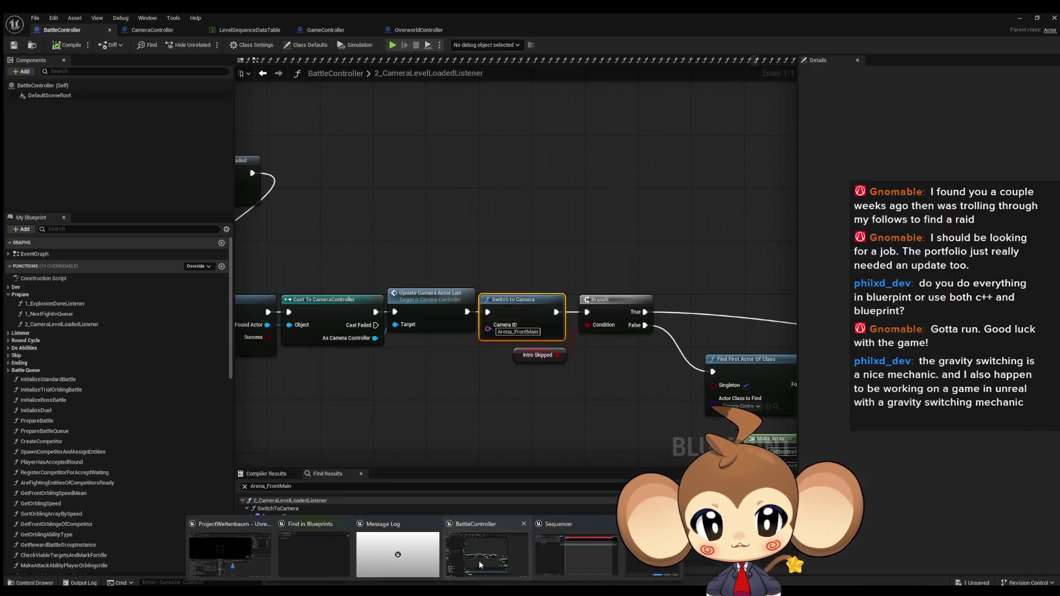
pyautogui.click(478, 561)
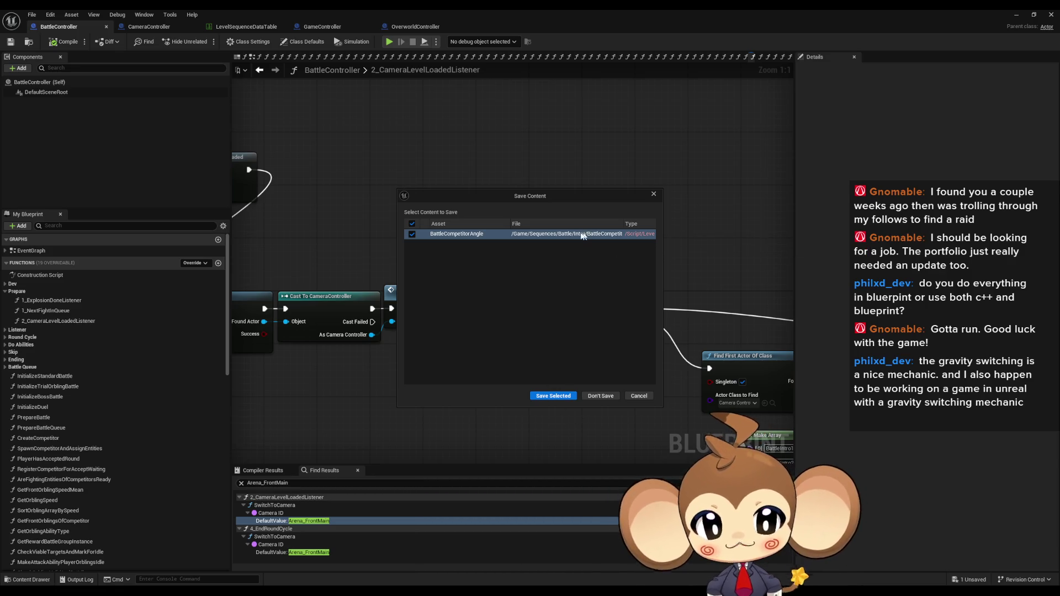
pyautogui.click(549, 397)
# Leave the BattleController graph for the Arena_CameraMap level editor window
pyautogui.moveTo(389, 122)
pyautogui.mouseDown()
pyautogui.moveTo(429, 127)
pyautogui.moveTo(339, 116)
pyautogui.mouseUp()
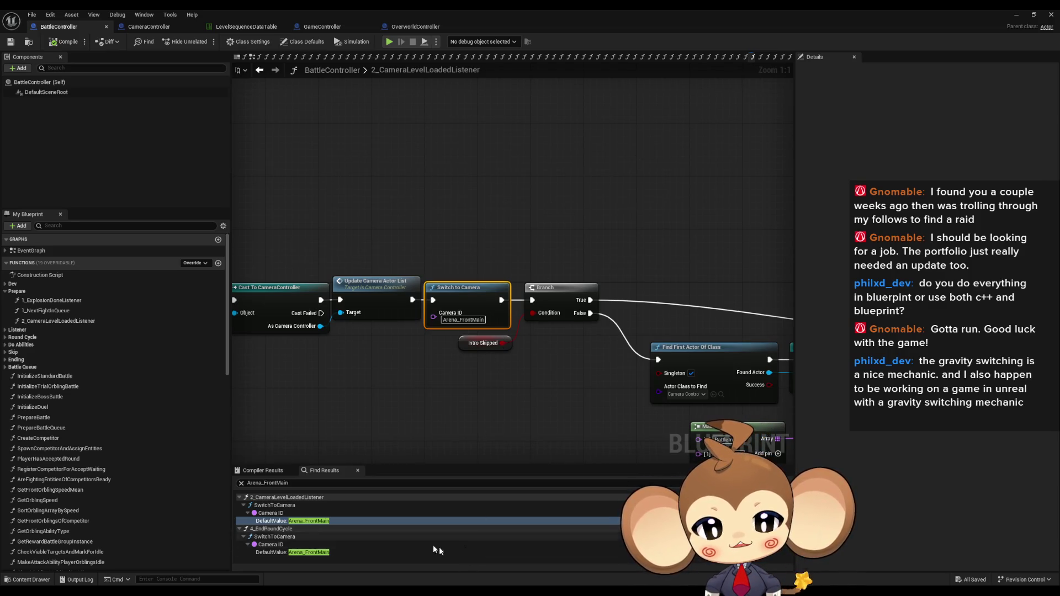
pyautogui.moveTo(434, 593)
pyautogui.click(305, 563)
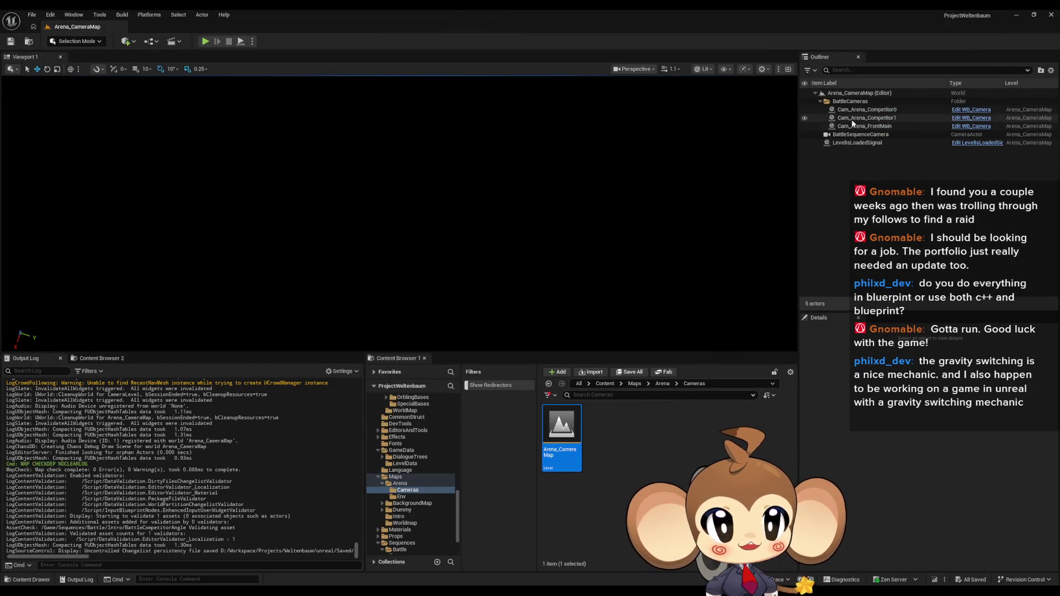
# Frame Cam_Arena_FrontMain, then compare the Cam_Arena_Competitor0 and Competitor1 cameras
pyautogui.doubleClick(878, 129)
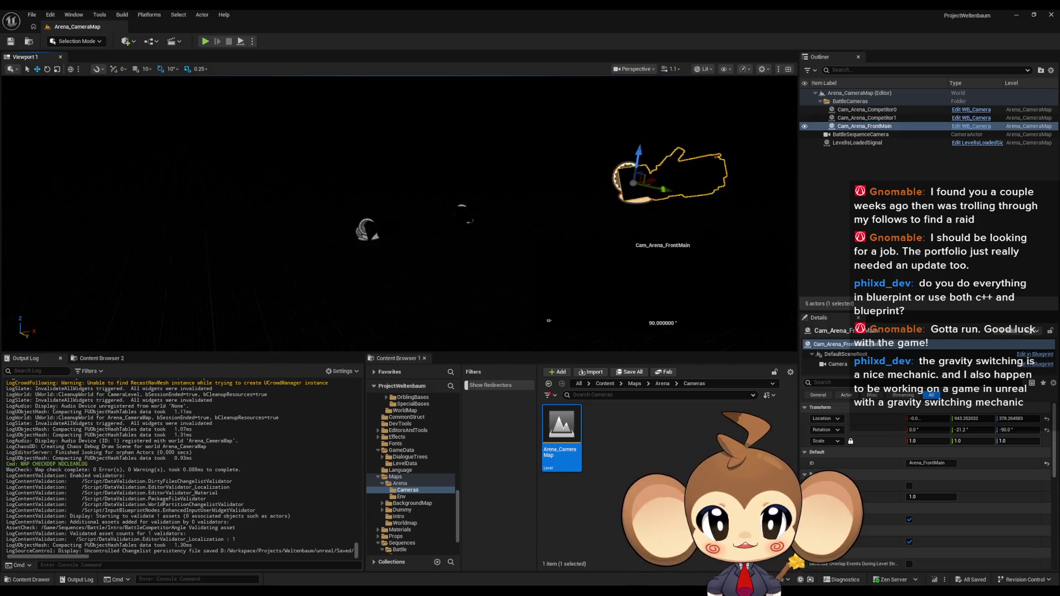
pyautogui.moveTo(504, 179); pyautogui.dragTo(503, 179)
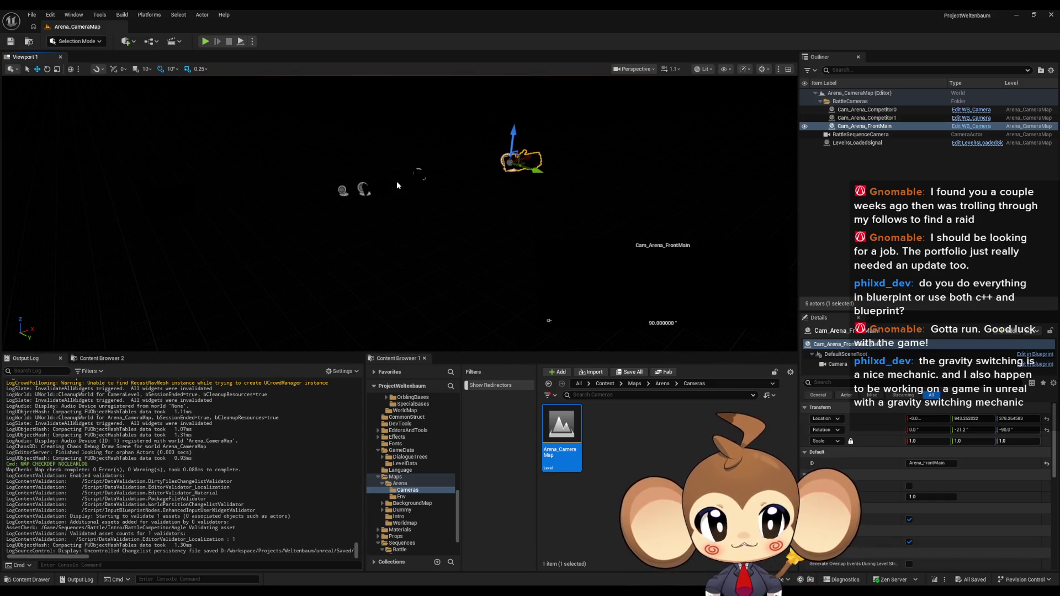
pyautogui.click(866, 110)
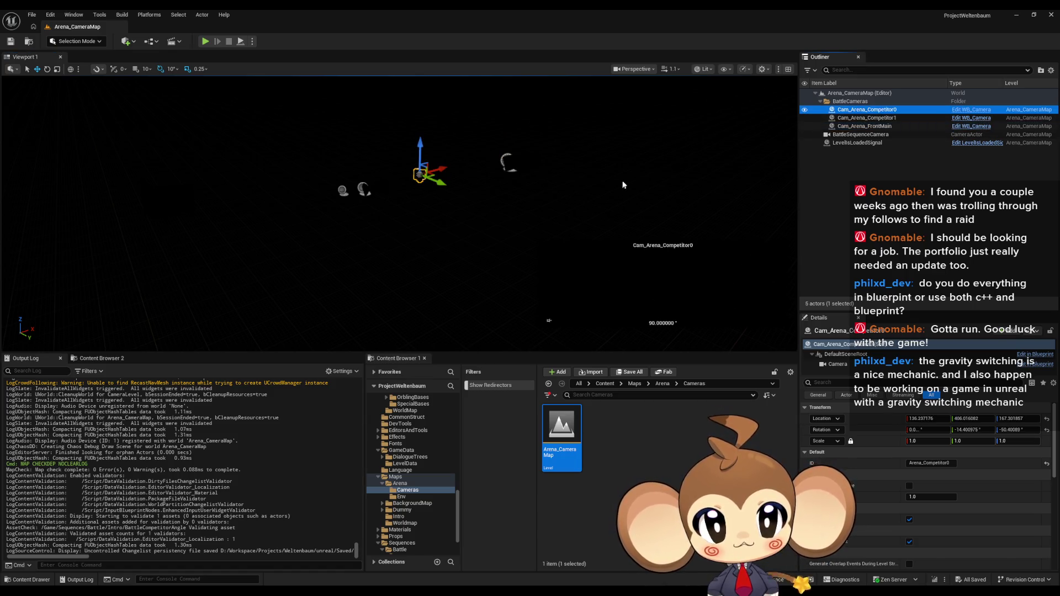
pyautogui.press('Down')
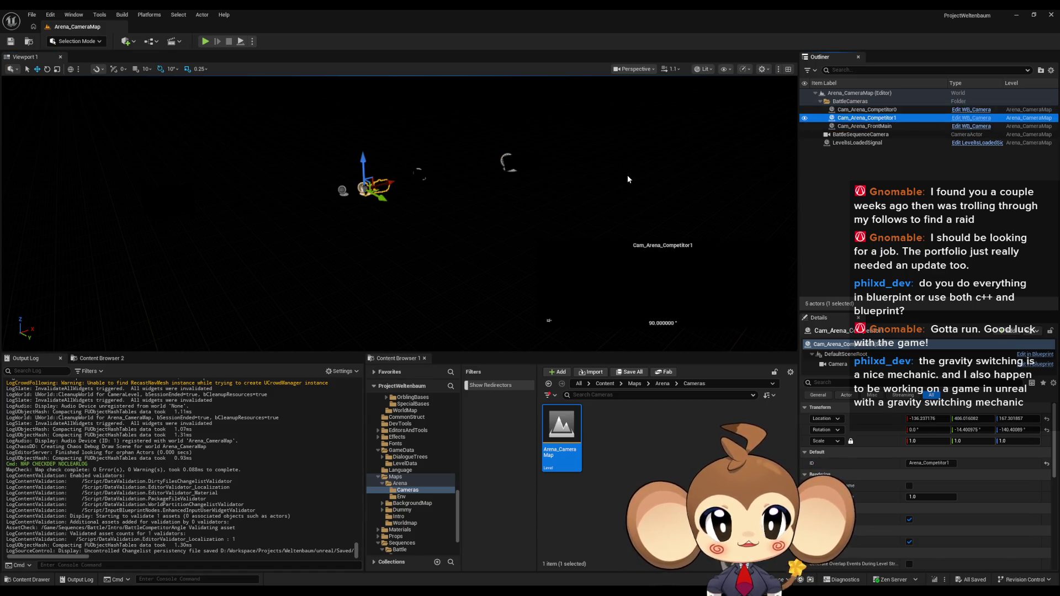
pyautogui.press('Up')
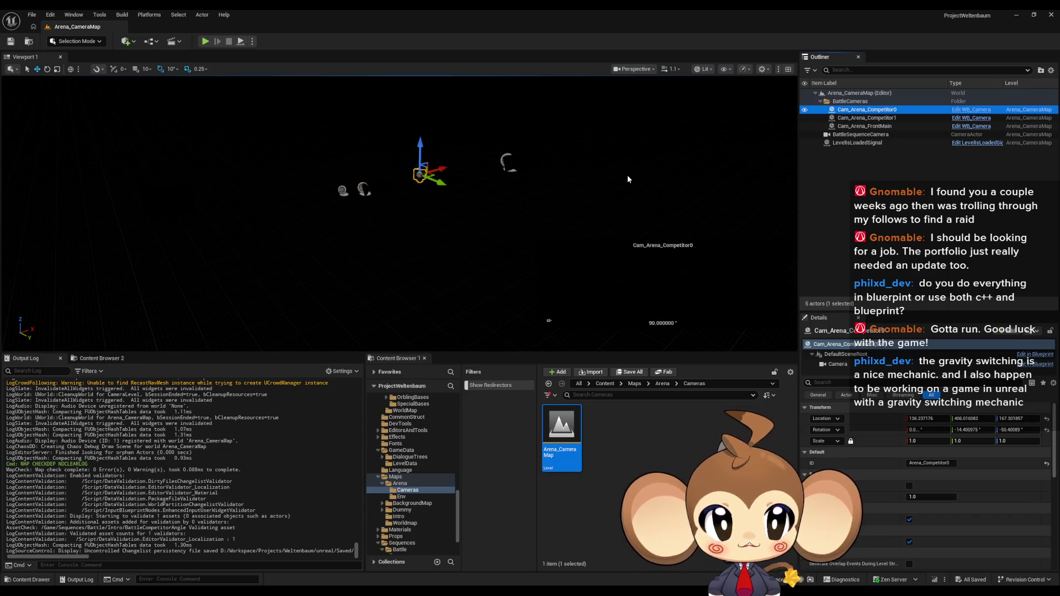
pyautogui.press('Down')
pyautogui.press('Up')
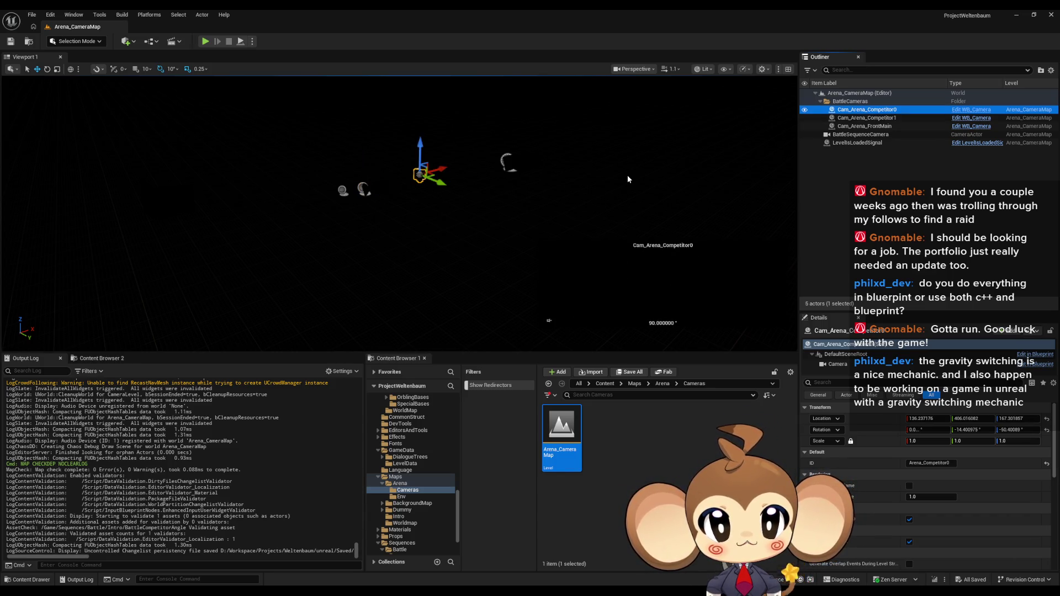
pyautogui.press('Down')
pyautogui.press('Up')
pyautogui.press('Down')
pyautogui.press('Up')
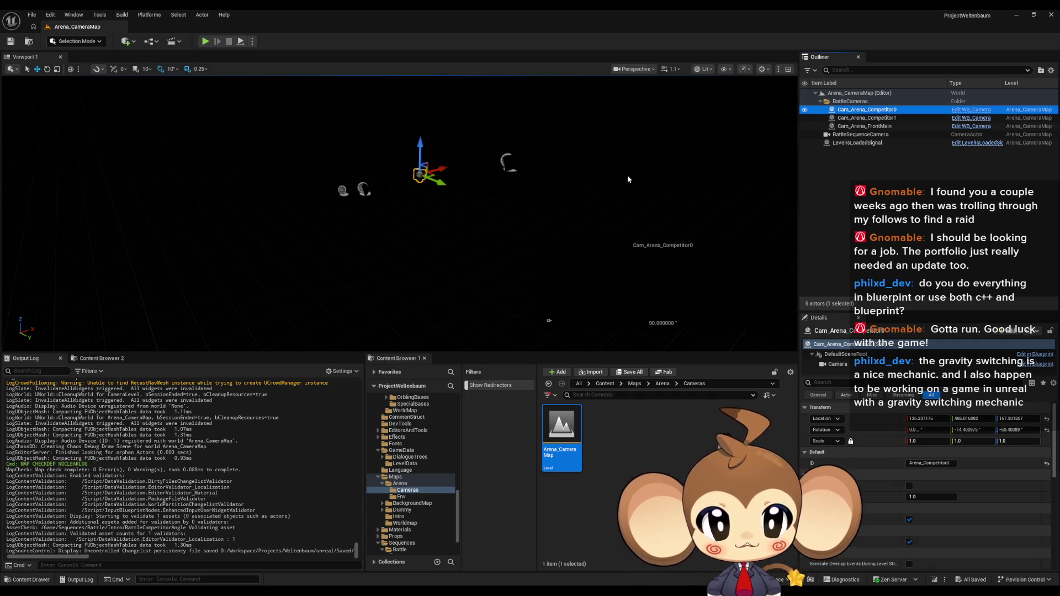
pyautogui.press('Down')
# Frame and orbit around Cam_Arena_Competitor0, then reselect Cam_Arena_FrontMain
pyautogui.press('Up')
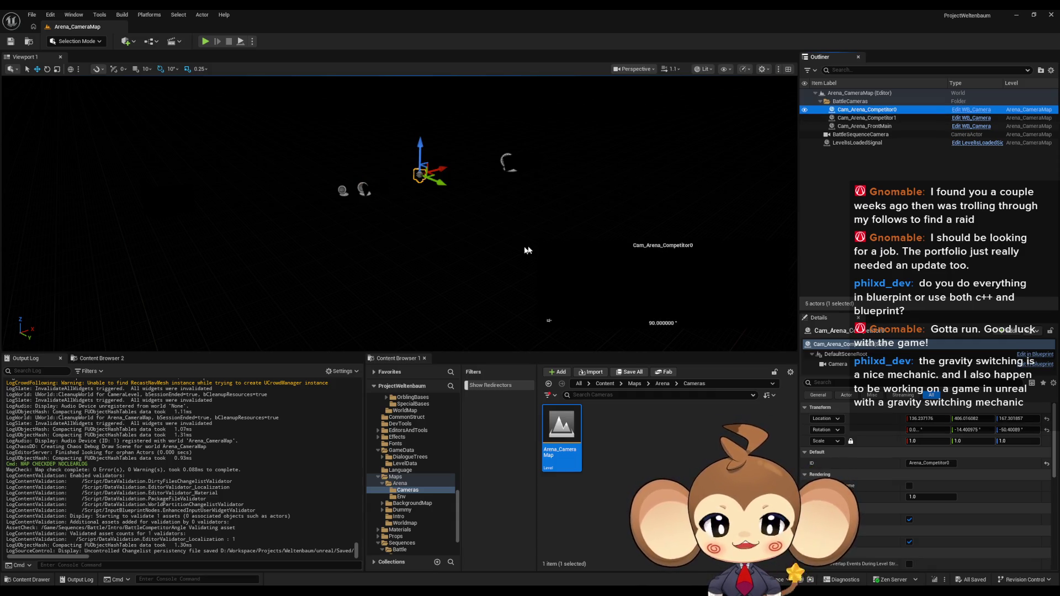
pyautogui.press('f')
pyautogui.moveTo(549, 321); pyautogui.dragTo(549, 320)
pyautogui.moveTo(523, 228); pyautogui.dragTo(524, 228)
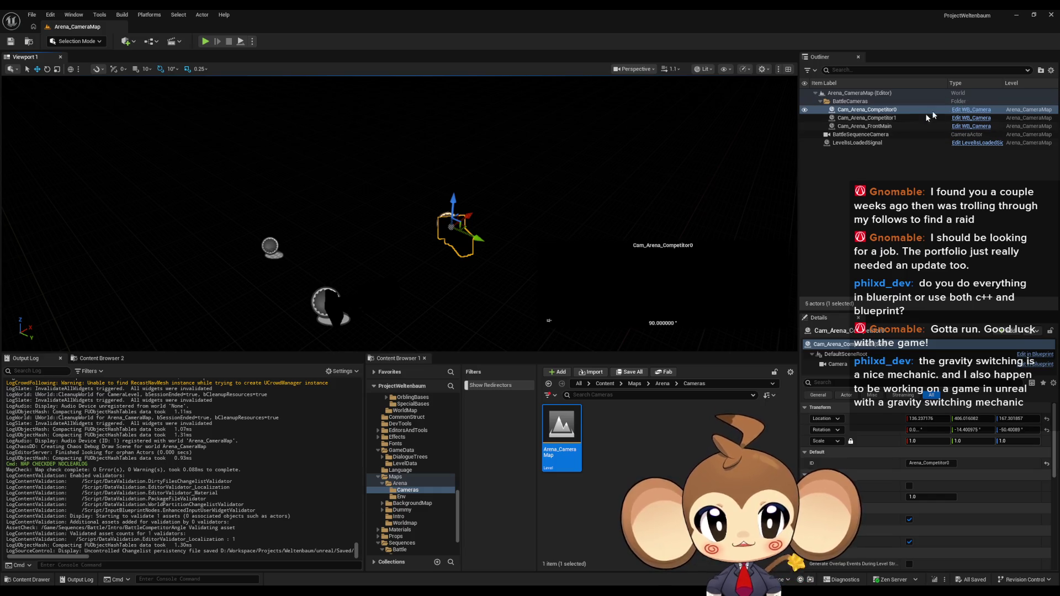
pyautogui.click(894, 126)
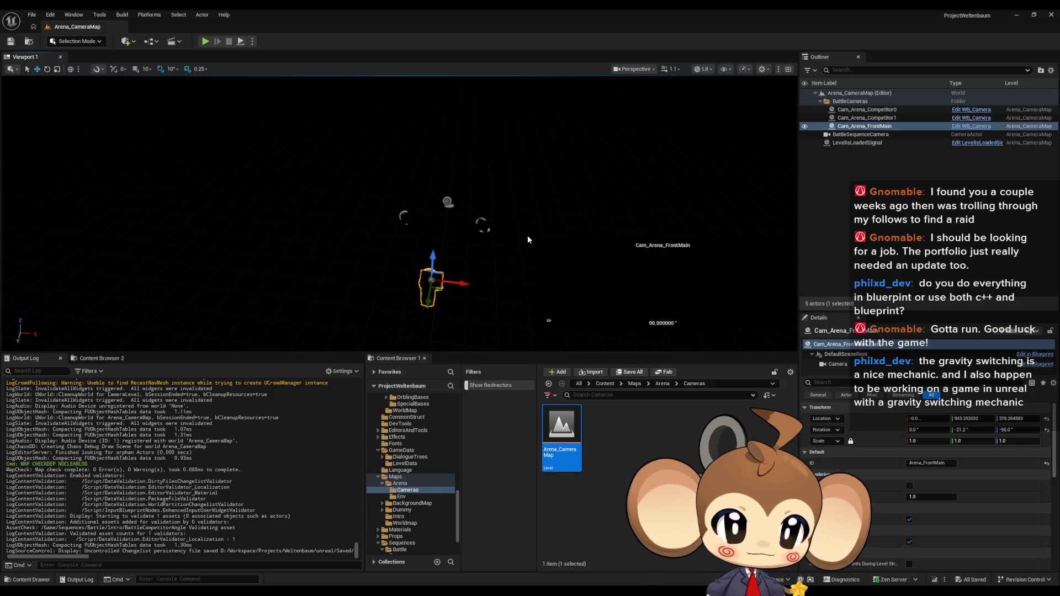
pyautogui.click(863, 127)
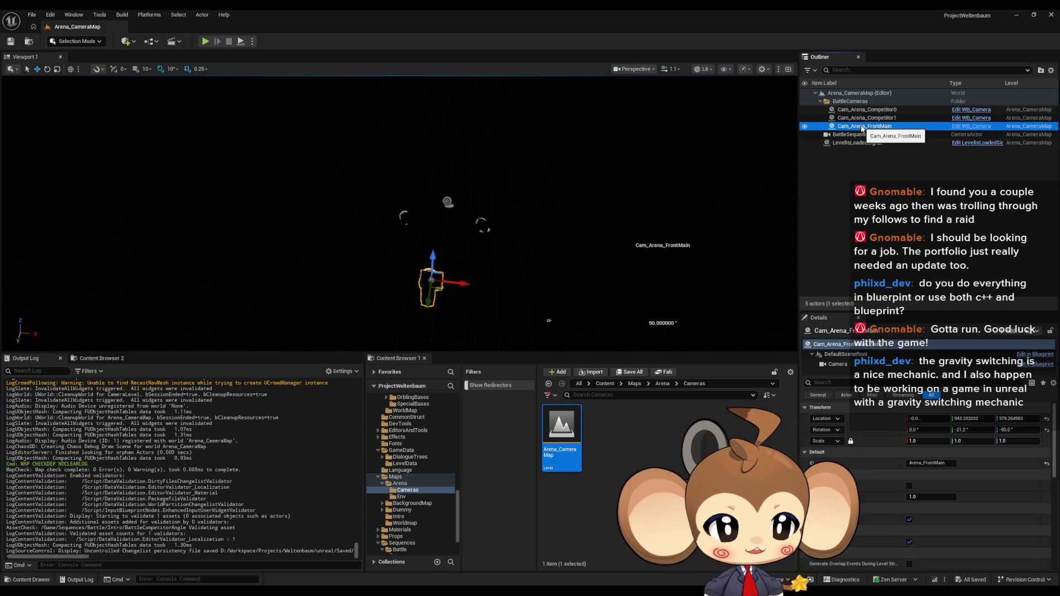
# Delete the LevelIsLoadedSignal actor and copy the Cam_Arena_FrontMain camera
pyautogui.click(859, 143)
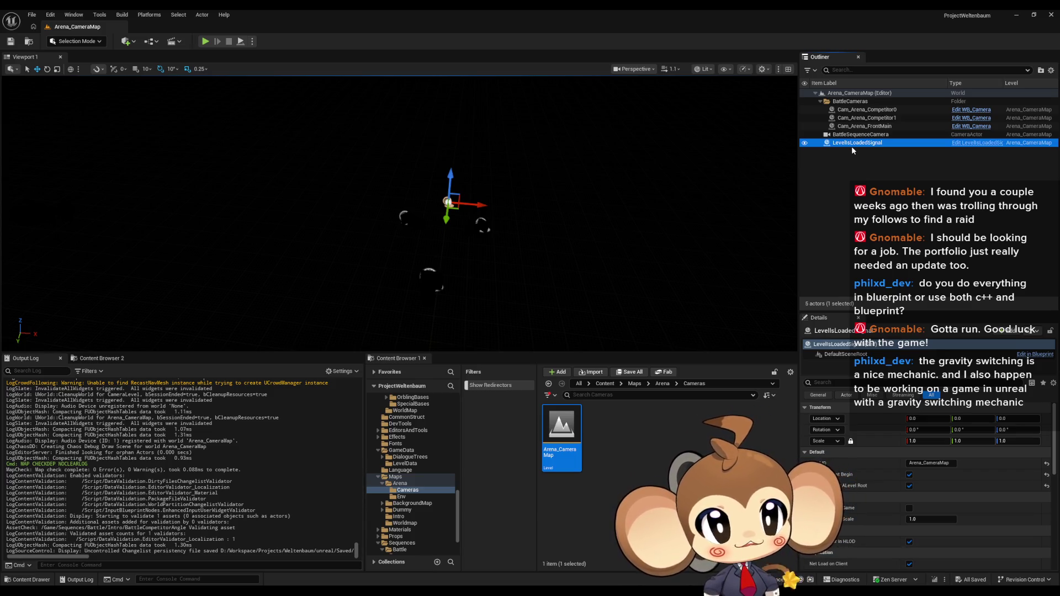
pyautogui.press('Delete')
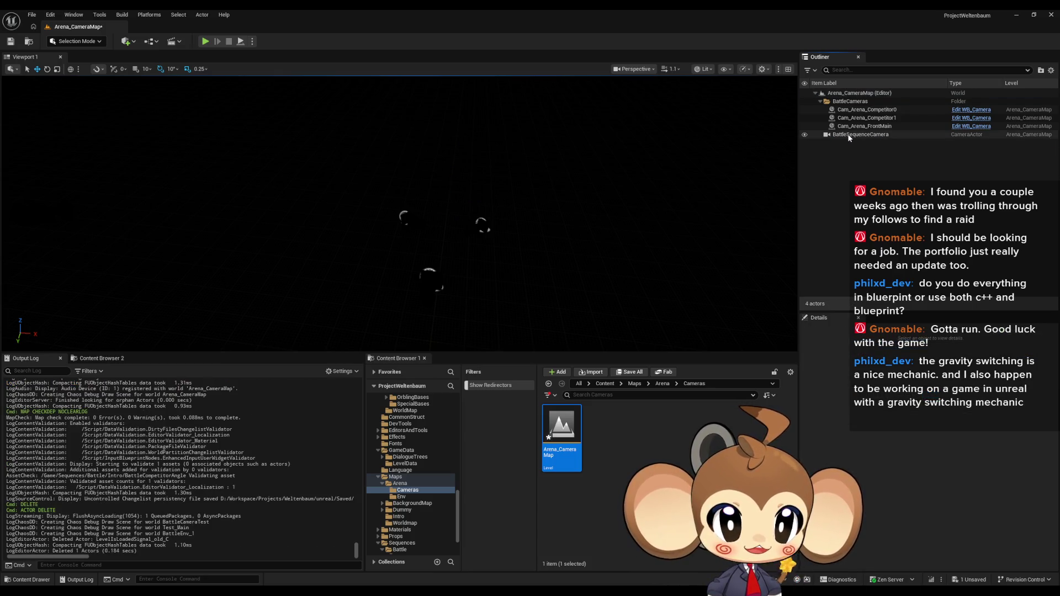
pyautogui.click(849, 126)
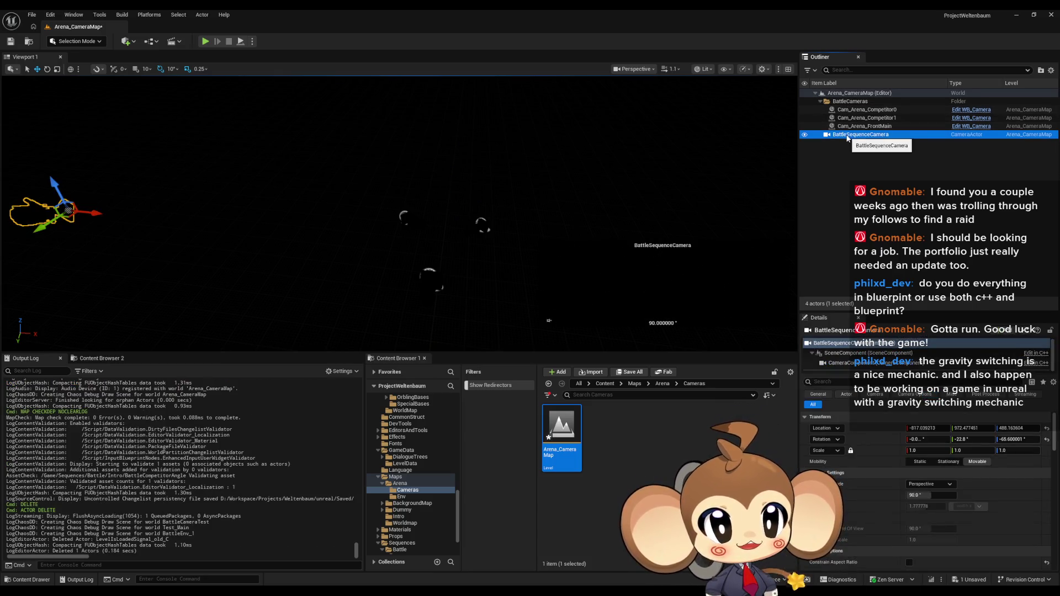
pyautogui.hotkey('ctrl', 'c')
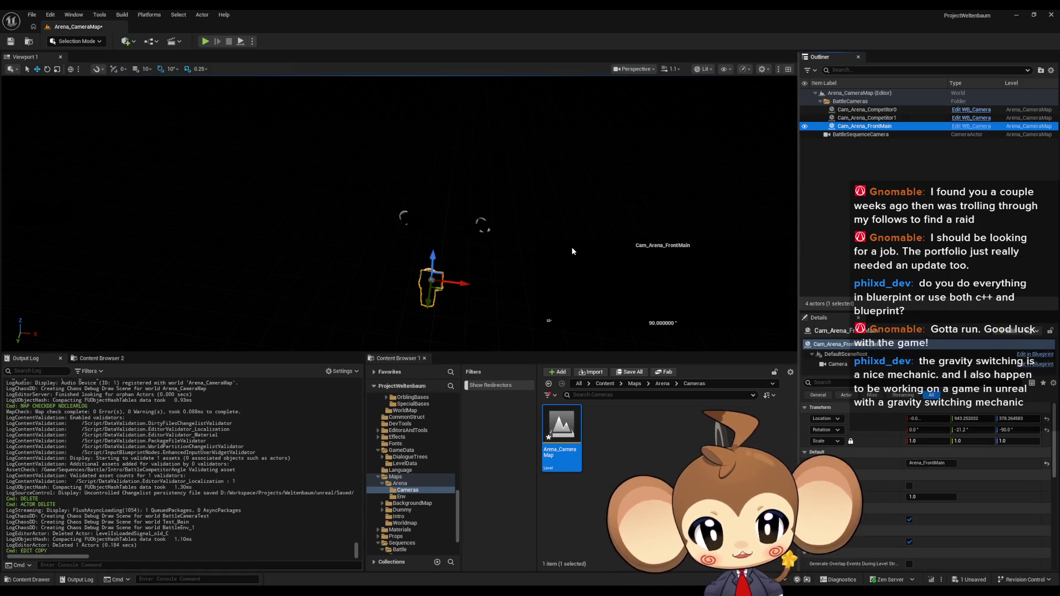
# Paste a duplicate camera, Cam_Arena_FrontMain2, and fly it to a new spot
pyautogui.hotkey('ctrl', 'v')
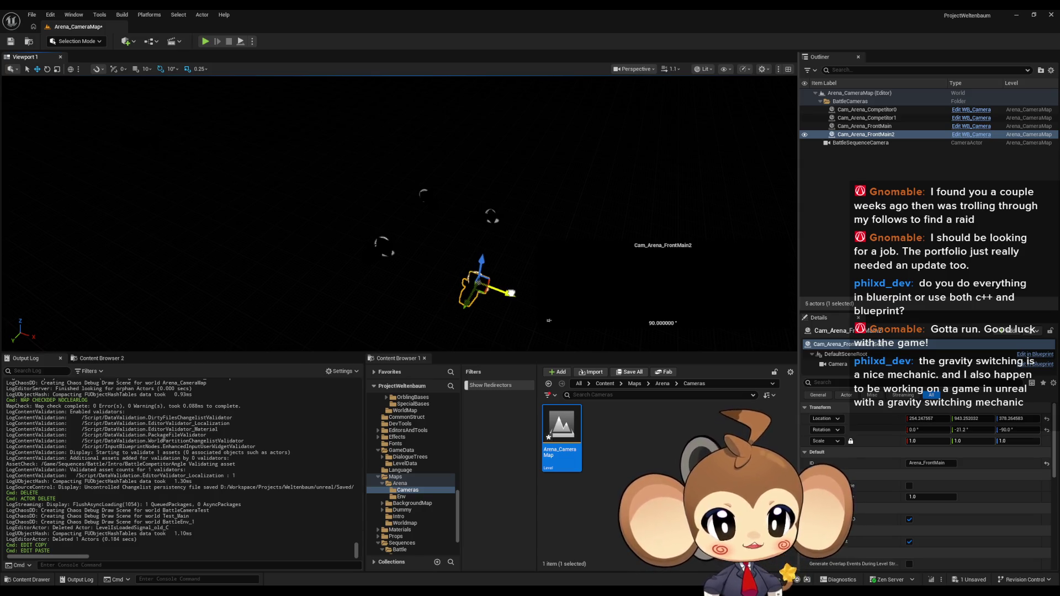
pyautogui.press('d')
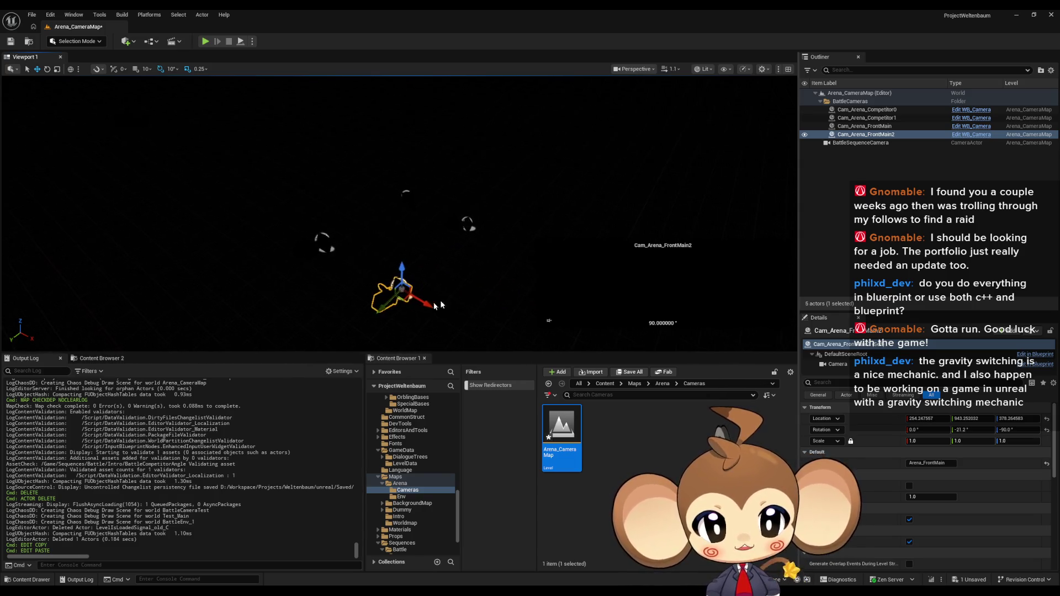
pyautogui.press('q')
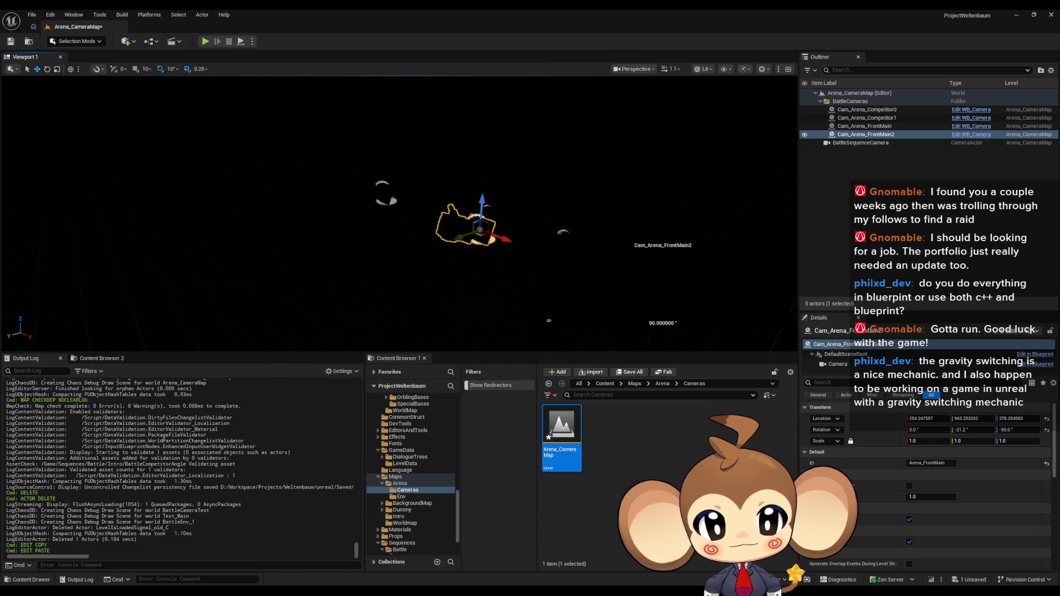
pyautogui.press('w')
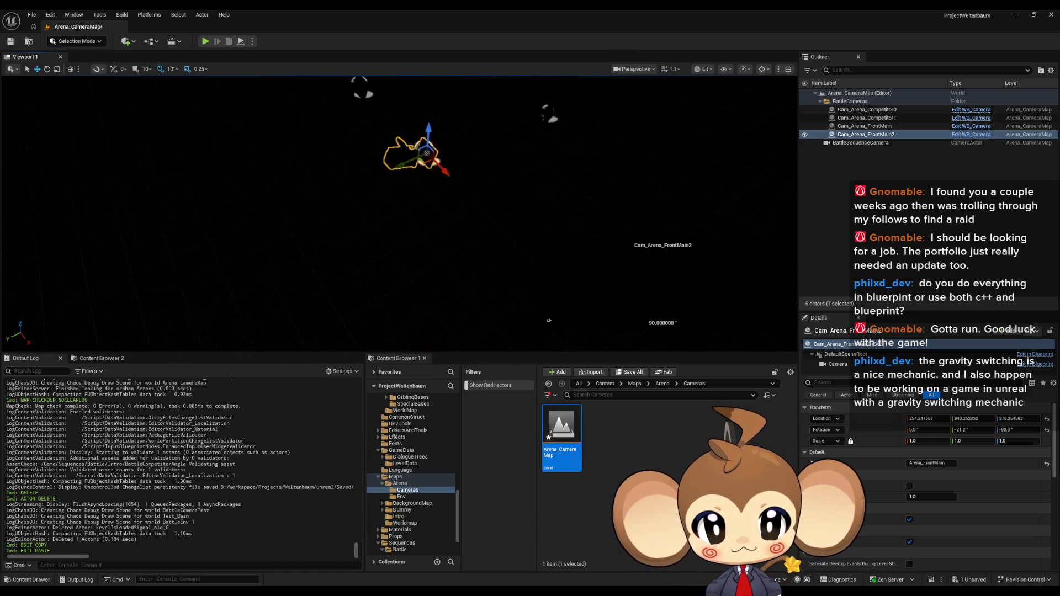
pyautogui.press('w')
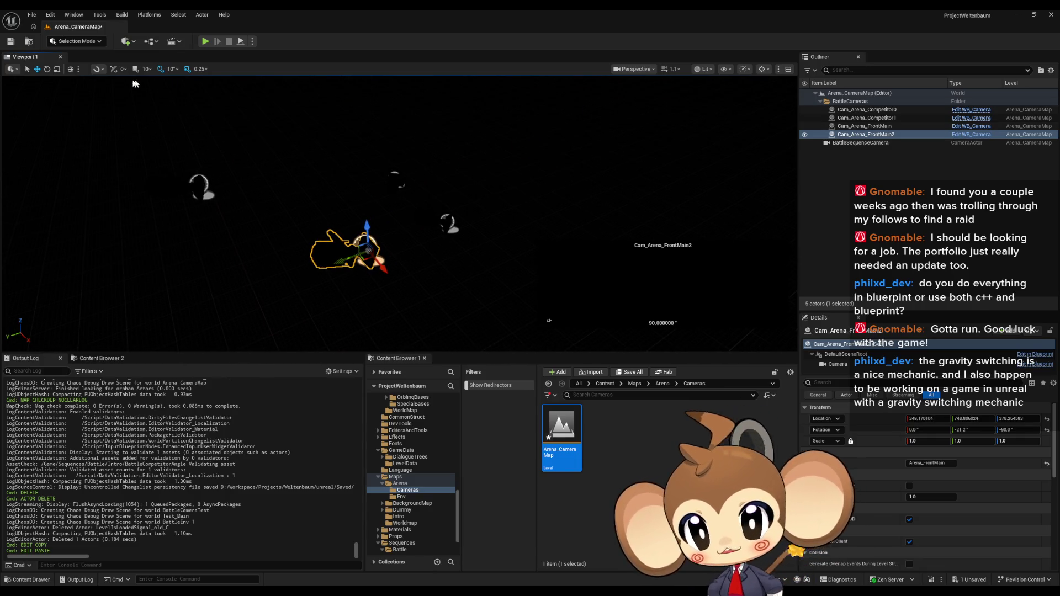
# Rotate Cam_Arena_FrontMain2 to about -160° yaw and -11.2° pitch, then save Arena_CameraMap
pyautogui.click(47, 70)
pyautogui.moveTo(366, 278); pyautogui.dragTo(395, 280)
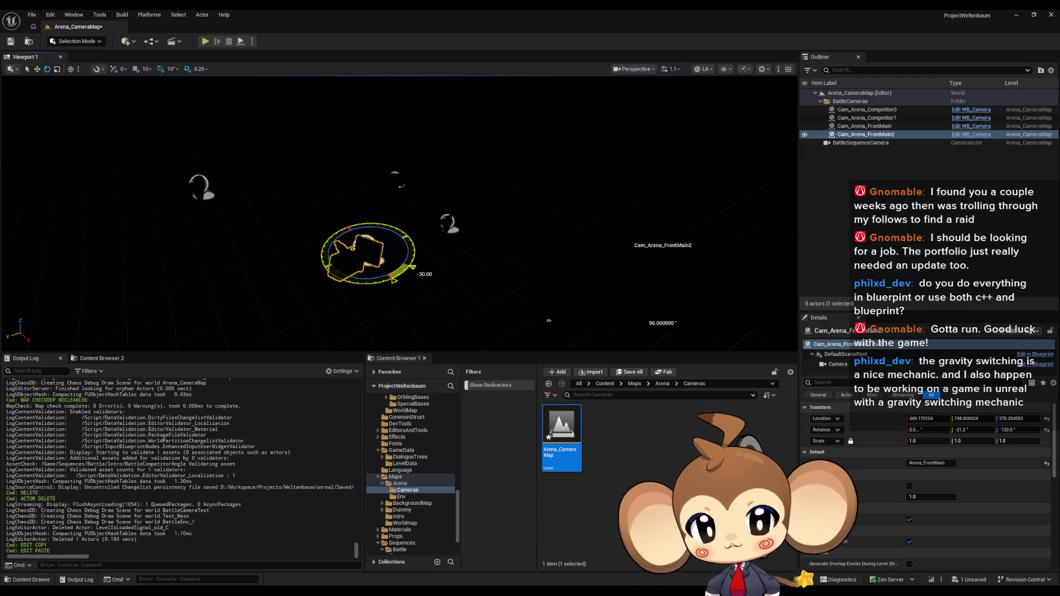
pyautogui.moveTo(549, 320)
pyautogui.mouseDown()
pyautogui.moveTo(488, 323)
pyautogui.moveTo(594, 321)
pyautogui.moveTo(549, 320)
pyautogui.mouseUp()
pyautogui.moveTo(457, 198)
pyautogui.mouseDown()
pyautogui.moveTo(486, 197)
pyautogui.moveTo(463, 199)
pyautogui.mouseUp()
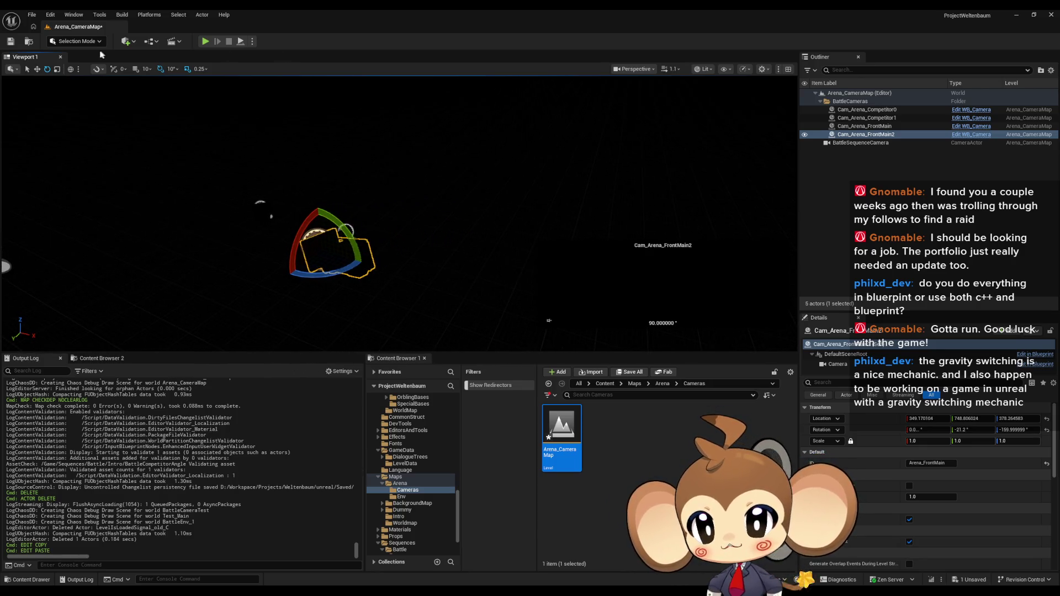
pyautogui.click(70, 71)
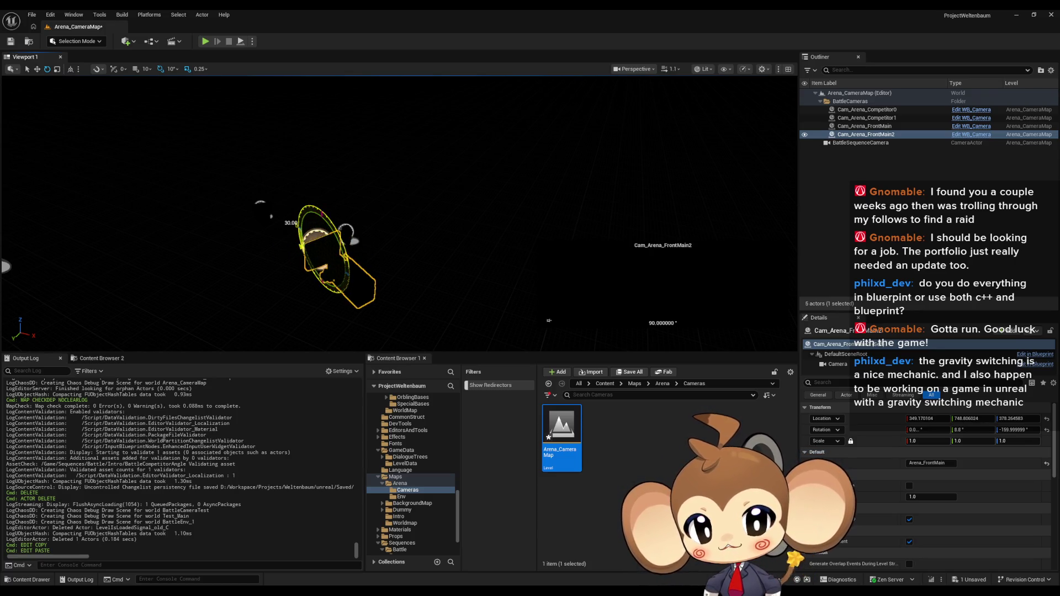
pyautogui.moveTo(457, 197)
pyautogui.mouseDown()
pyautogui.moveTo(480, 193)
pyautogui.moveTo(450, 185)
pyautogui.moveTo(448, 135)
pyautogui.moveTo(477, 149)
pyautogui.moveTo(495, 257)
pyautogui.moveTo(499, 243)
pyautogui.moveTo(2, 38)
pyautogui.mouseUp()
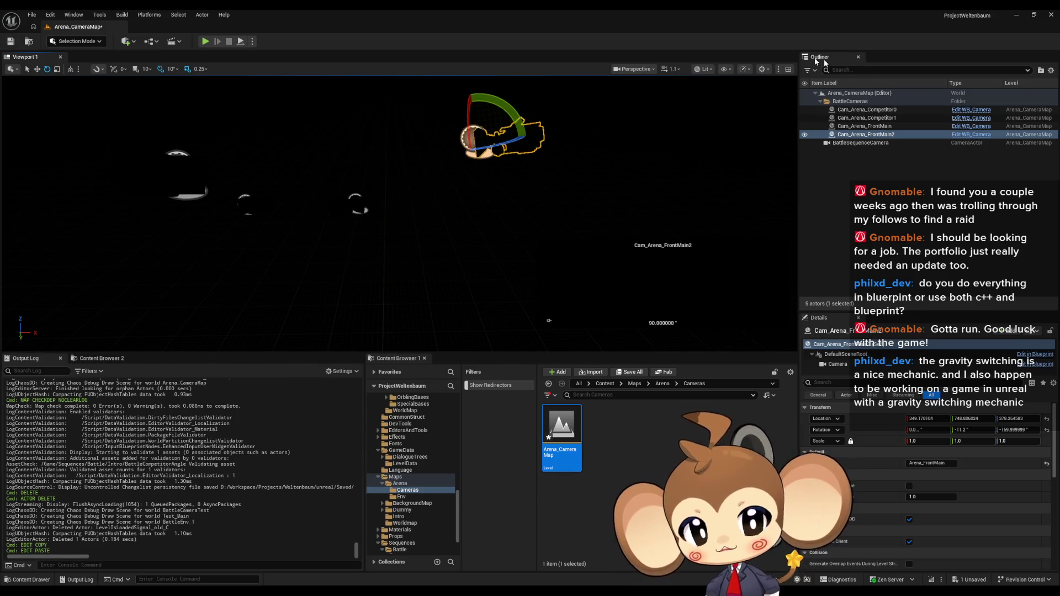
pyautogui.click(11, 40)
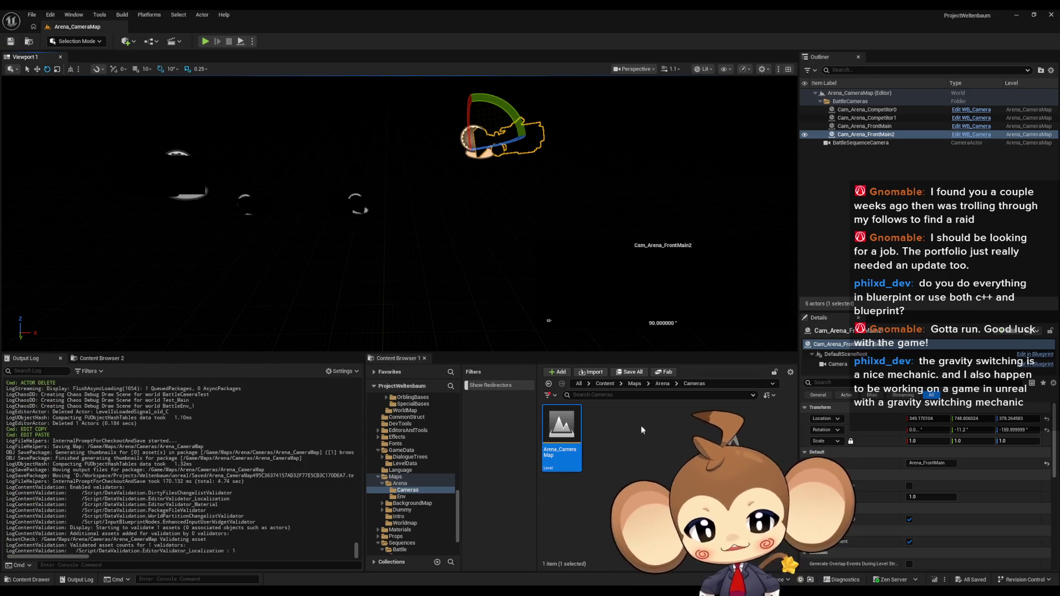
pyautogui.click(605, 384)
# Test-play the battle arena in the editor, eject to look around, then stop playing
pyautogui.scroll(-3, 647, 420)
pyautogui.click(735, 467)
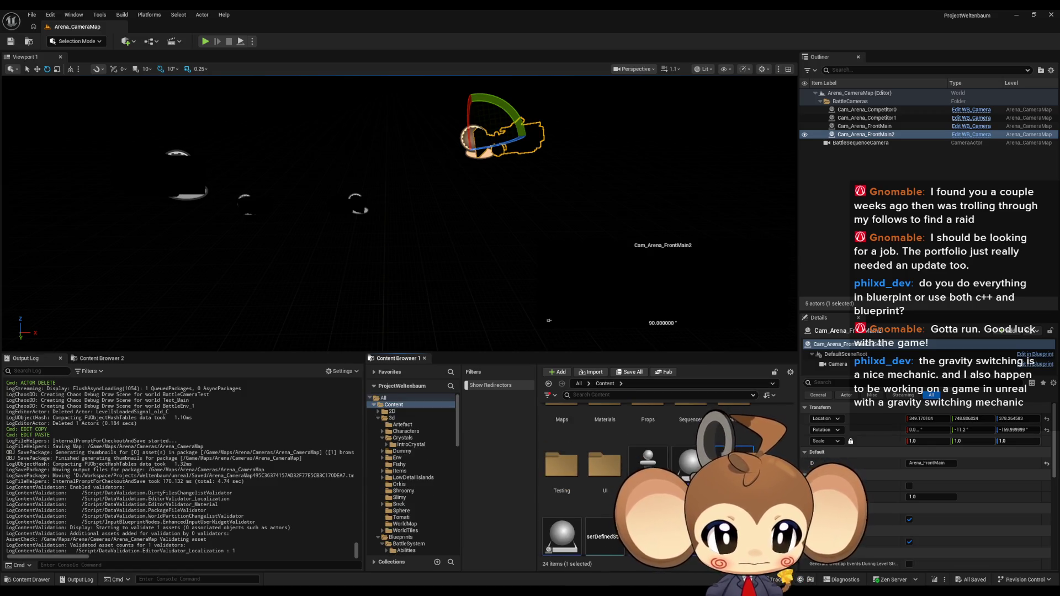
pyautogui.click(204, 42)
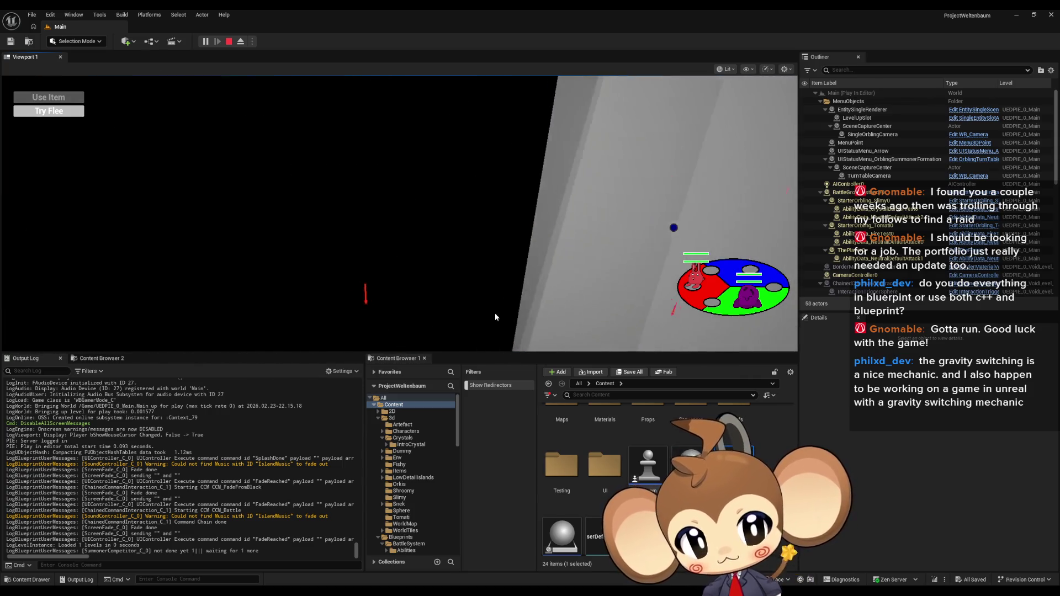
pyautogui.click(240, 42)
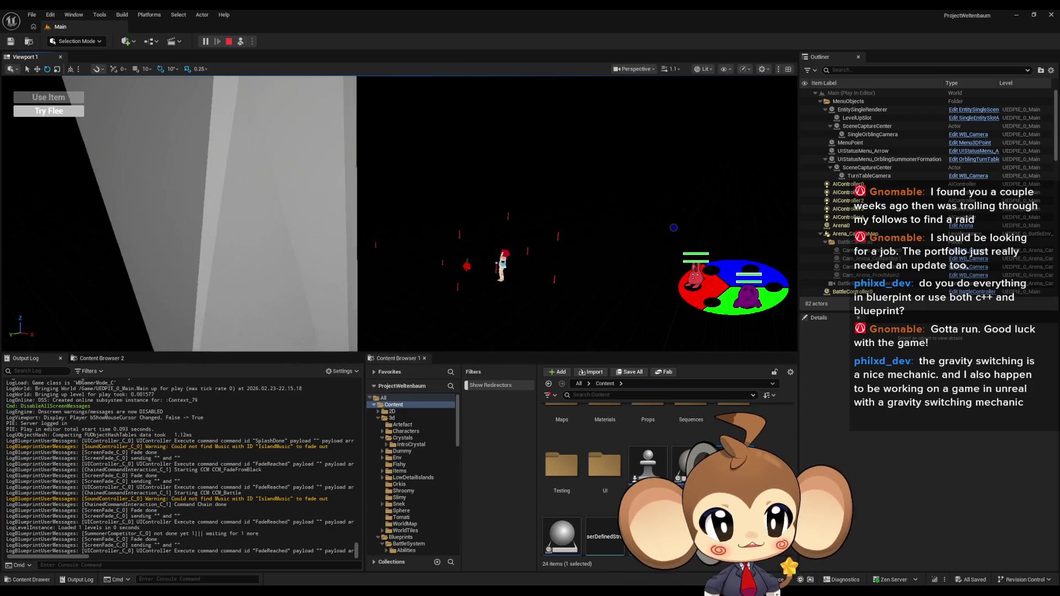
pyautogui.scroll(-5, 942, 245)
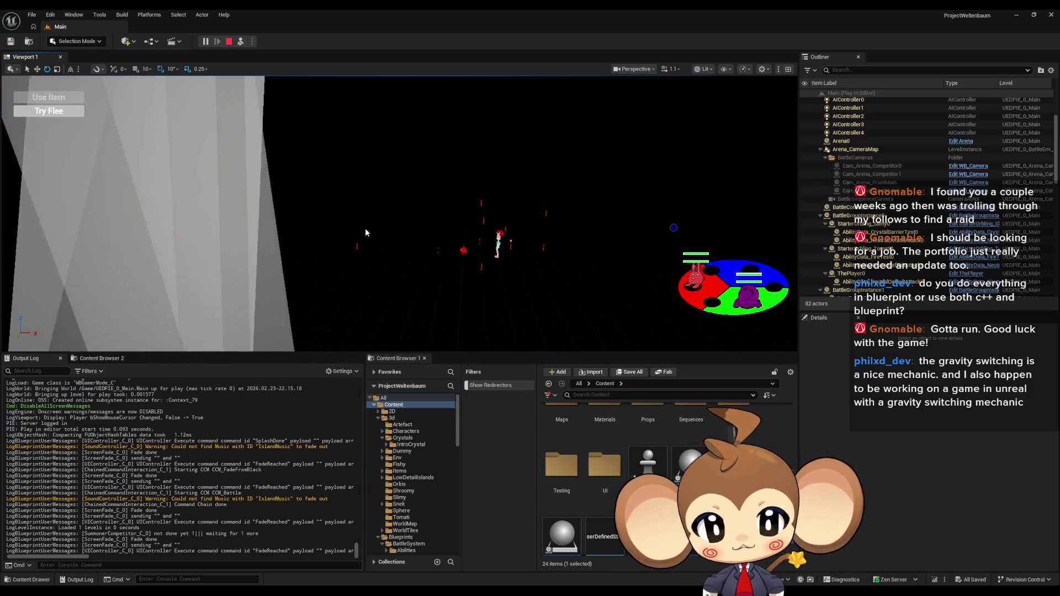
pyautogui.click(227, 43)
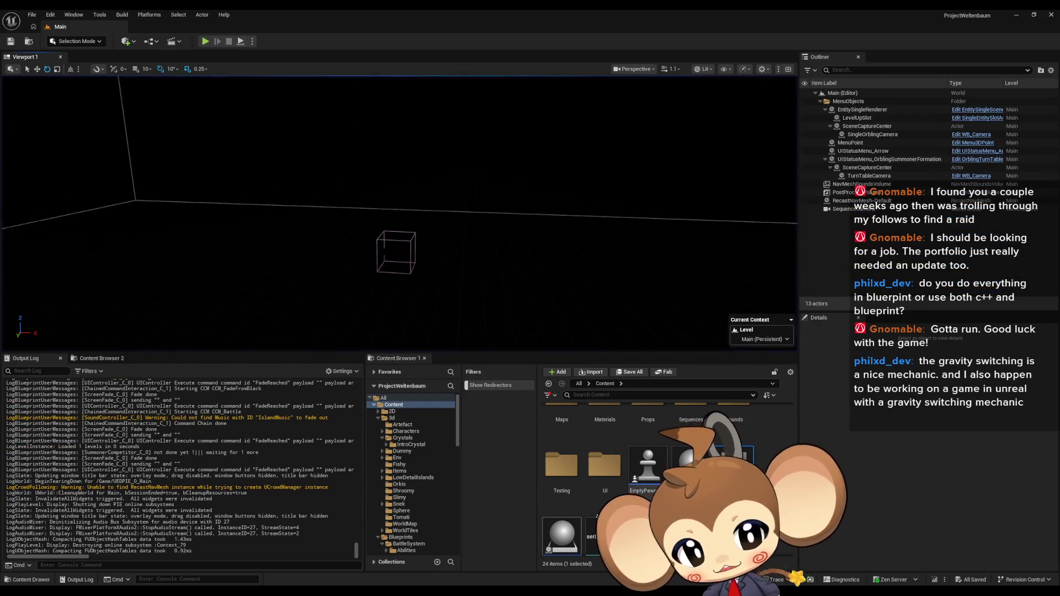
# Open Arena_CameraMap from the Maps > Arena > Cameras folder
pyautogui.scroll(2, 607, 469)
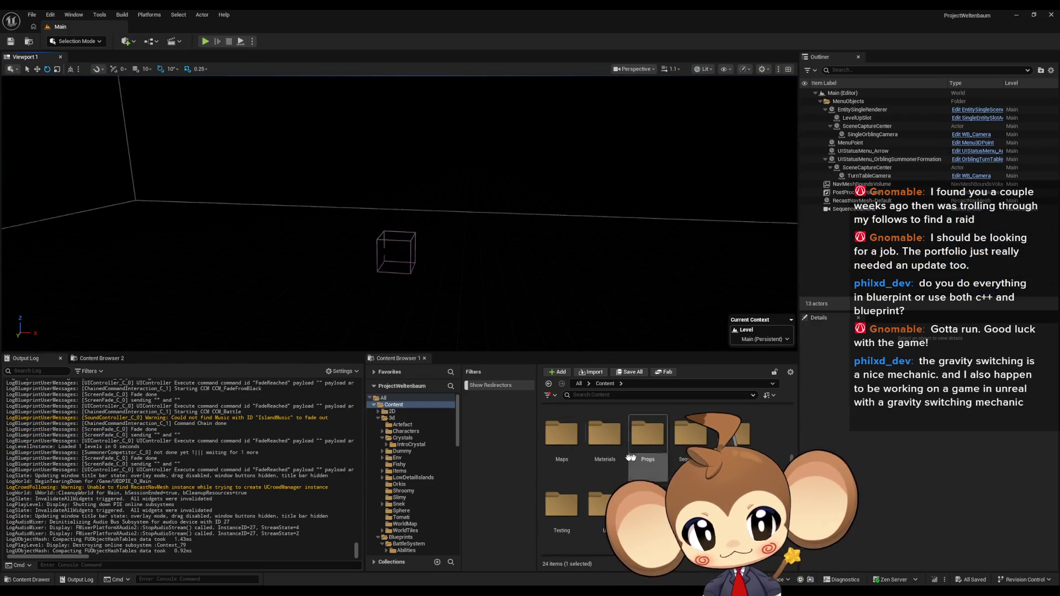
pyautogui.doubleClick(561, 425)
pyautogui.doubleClick(562, 425)
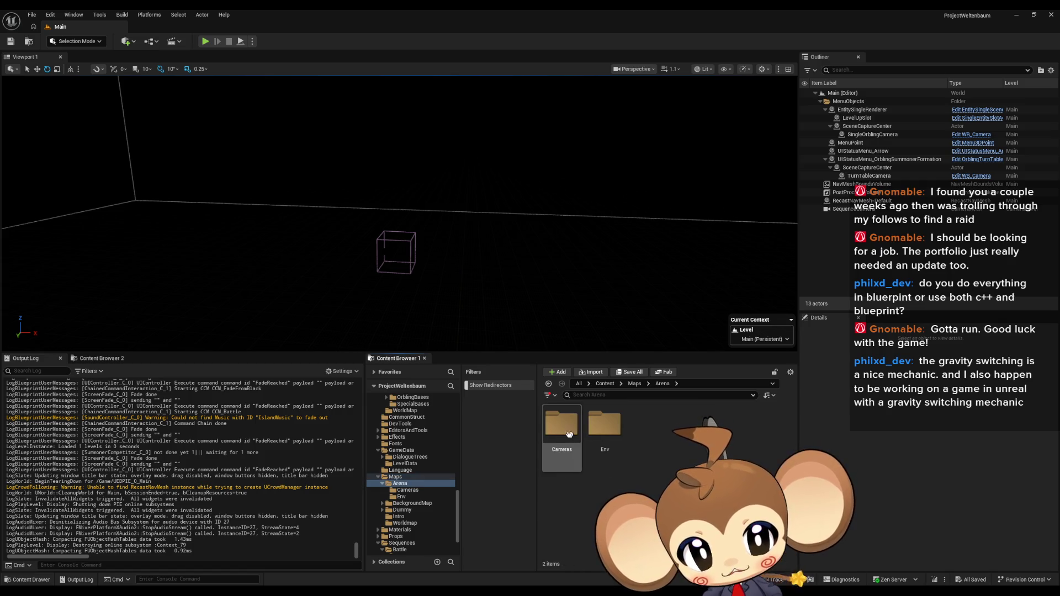
pyautogui.doubleClick(562, 425)
pyautogui.doubleClick(575, 437)
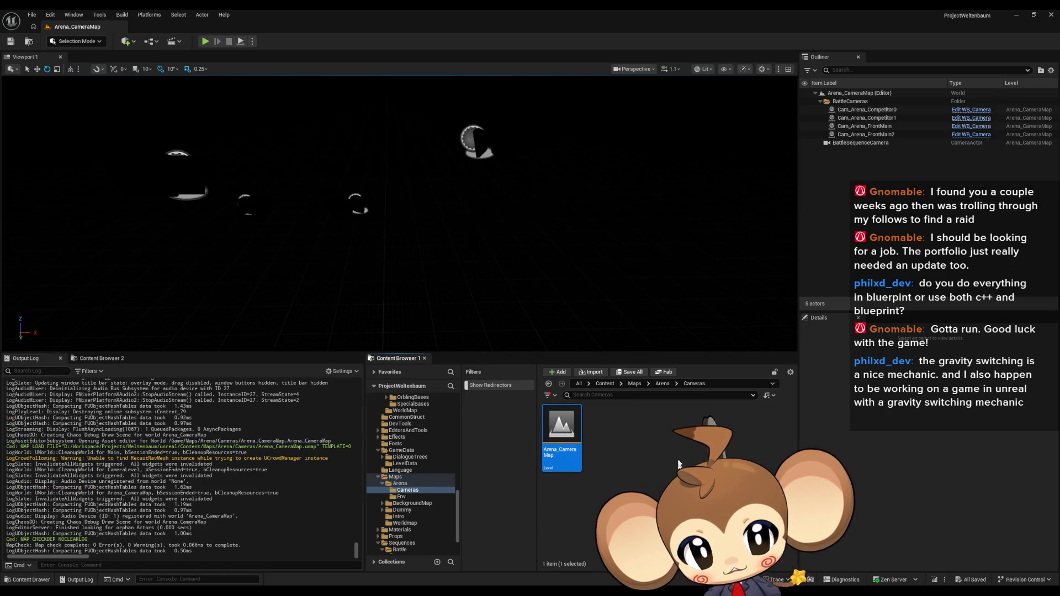
# Drop BattleEnv_1 from the Env folder into the map as a level instance and frame Cam_Arena_FrontMain2
pyautogui.click(662, 384)
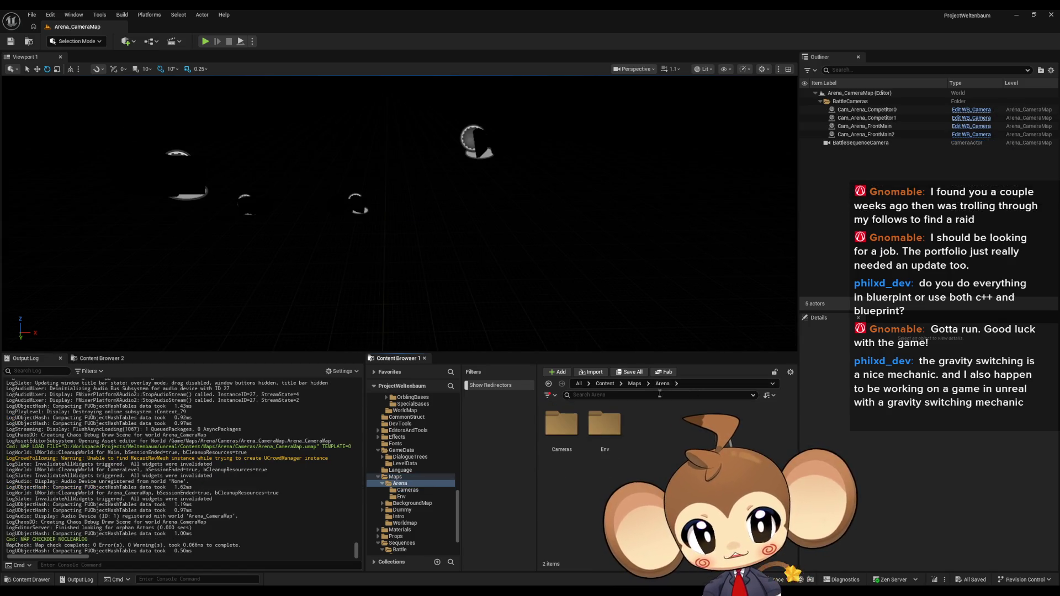
pyautogui.doubleClick(595, 436)
pyautogui.click(557, 430)
pyautogui.moveTo(557, 430); pyautogui.dragTo(884, 166)
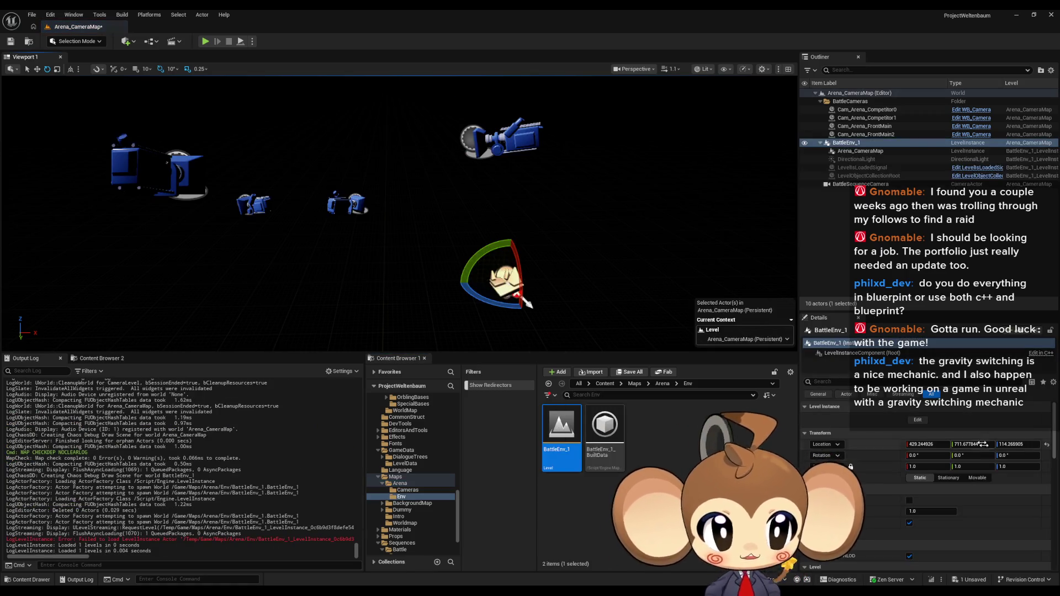
pyautogui.press('f')
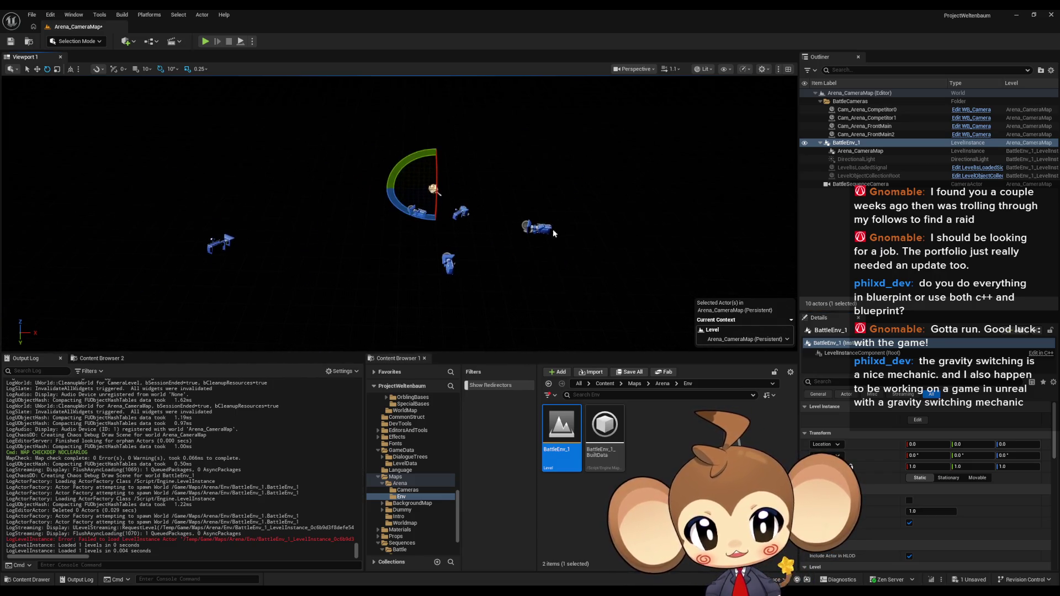
pyautogui.click(481, 228)
pyautogui.press('f')
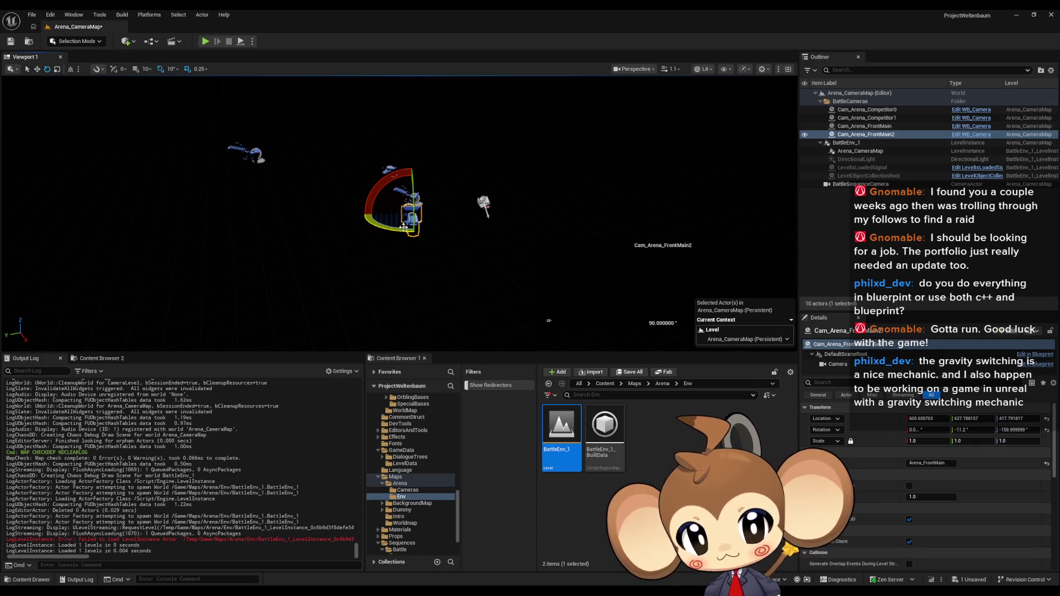
pyautogui.moveTo(404, 227); pyautogui.dragTo(420, 228)
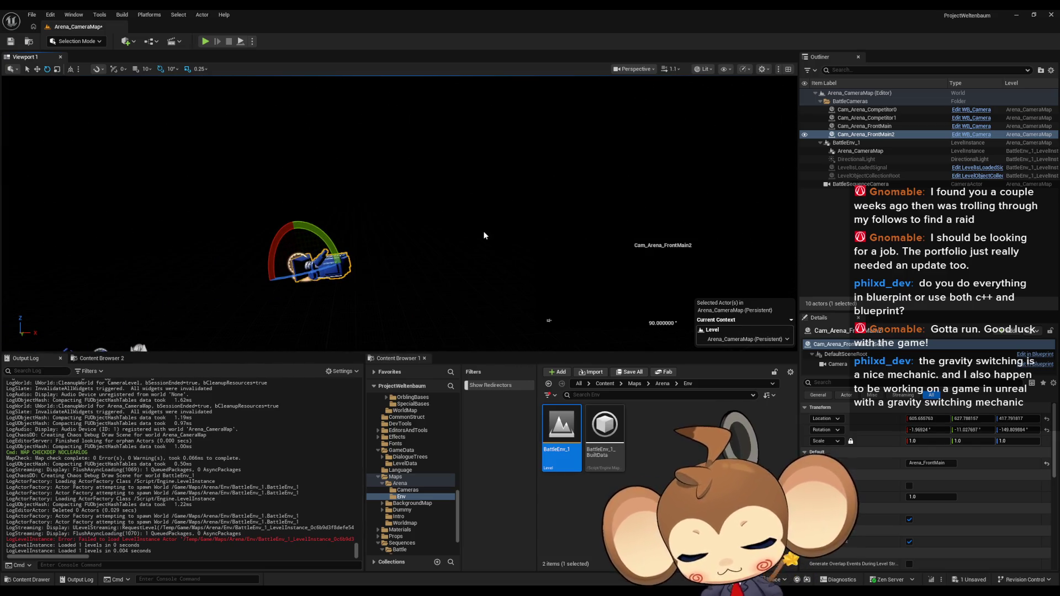
pyautogui.hotkey('ctrl', 'z')
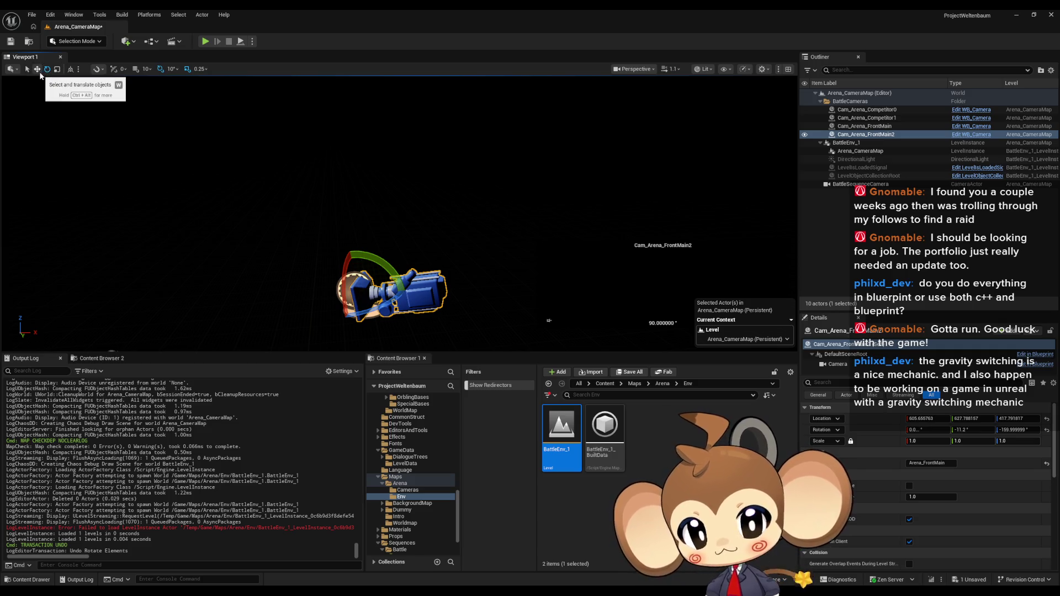
pyautogui.click(69, 70)
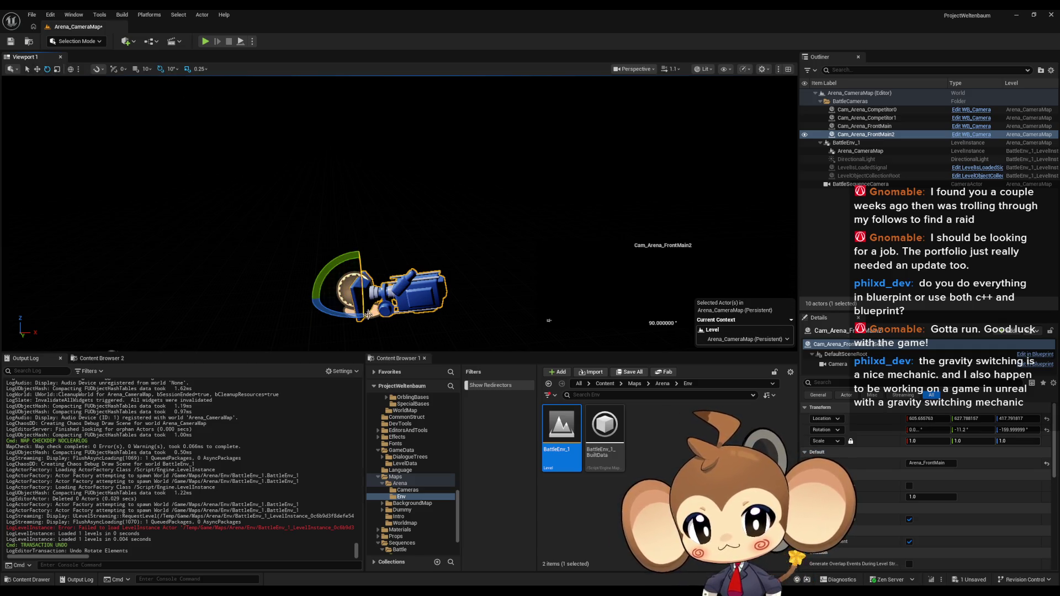
pyautogui.moveTo(330, 313); pyautogui.dragTo(342, 320)
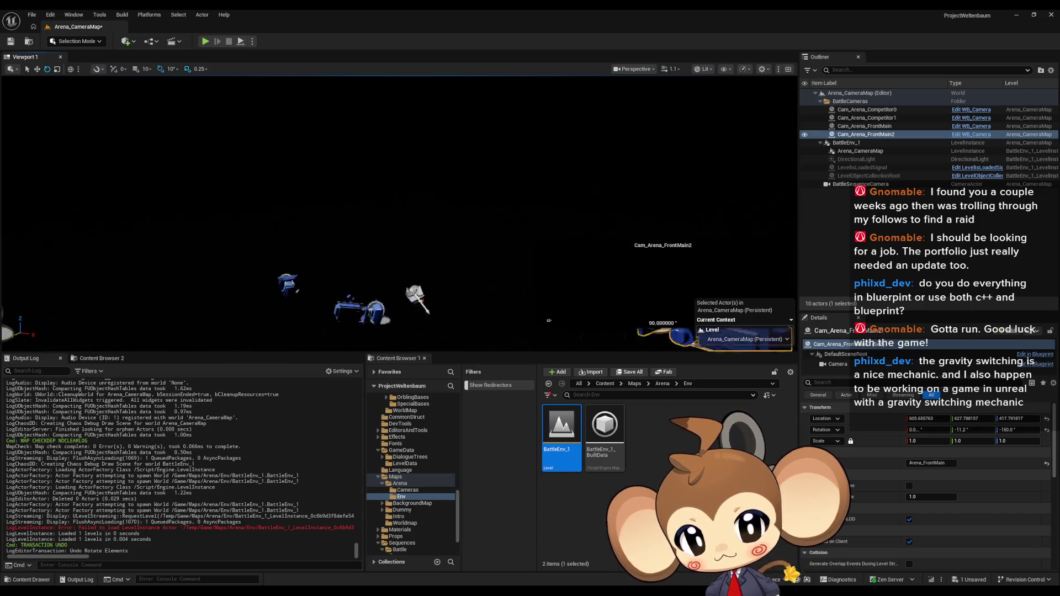
pyautogui.scroll(-3, 549, 320)
pyautogui.scroll(-3, 549, 321)
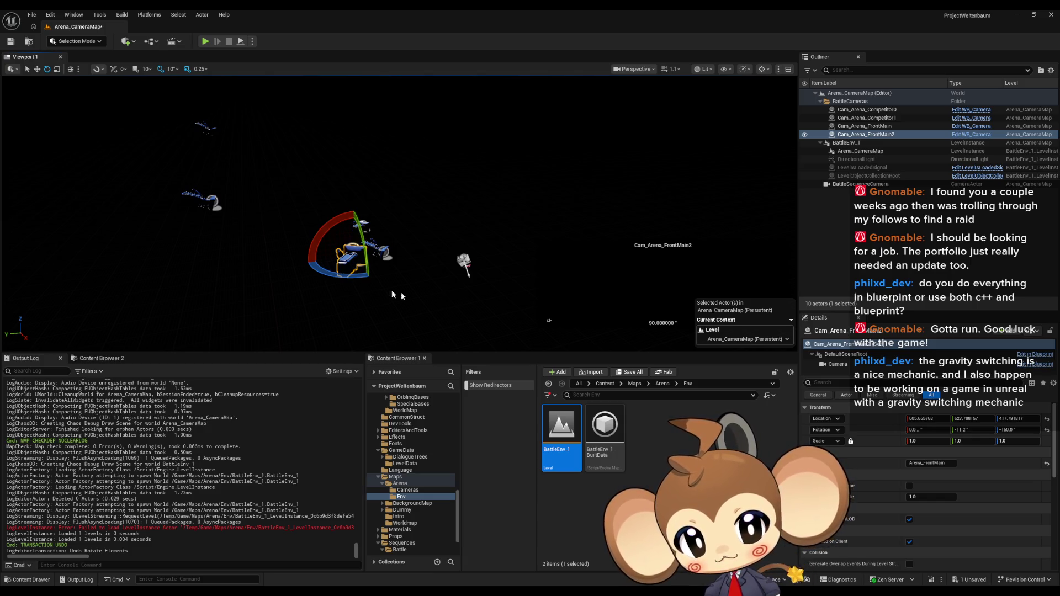
pyautogui.moveTo(342, 275); pyautogui.dragTo(370, 274)
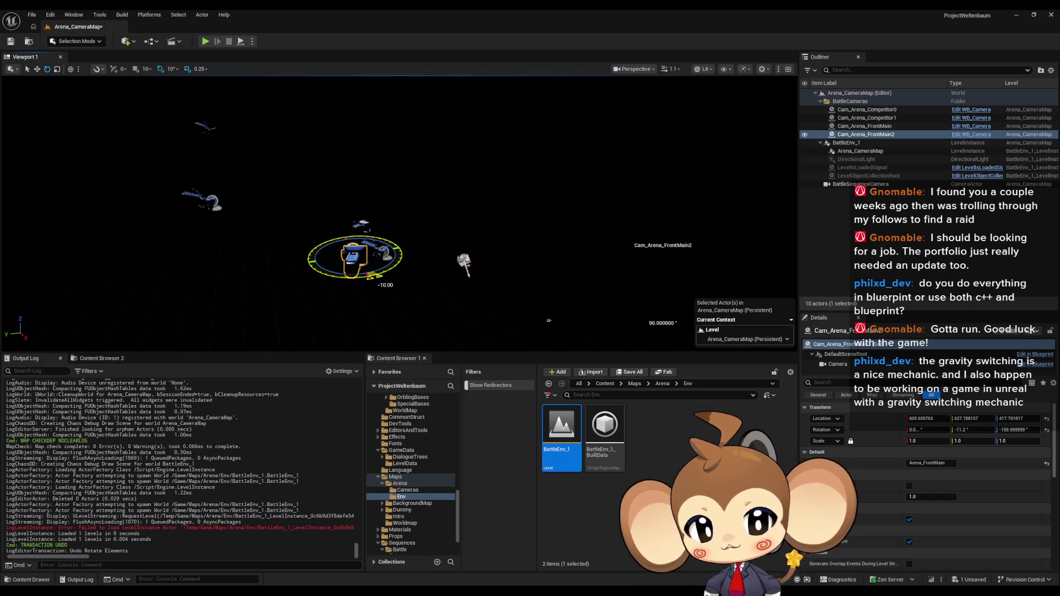
pyautogui.moveTo(461, 234); pyautogui.dragTo(420, 229)
pyautogui.moveTo(549, 320); pyautogui.dragTo(483, 324)
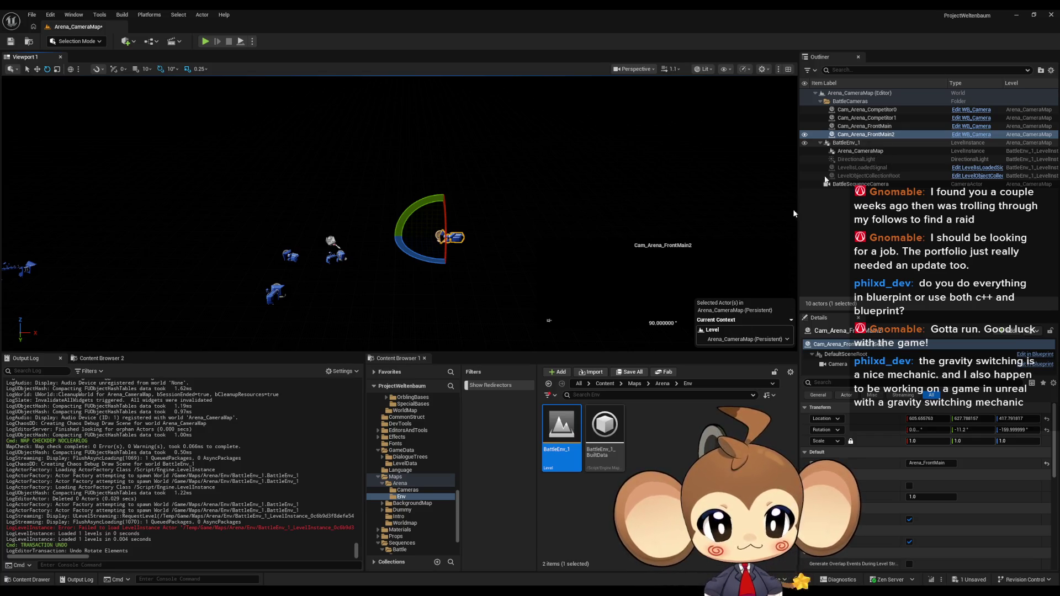
# Place an Arena actor from Blueprints > BattleSystem into the map at the origin
pyautogui.click(606, 384)
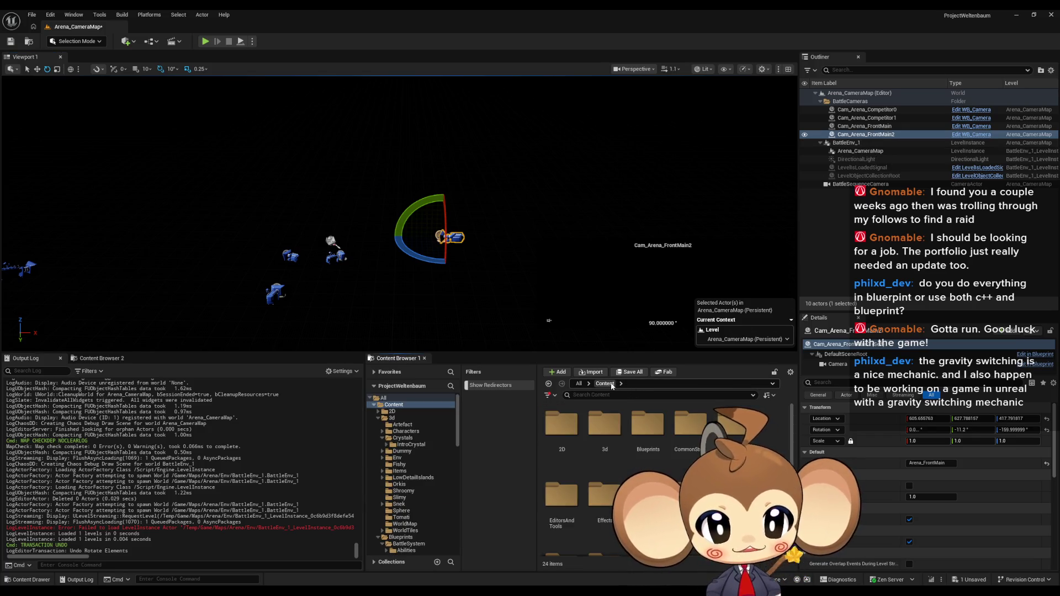
pyautogui.doubleClick(646, 436)
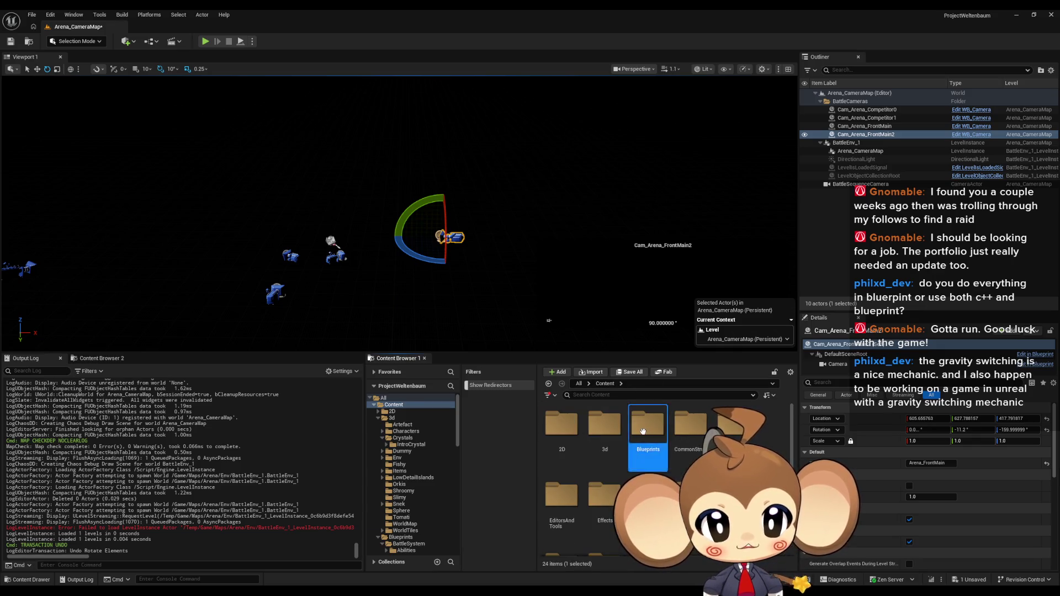
pyautogui.doubleClick(562, 425)
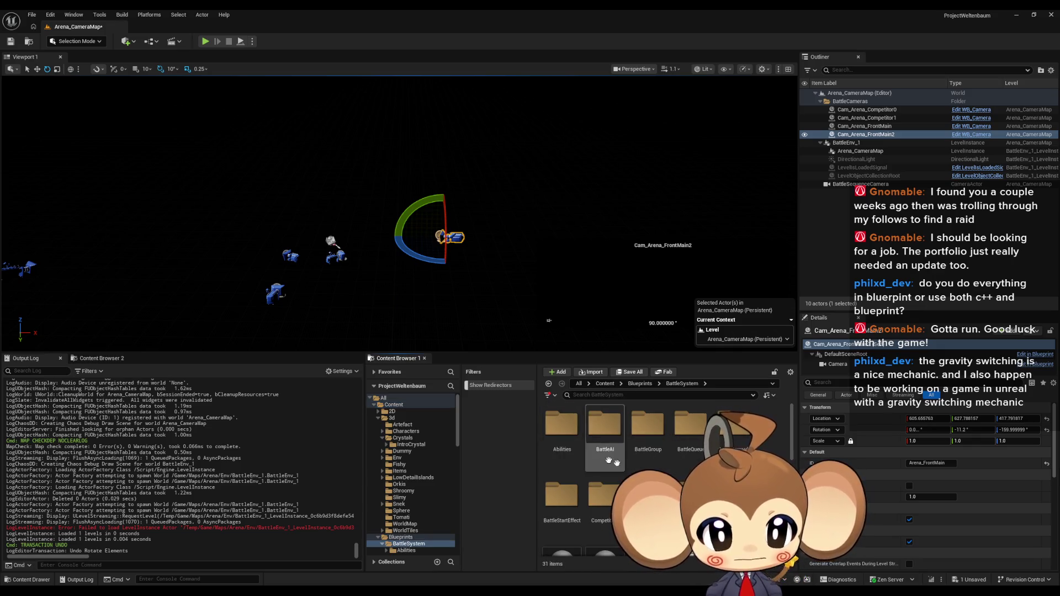
pyautogui.scroll(-3, 607, 480)
pyautogui.moveTo(609, 469)
pyautogui.mouseDown()
pyautogui.moveTo(414, 348)
pyautogui.moveTo(546, 329)
pyautogui.mouseUp()
pyautogui.click(1047, 418)
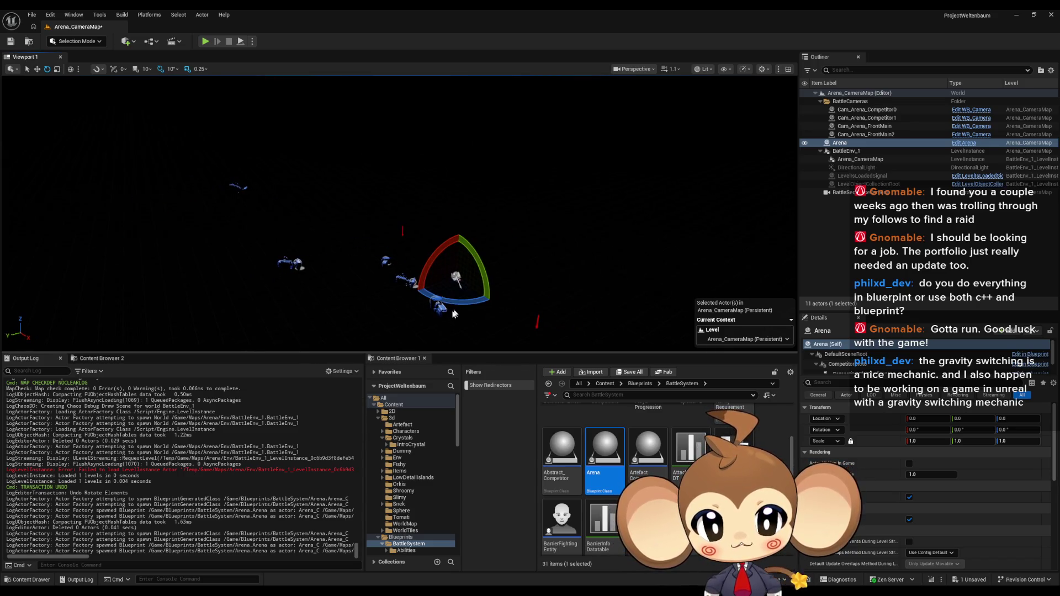
# Frame Cam_Arena_FrontMain2, then open the Arena Blueprint for editing
pyautogui.click(440, 307)
pyautogui.moveTo(511, 303); pyautogui.dragTo(450, 283)
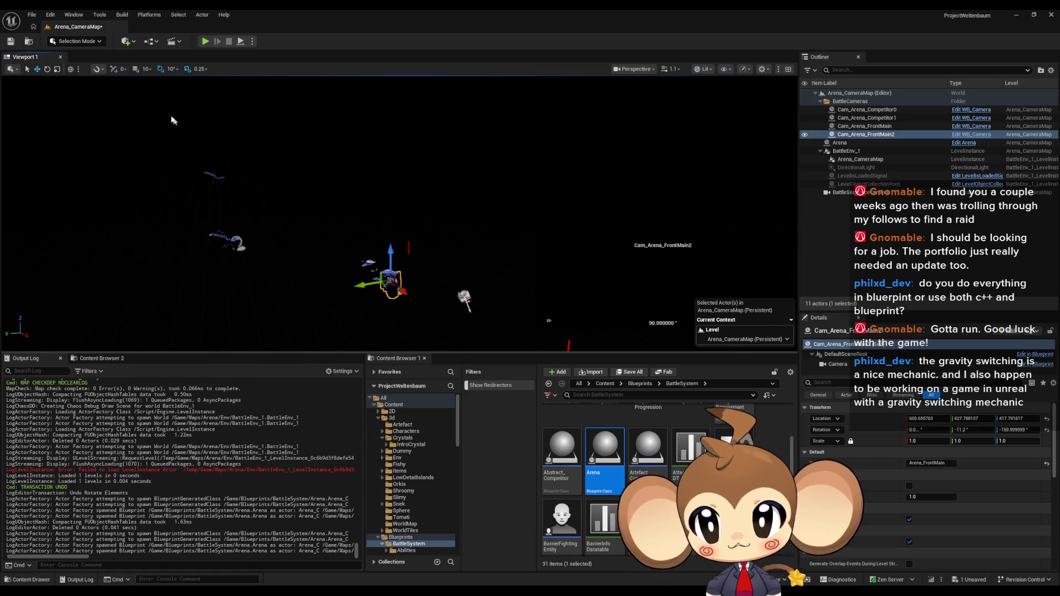
pyautogui.press('f')
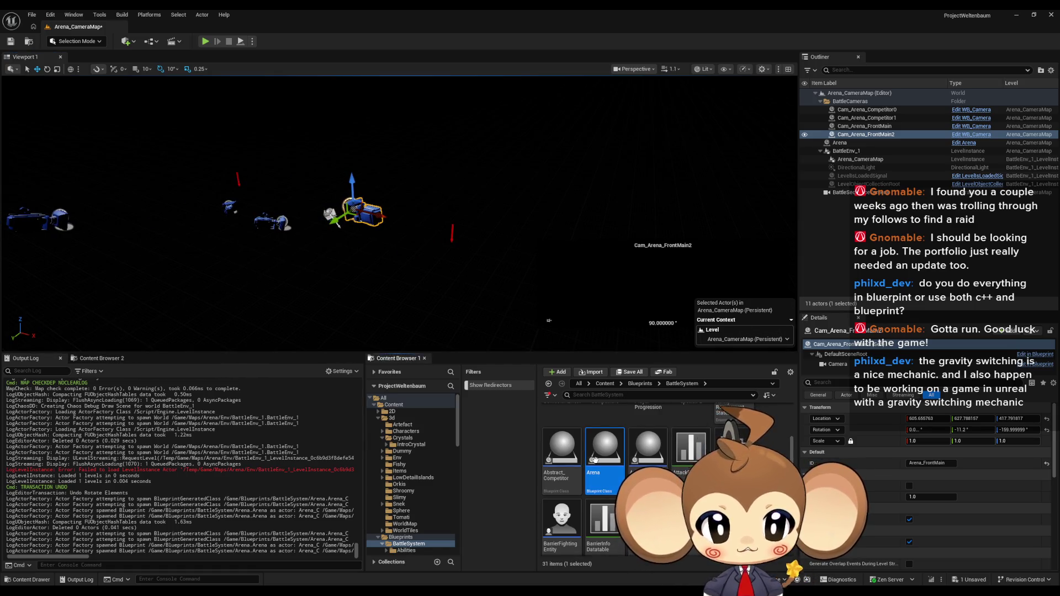
pyautogui.doubleClick(594, 459)
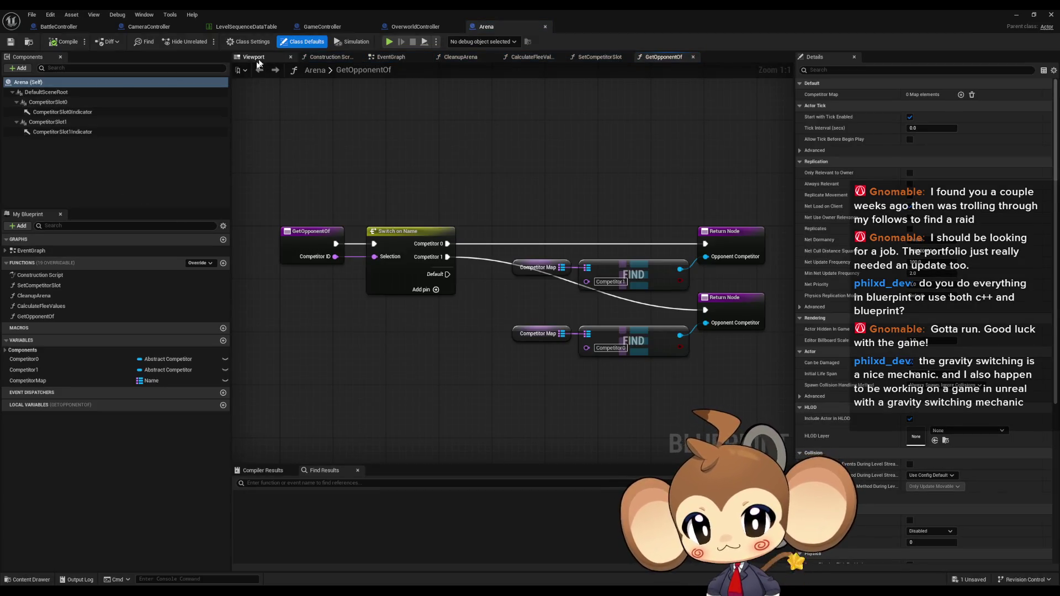
# Add a Cube component under CompetitorSlot0 and CompetitorSlot1, then return to Arena_CameraMap
pyautogui.click(260, 59)
pyautogui.click(49, 104)
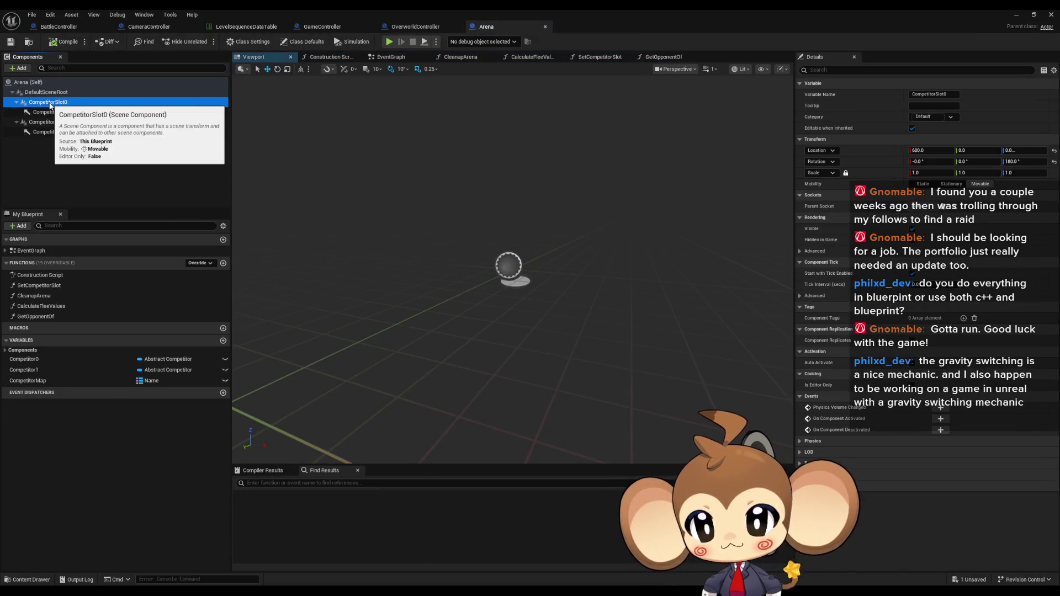
pyautogui.click(18, 68)
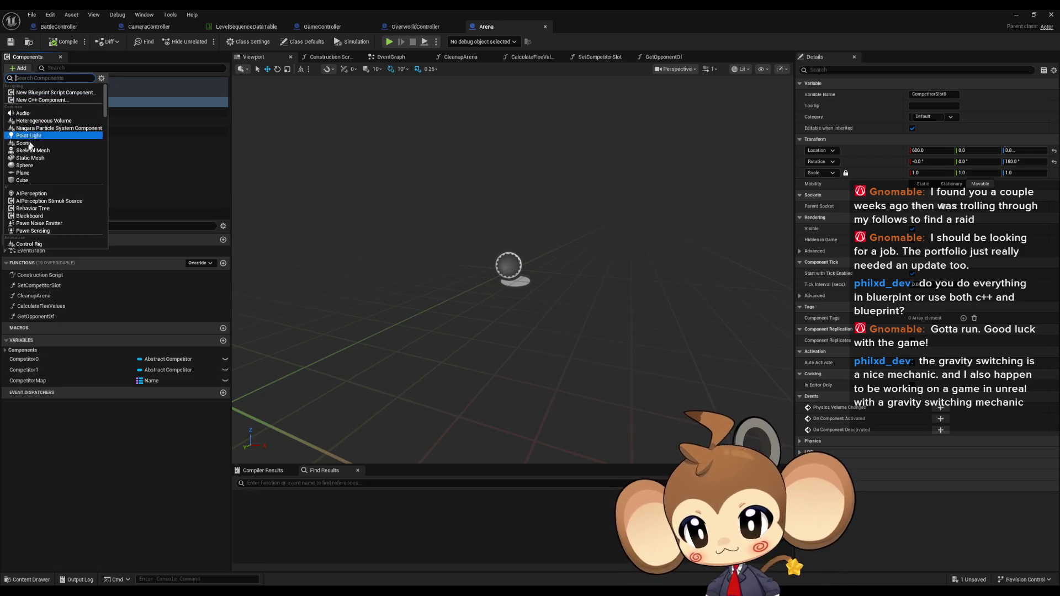
pyautogui.click(25, 180)
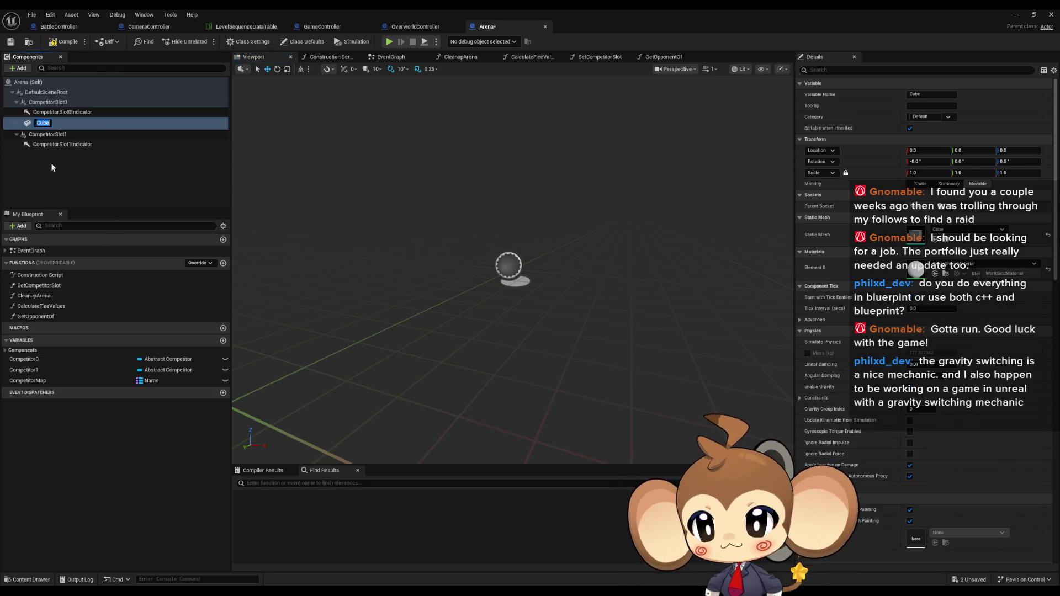
pyautogui.click(49, 132)
pyautogui.click(19, 68)
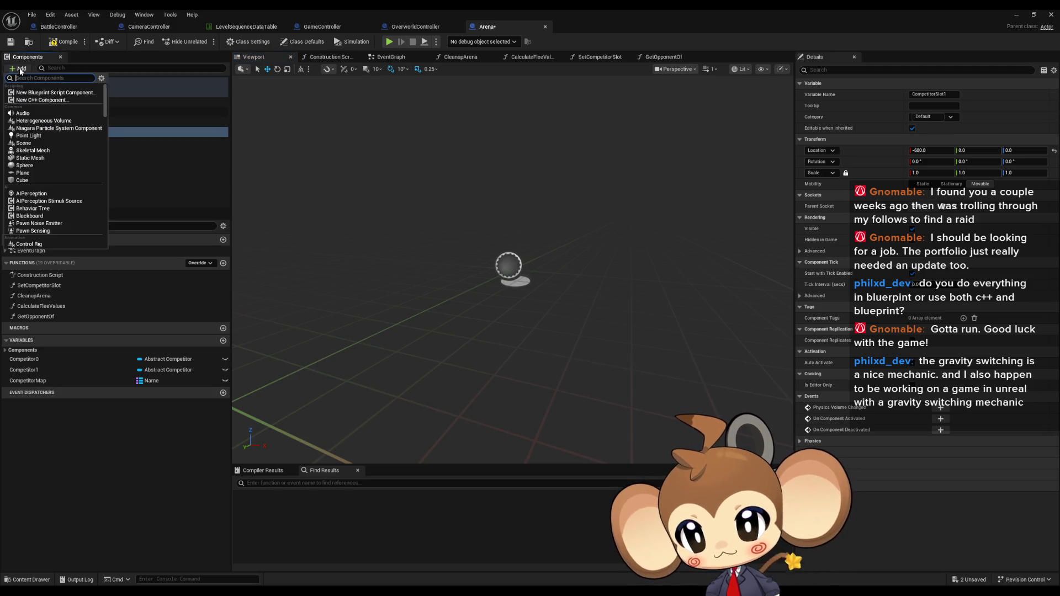
pyautogui.click(25, 180)
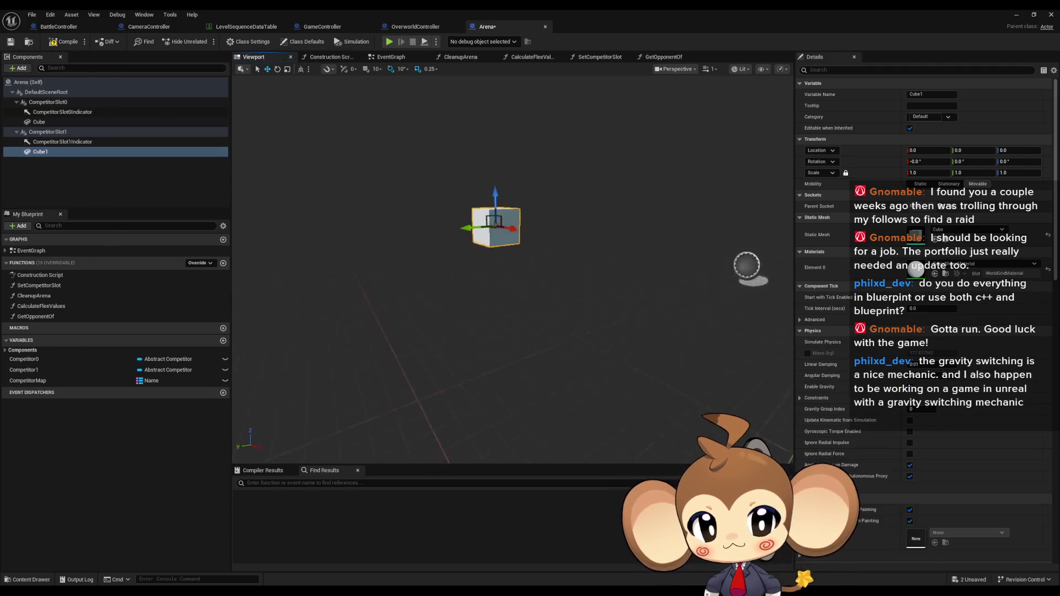
pyautogui.click(1016, 14)
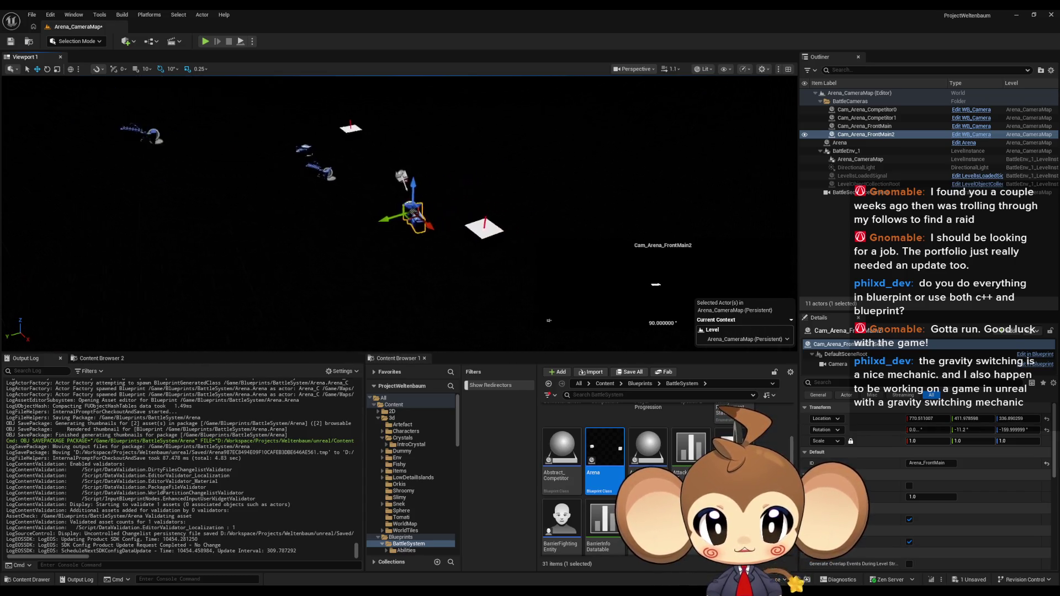
# Move Cam_Arena_FrontMain2 to about X 1267, Y 464 and turn its yaw 10° to about -170°
pyautogui.moveTo(417, 226)
pyautogui.mouseDown()
pyautogui.moveTo(470, 236)
pyautogui.moveTo(450, 287)
pyautogui.moveTo(463, 314)
pyautogui.mouseUp()
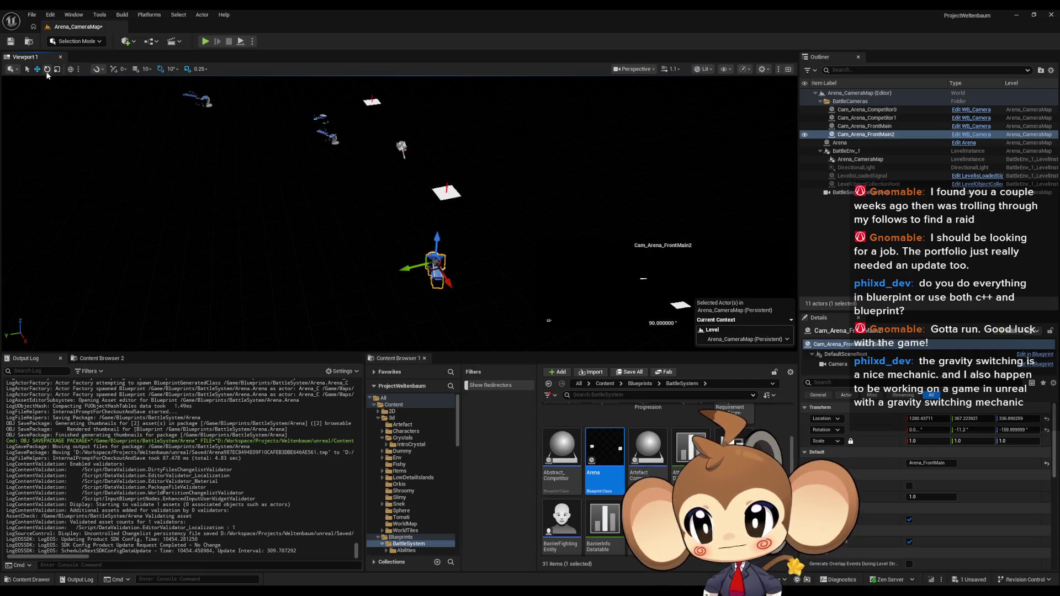
pyautogui.moveTo(416, 292); pyautogui.dragTo(417, 293)
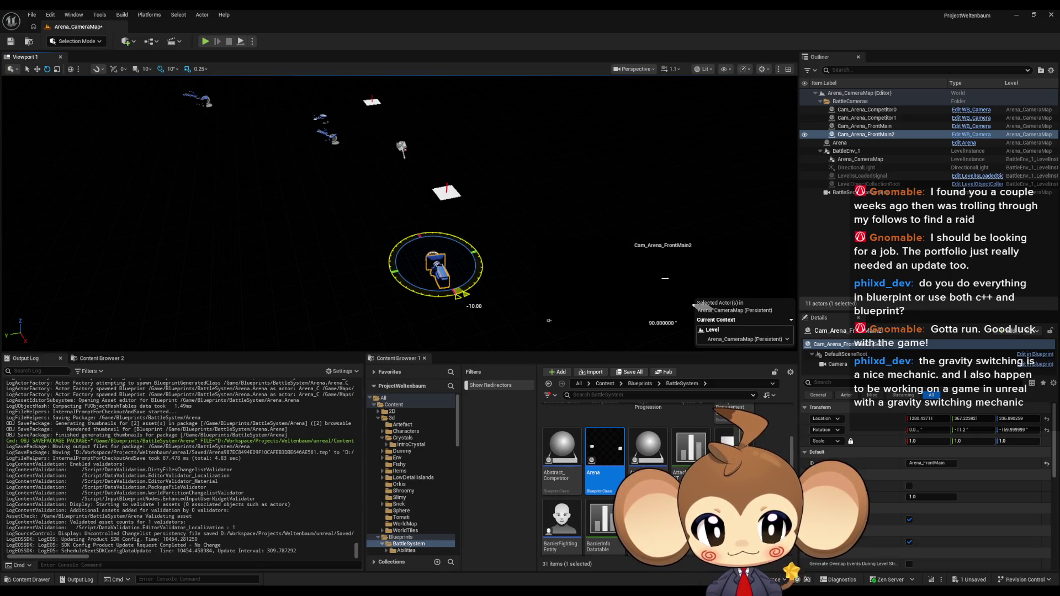
pyautogui.moveTo(417, 293); pyautogui.dragTo(415, 289)
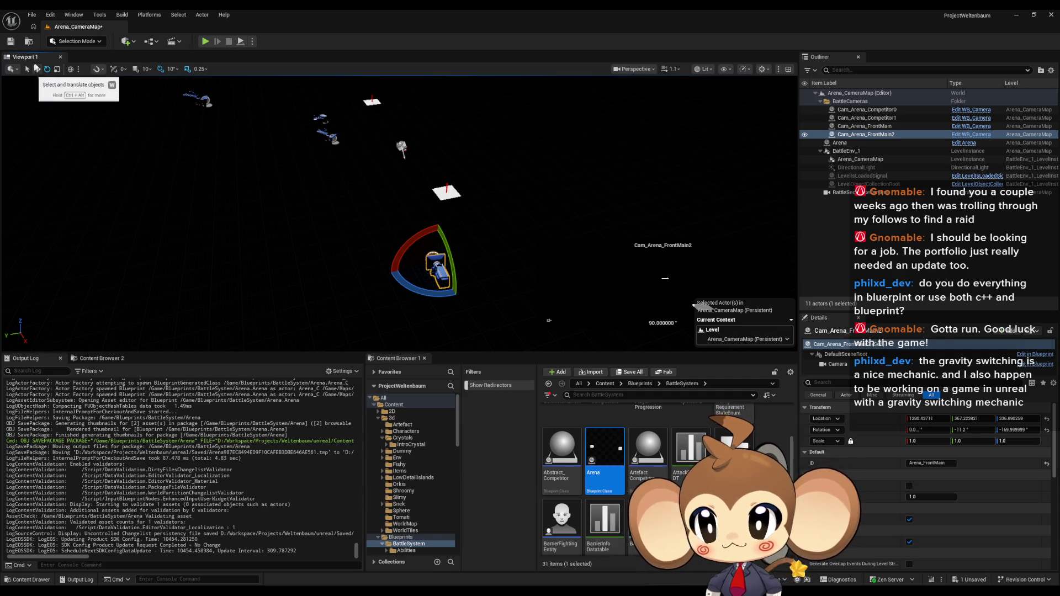
pyautogui.click(37, 69)
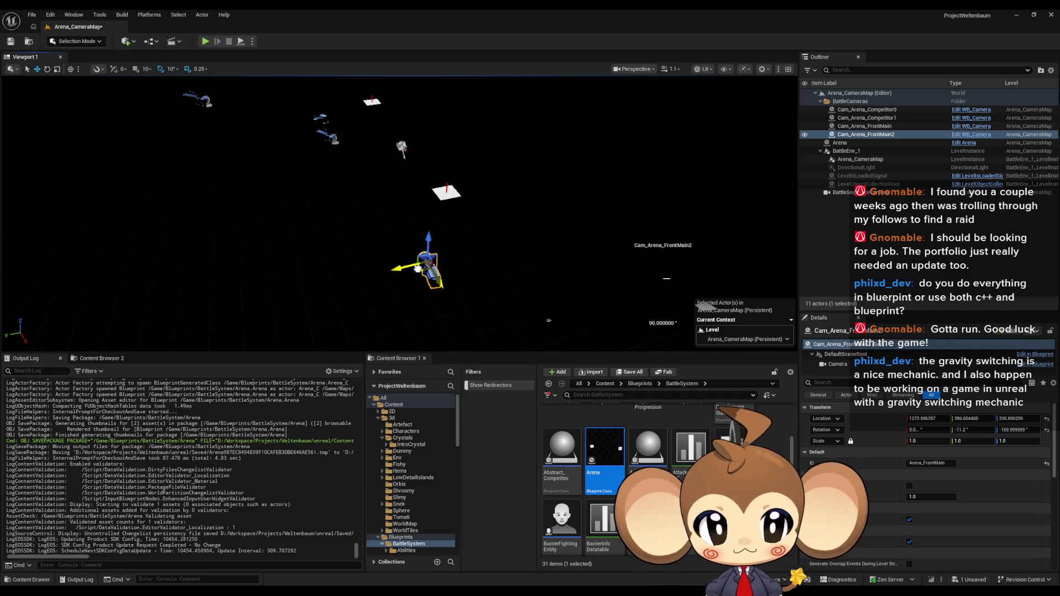
pyautogui.moveTo(397, 206); pyautogui.dragTo(851, 198)
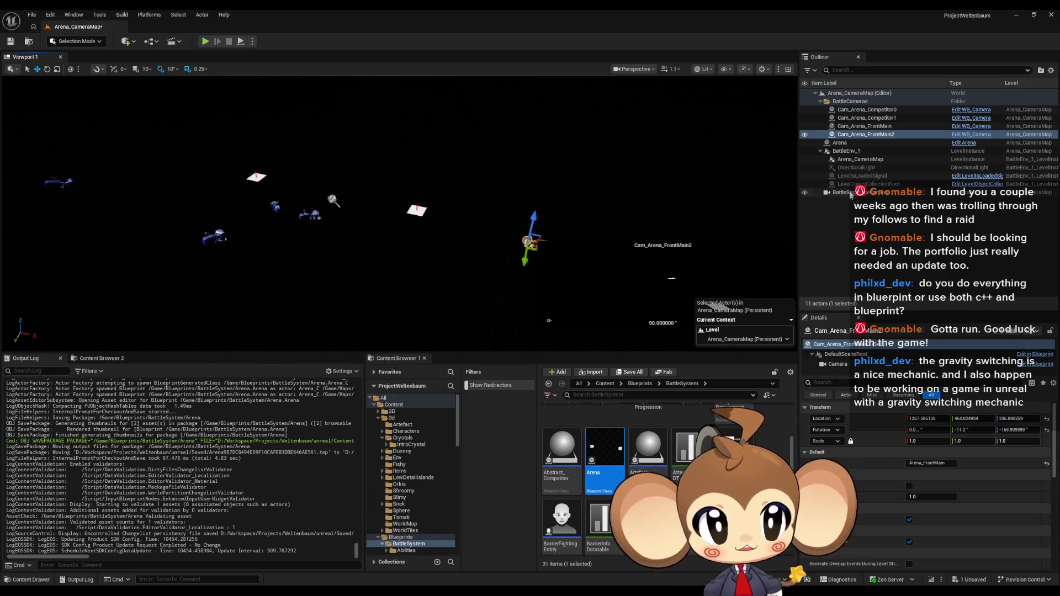
pyautogui.click(845, 150)
# Delete BattleEnv_1 from the level and remove the Cube1 and Cube components from the Arena blueprint
pyautogui.press('Delete')
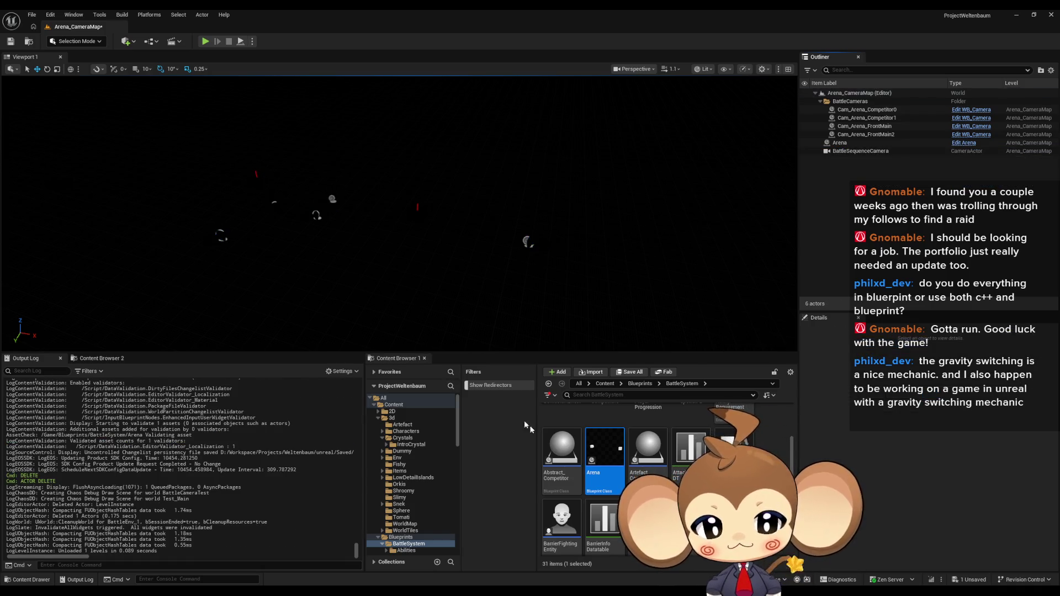
pyautogui.doubleClick(605, 450)
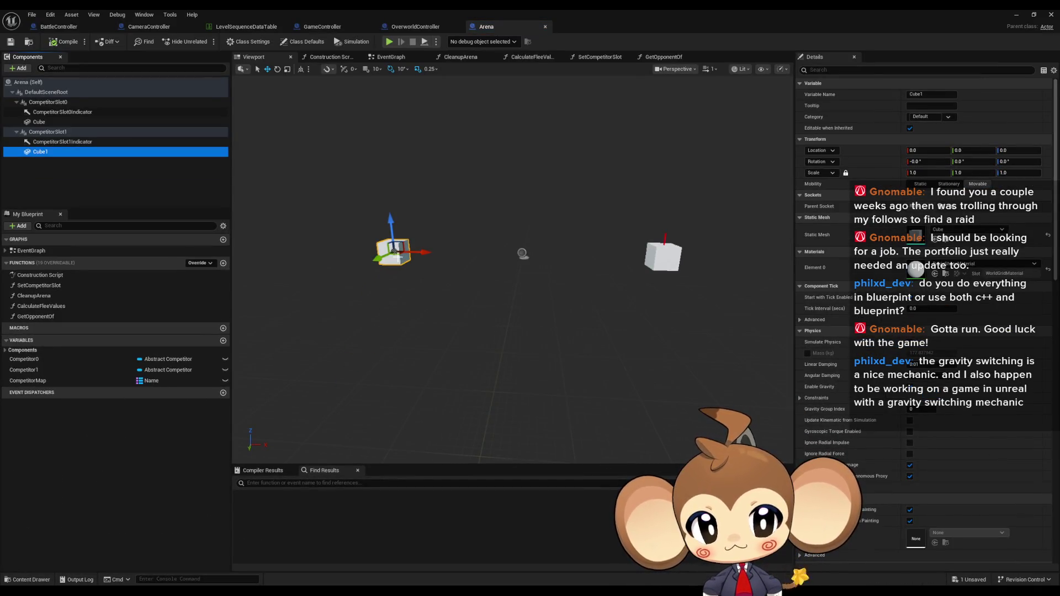
pyautogui.click(43, 154)
pyautogui.press('Delete')
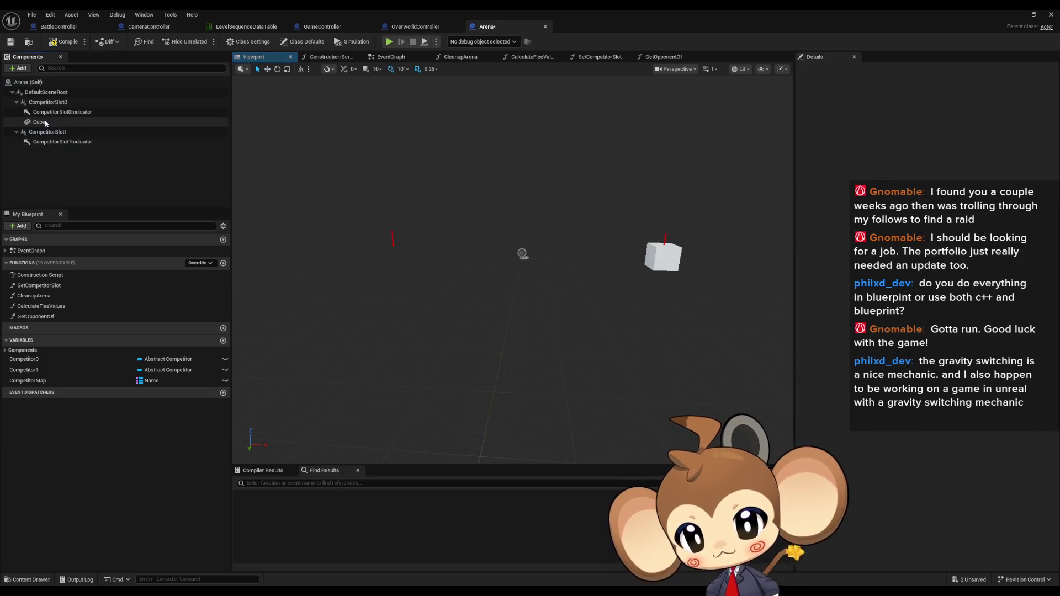
pyautogui.click(38, 122)
pyautogui.press('Delete')
pyautogui.click(1017, 14)
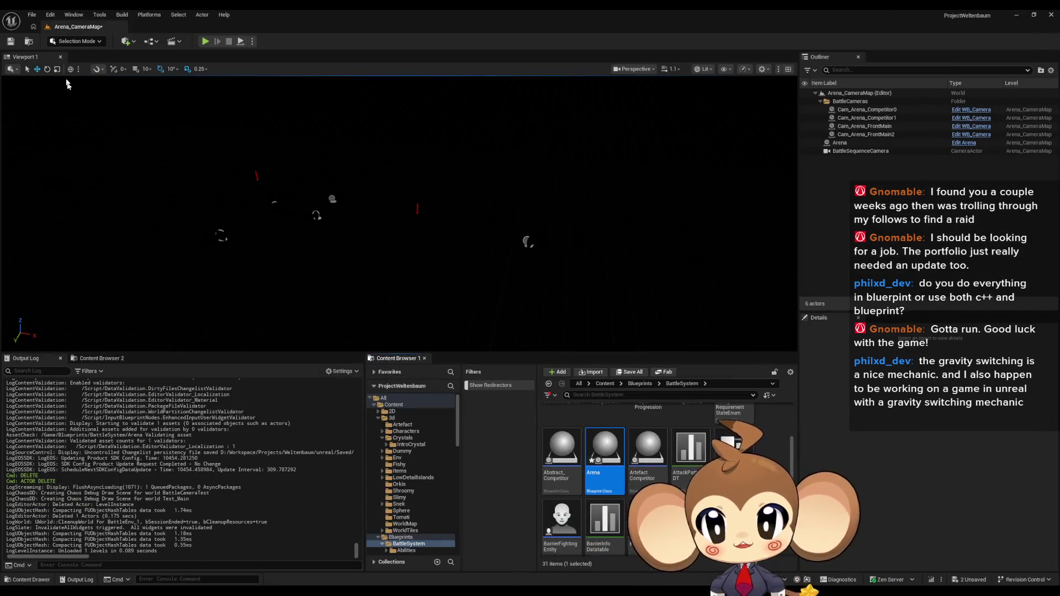
# Save Arena_CameraMap, open the Main map saving the modified Arena blueprint, and start Play In Editor
pyautogui.click(10, 41)
pyautogui.click(605, 383)
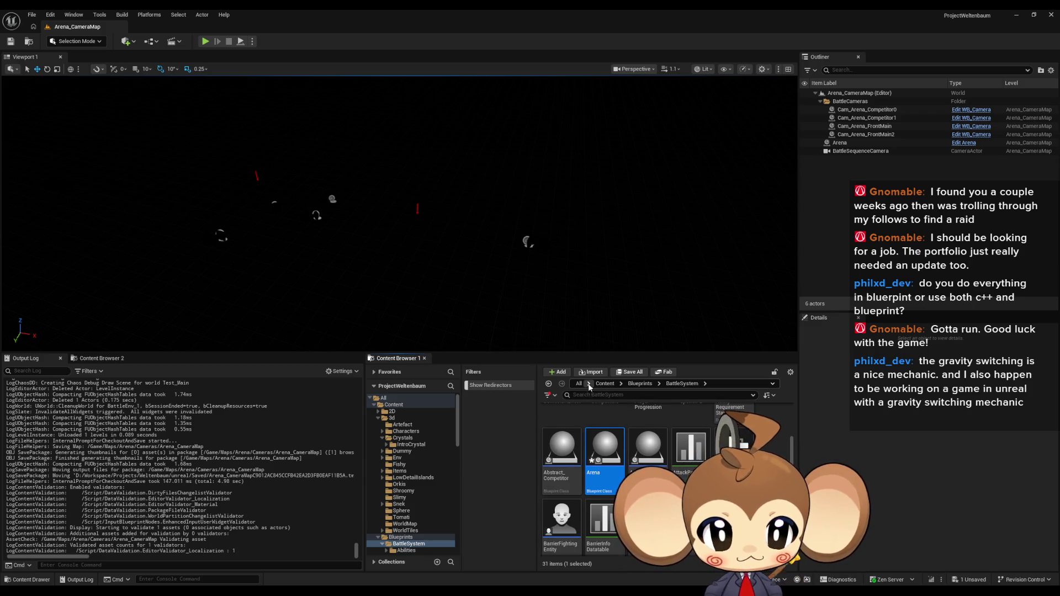
pyautogui.scroll(-2, 665, 447)
pyautogui.click(734, 439)
pyautogui.hotkey('ctrl', 'shift', 's')
pyautogui.click(554, 396)
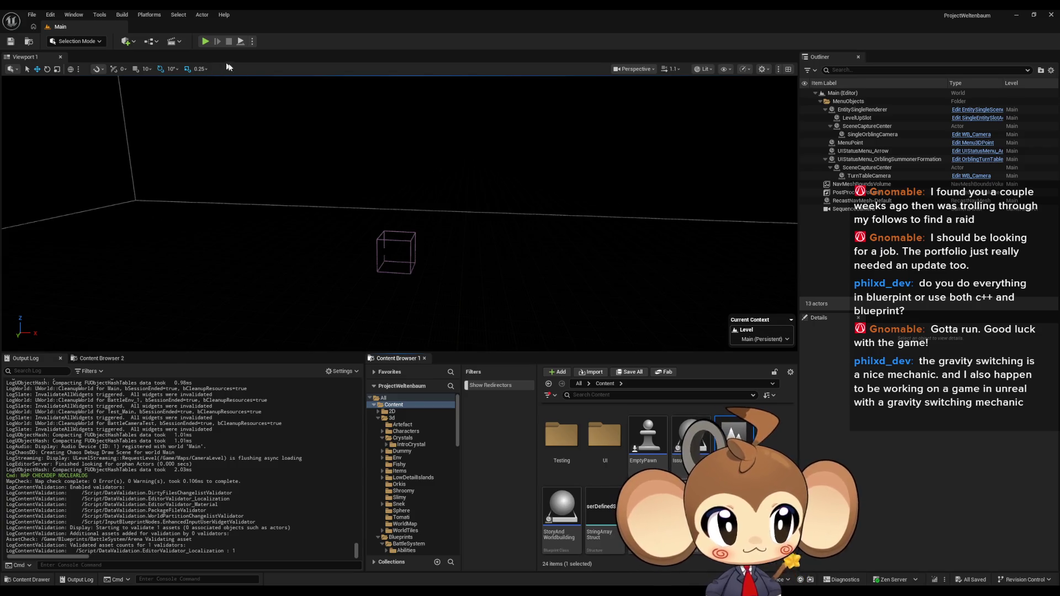
pyautogui.click(205, 41)
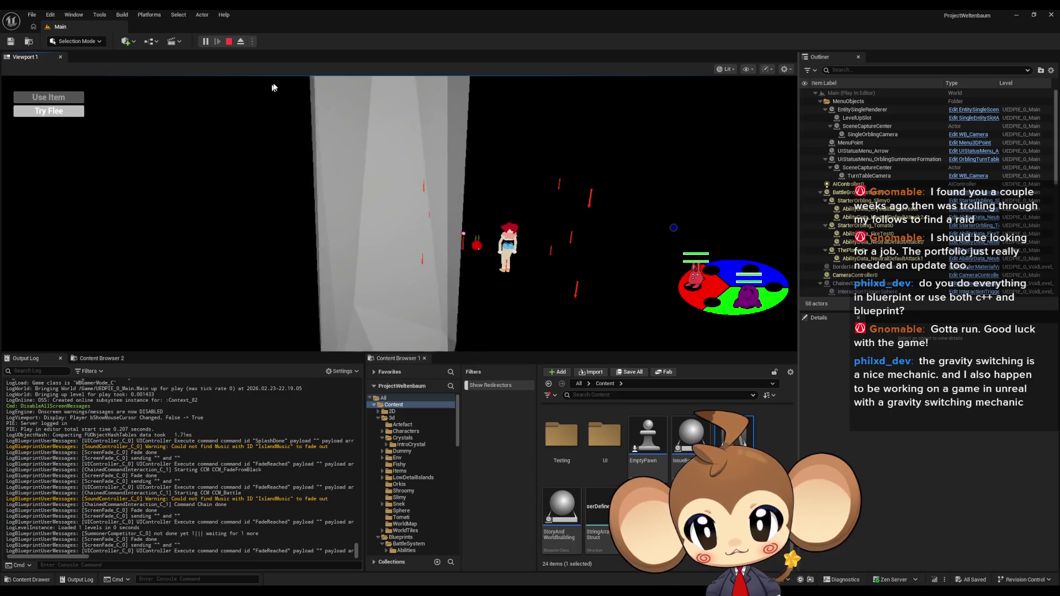
# Scroll through the play session's 83 Outliner actors and collapse the MenuObjects folder
pyautogui.scroll(-5, 928, 199)
pyautogui.scroll(-8, 874, 227)
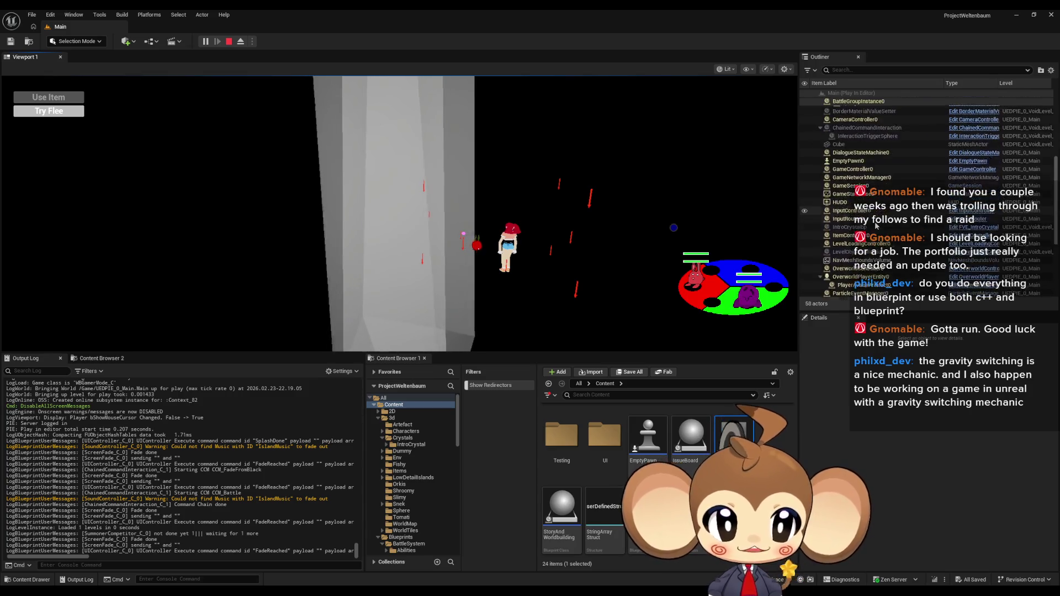
pyautogui.scroll(15, 874, 227)
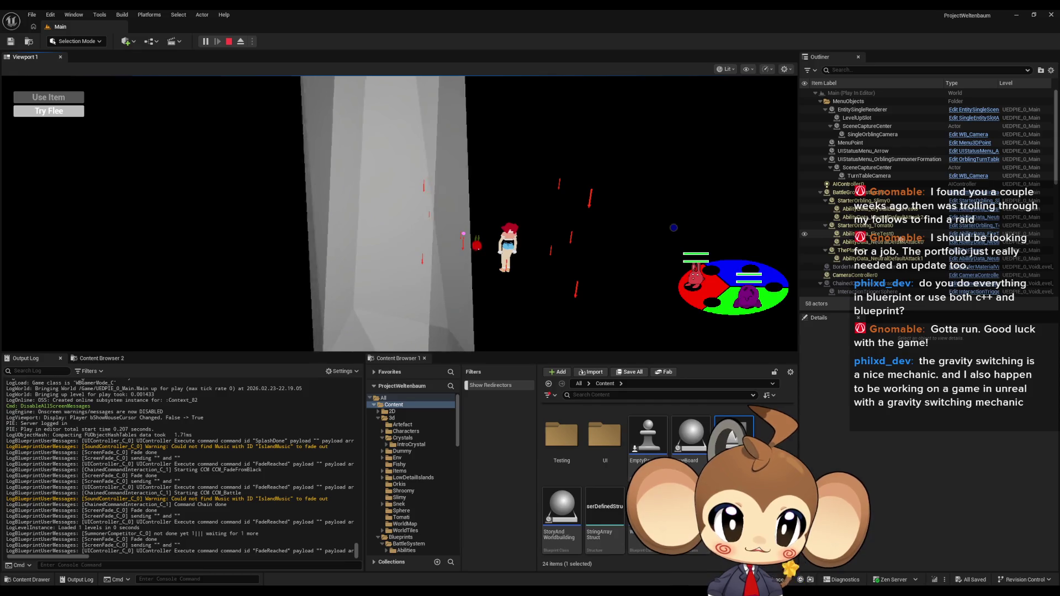
pyautogui.scroll(-3, 908, 242)
pyautogui.scroll(-3, 908, 242)
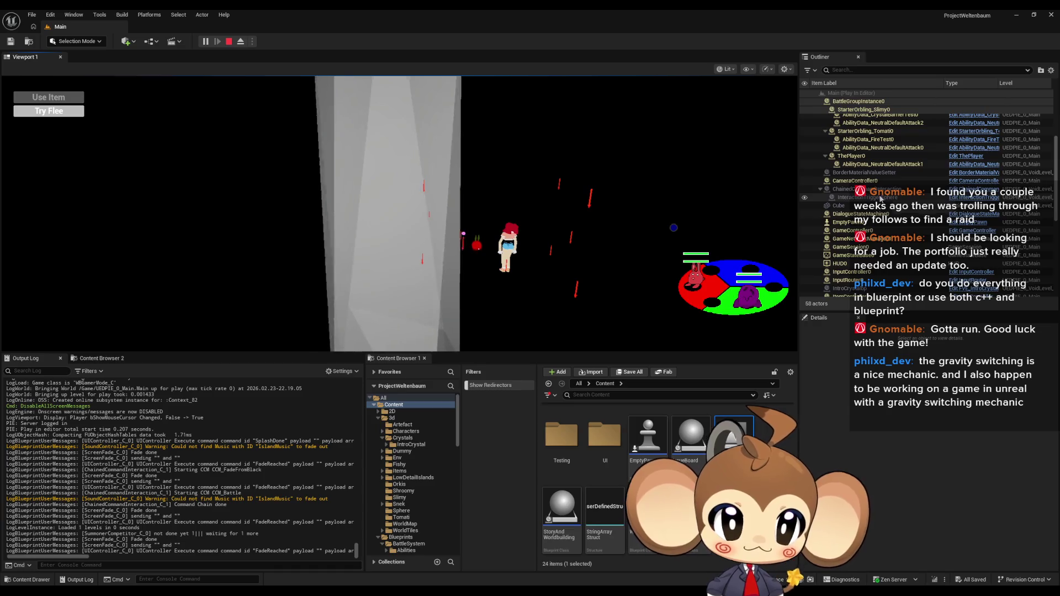
pyautogui.scroll(-12, 887, 168)
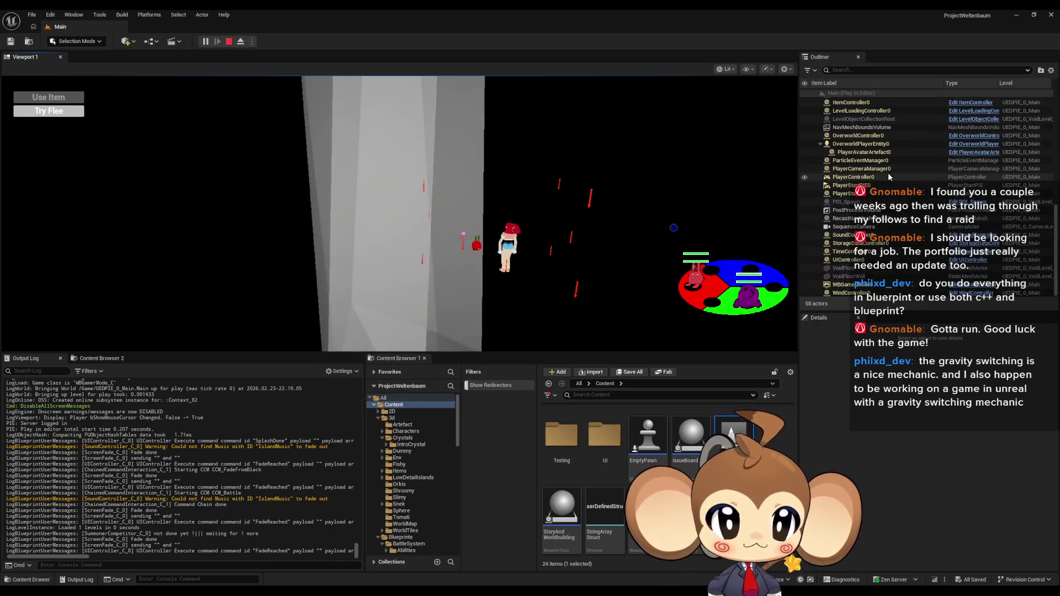
pyautogui.scroll(8, 890, 180)
pyautogui.scroll(8, 896, 195)
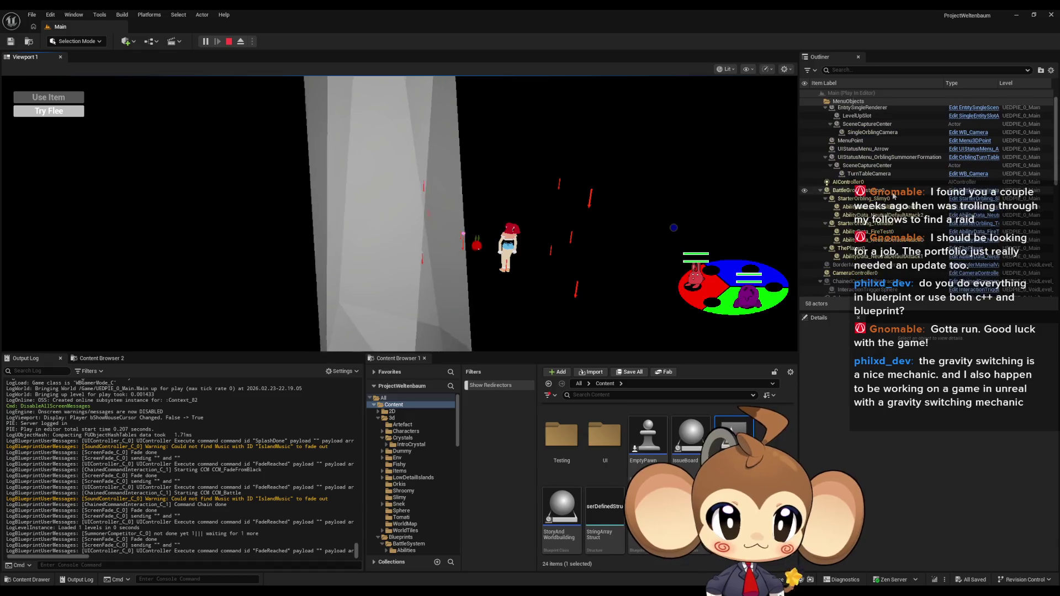
pyautogui.click(821, 102)
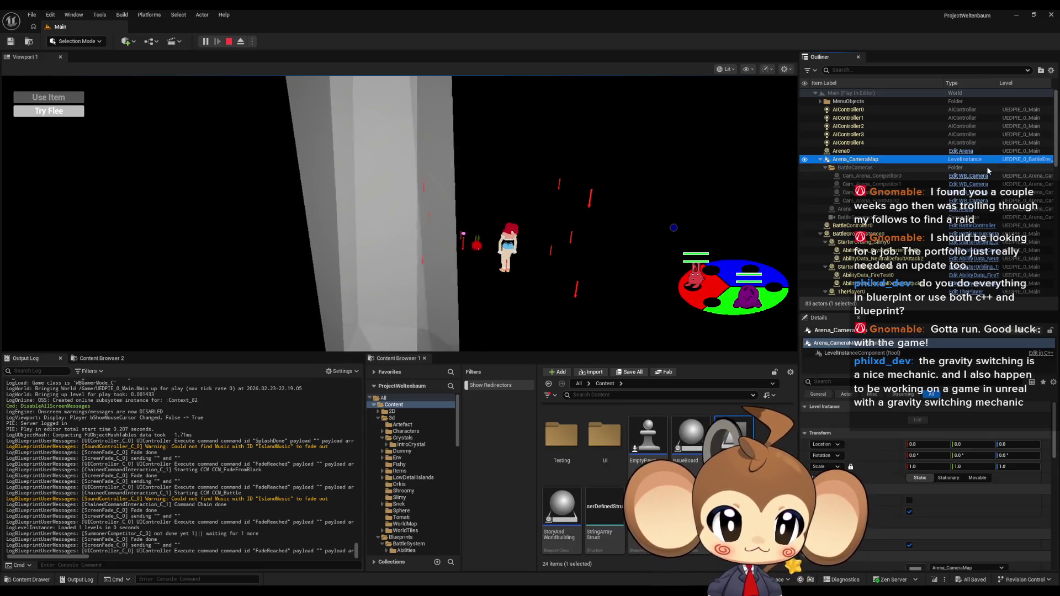
# Select Cam_Arena_FrontMain2 in the Outliner and drag its X location lower, toward about 1147
pyautogui.click(986, 192)
pyautogui.press('Down')
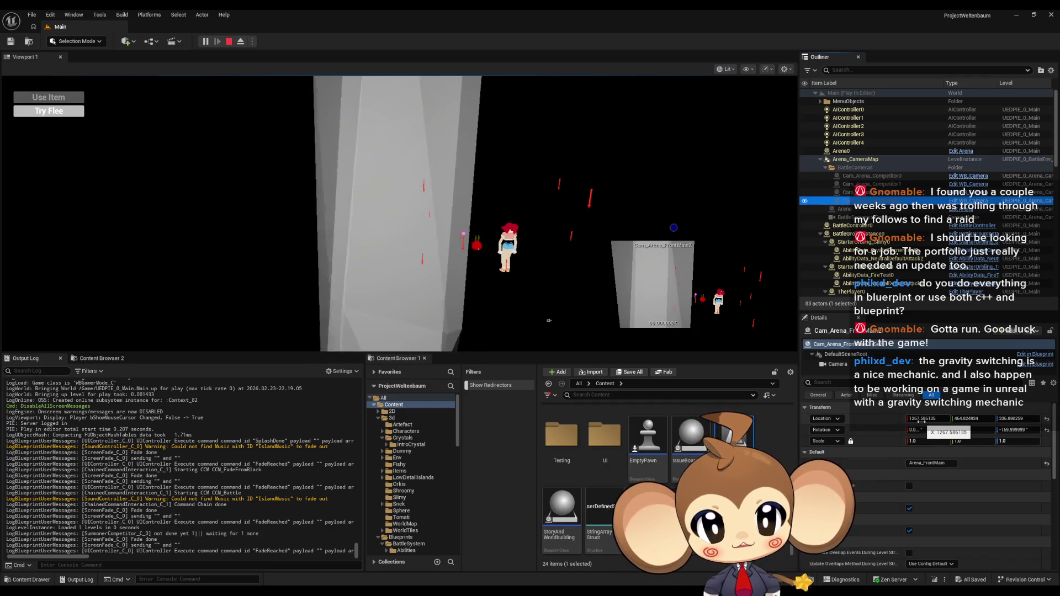
pyautogui.moveTo(922, 419)
pyautogui.mouseDown()
pyautogui.moveTo(907, 419)
pyautogui.moveTo(989, 419)
pyautogui.moveTo(1018, 433)
pyautogui.mouseUp()
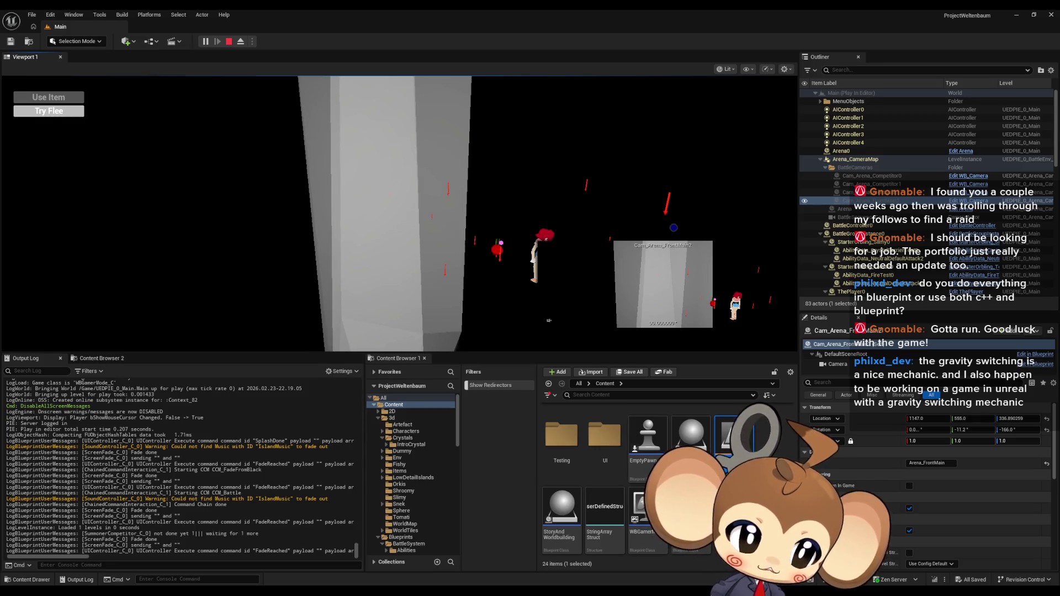
# Turn off Preview Selected Cameras in Editor Preferences and return to the running game
pyautogui.click(55, 17)
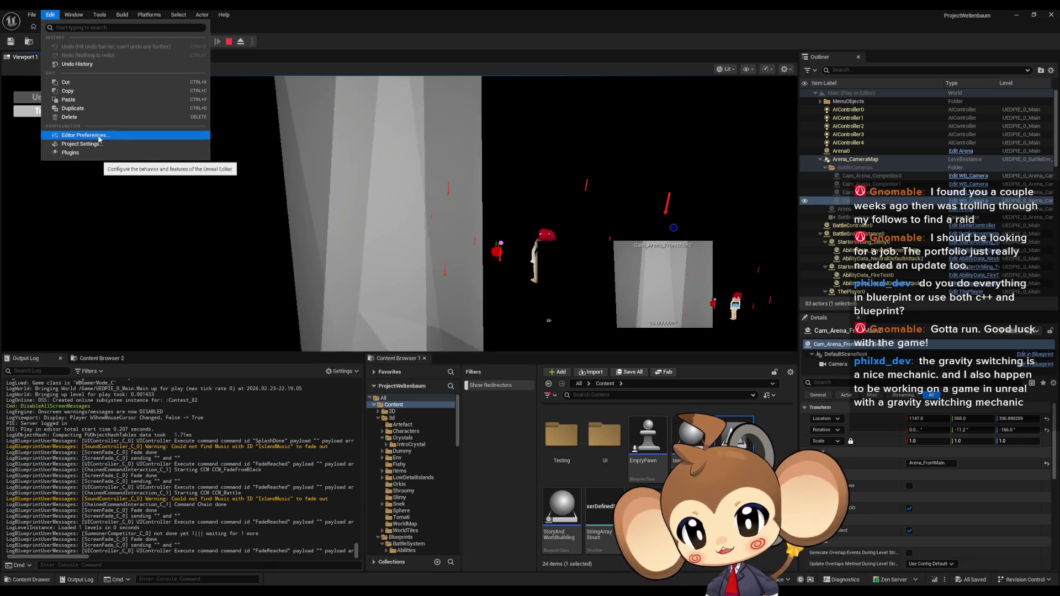
pyautogui.click(99, 137)
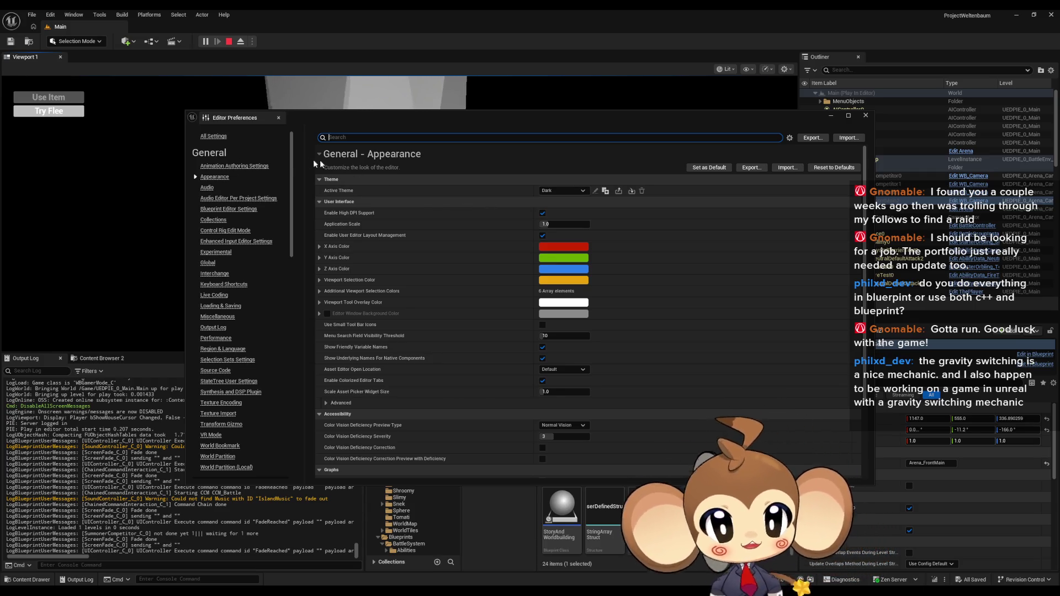
pyautogui.write('camera pr')
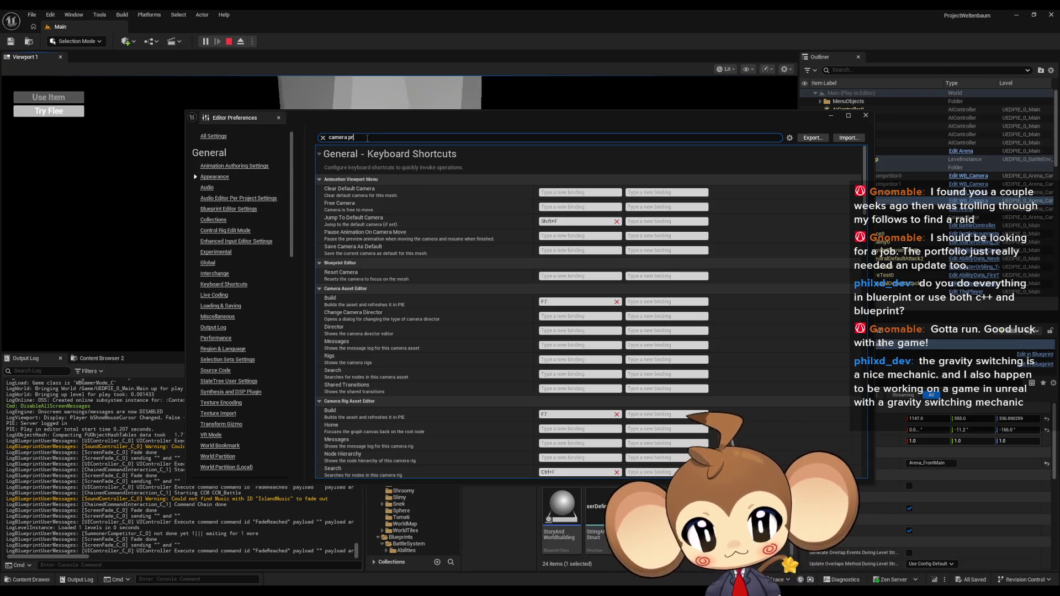
pyautogui.write('e')
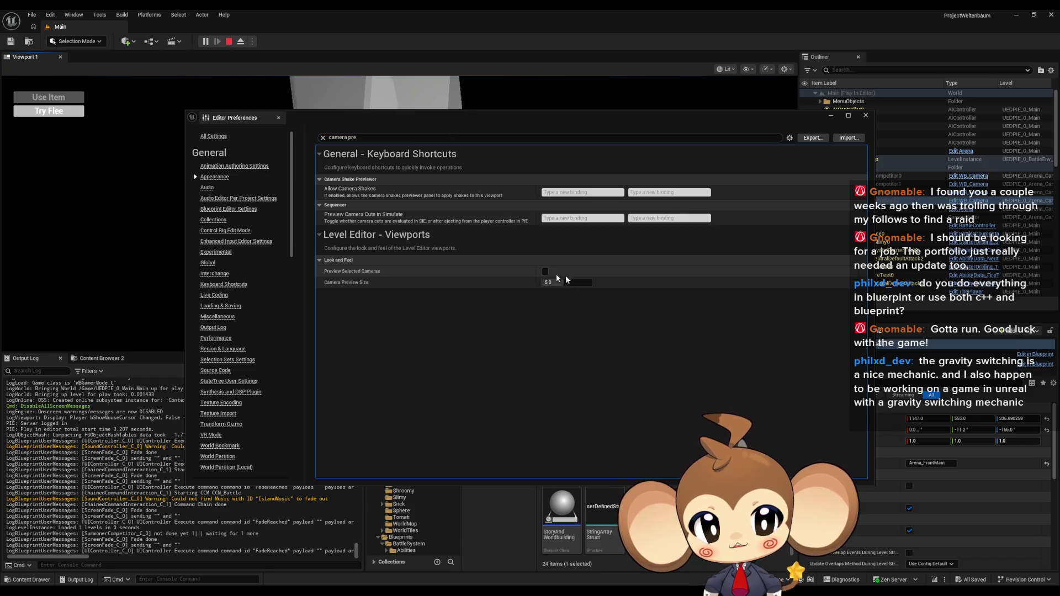
pyautogui.click(539, 212)
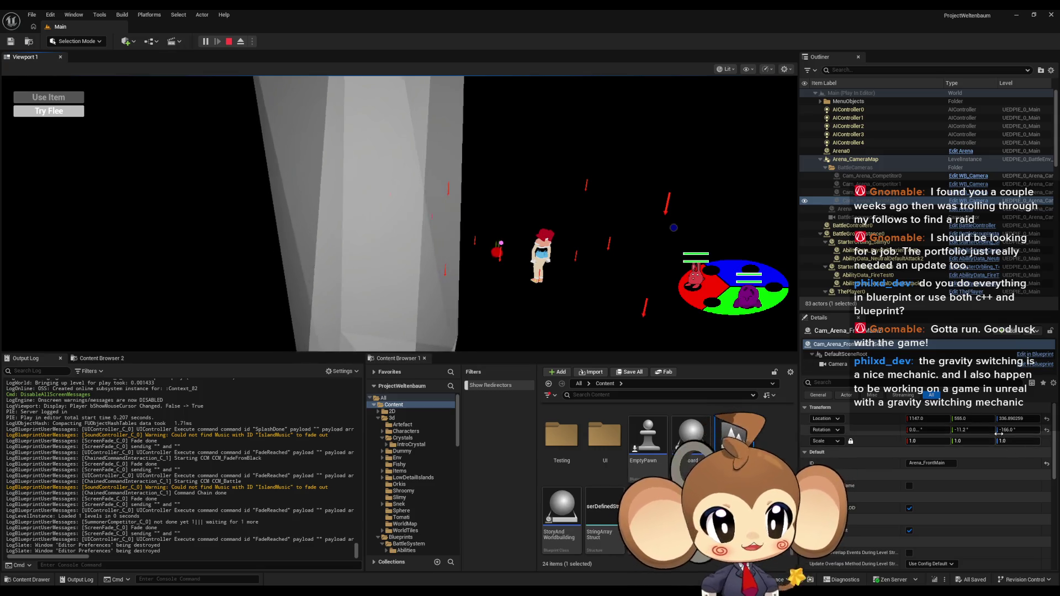
pyautogui.moveTo(1018, 429); pyautogui.dragTo(1014, 429)
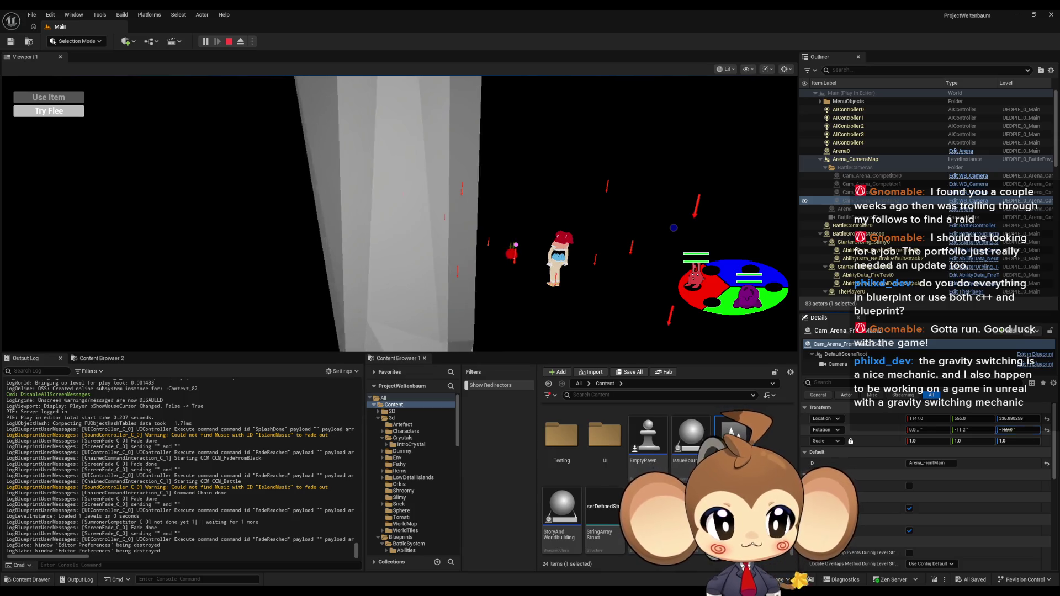
pyautogui.moveTo(968, 430)
pyautogui.mouseDown()
pyautogui.moveTo(1000, 419)
pyautogui.moveTo(979, 420)
pyautogui.mouseUp()
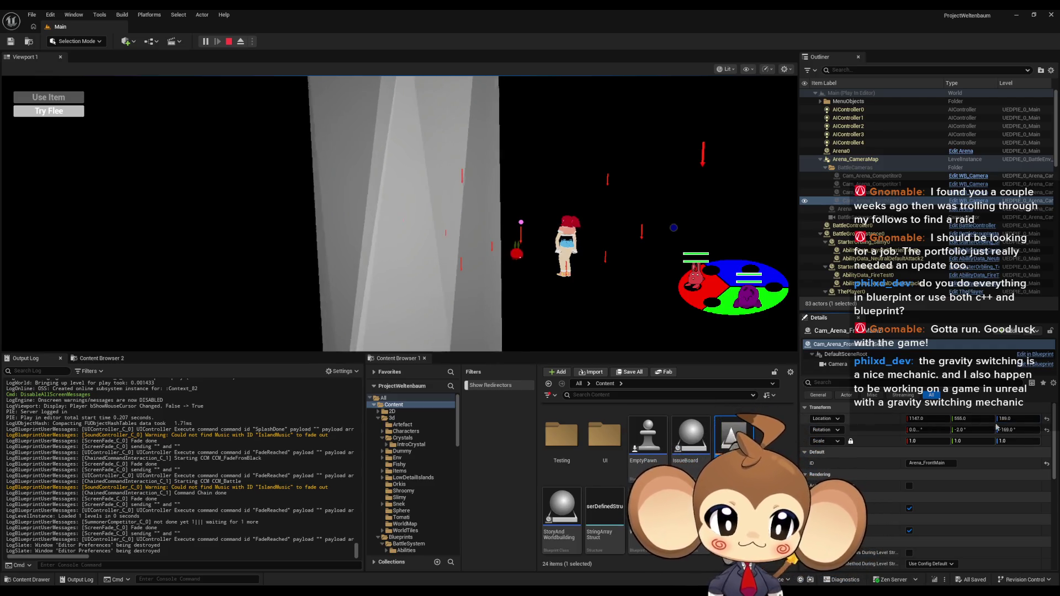
pyautogui.moveTo(927, 418)
pyautogui.mouseDown()
pyautogui.moveTo(1000, 419)
pyautogui.moveTo(939, 419)
pyautogui.mouseUp()
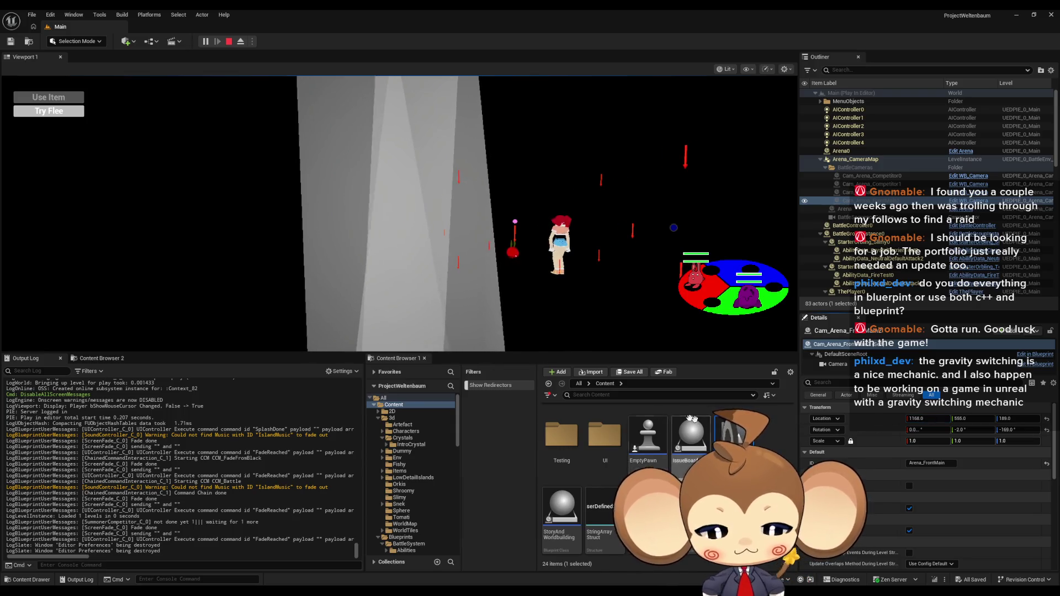
pyautogui.press('F11')
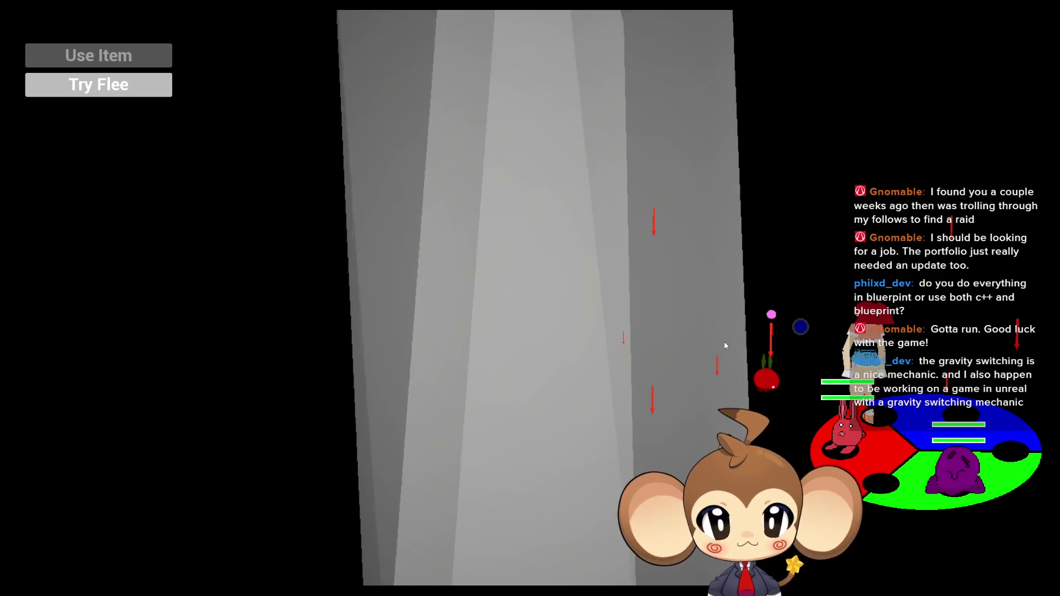
pyautogui.press('F11')
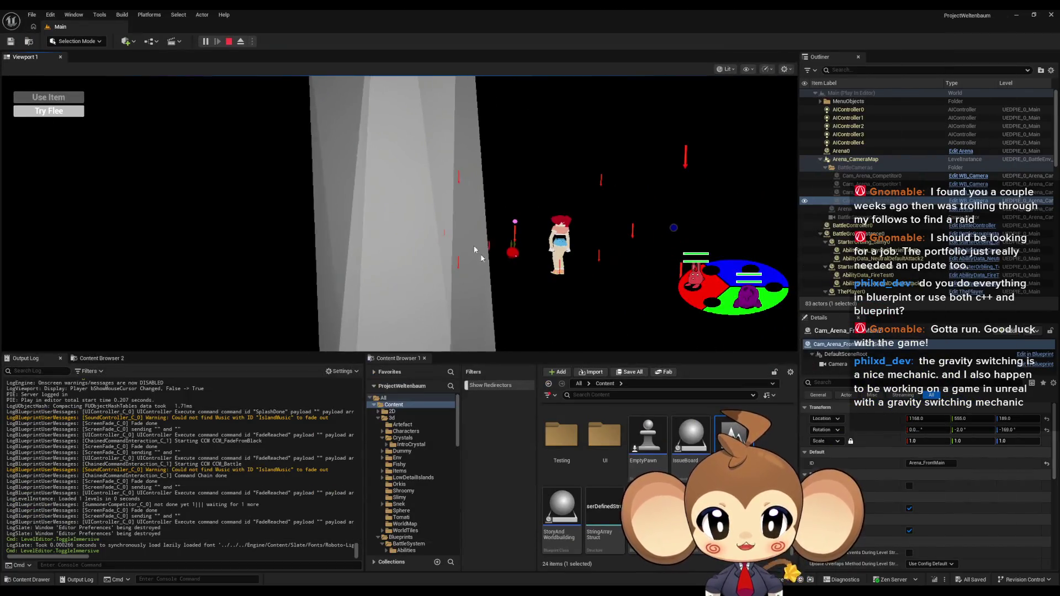
pyautogui.click(240, 41)
pyautogui.click(403, 248)
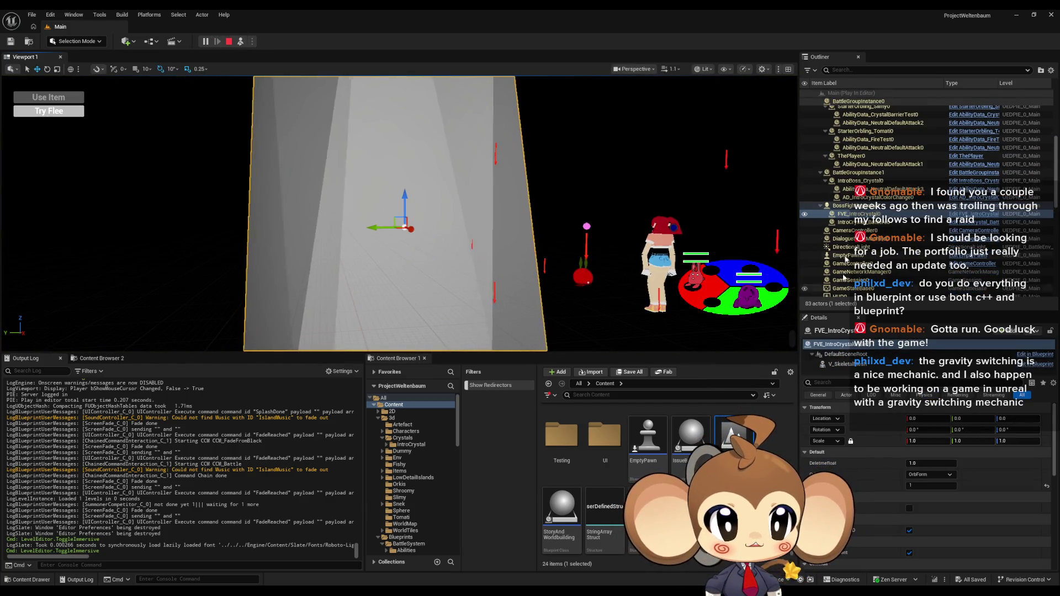
pyautogui.click(875, 207)
pyautogui.moveTo(928, 429); pyautogui.dragTo(856, 429)
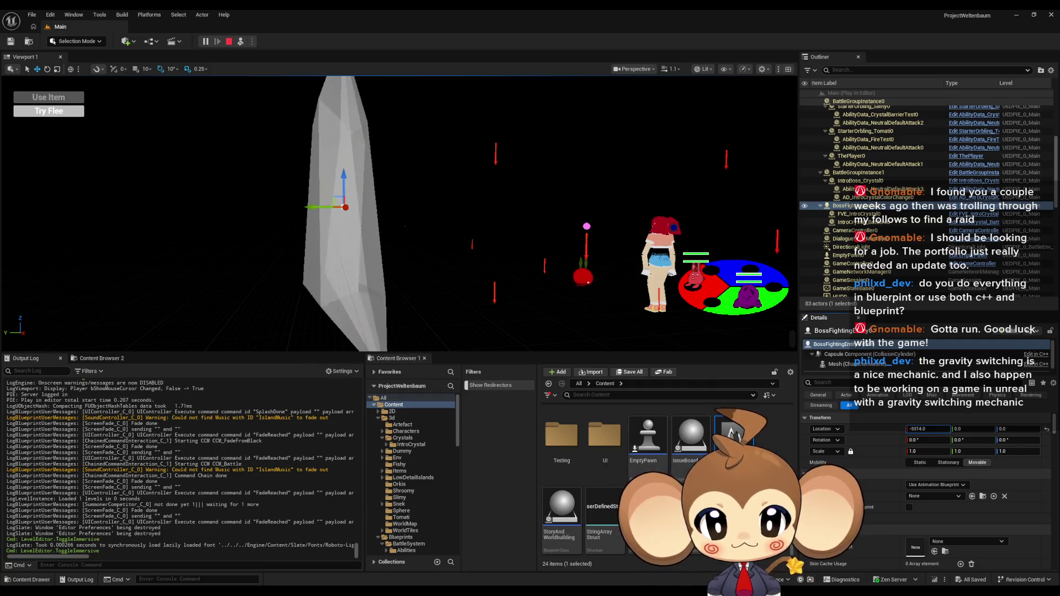
pyautogui.click(929, 429)
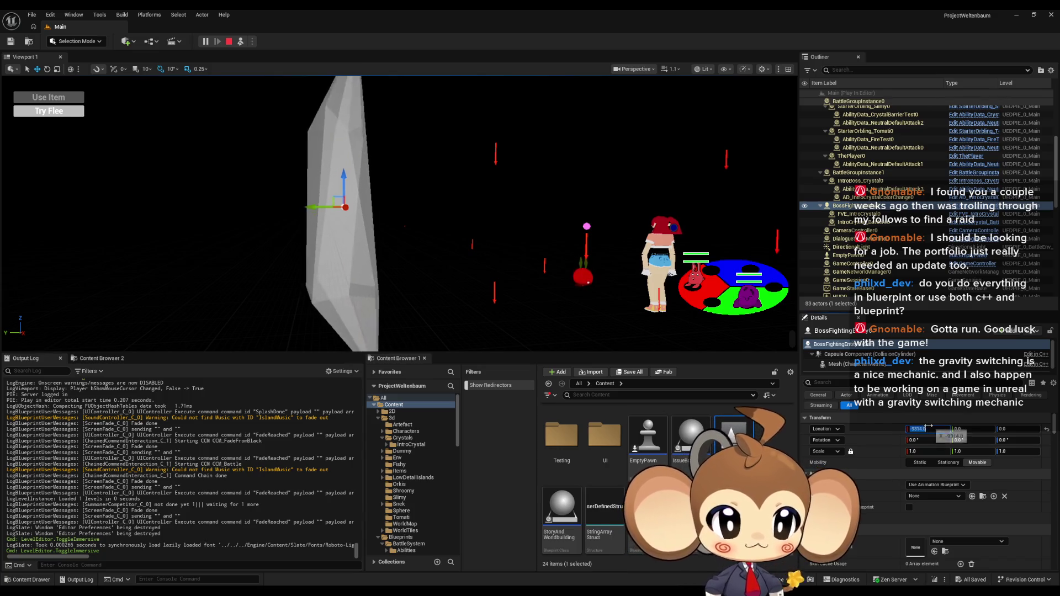
pyautogui.write('-1500')
pyautogui.press('Return')
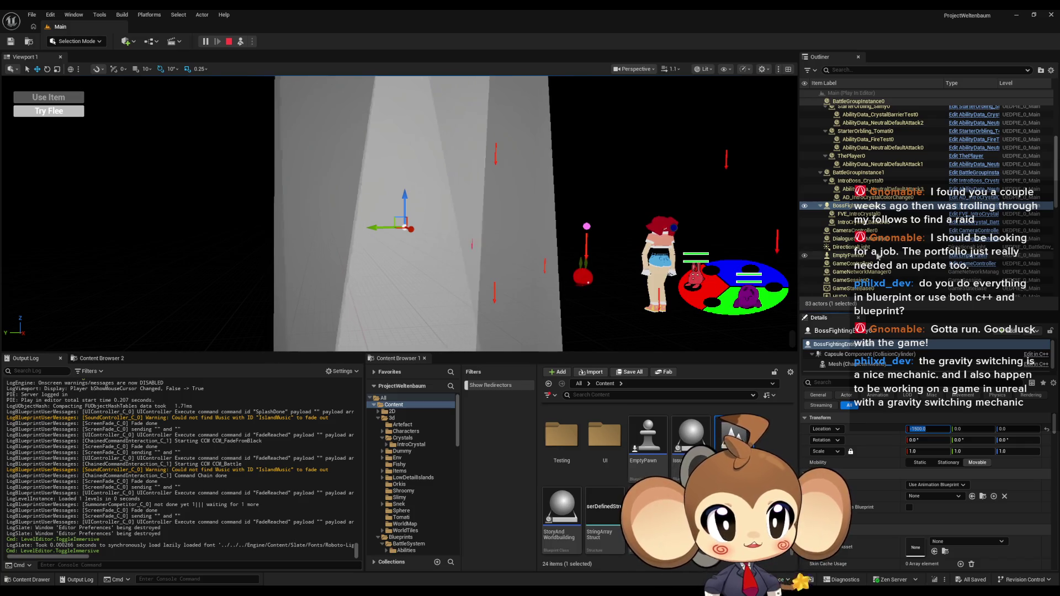
pyautogui.click(240, 43)
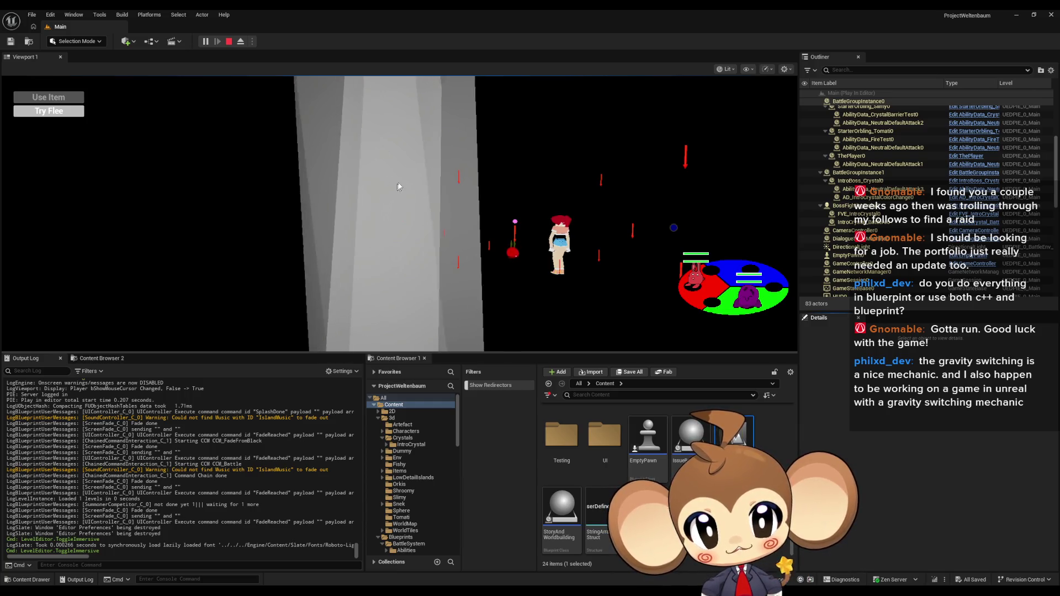
# Select Cam_Arena_FrontMain2 under the Arena_CameraMap level instance in the Outliner
pyautogui.scroll(-8, 887, 211)
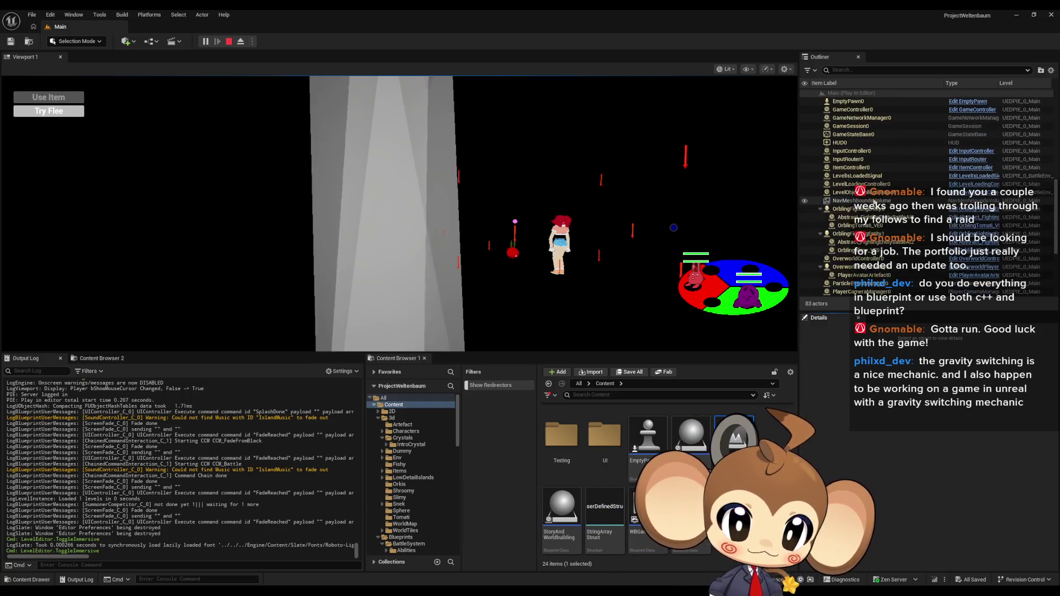
pyautogui.scroll(15, 887, 211)
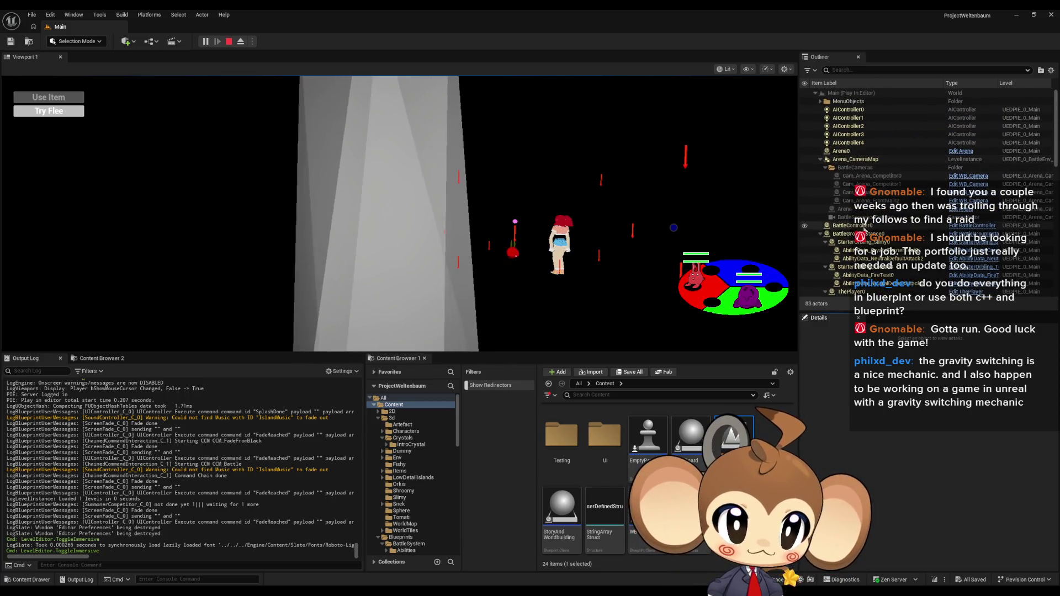
pyautogui.click(860, 160)
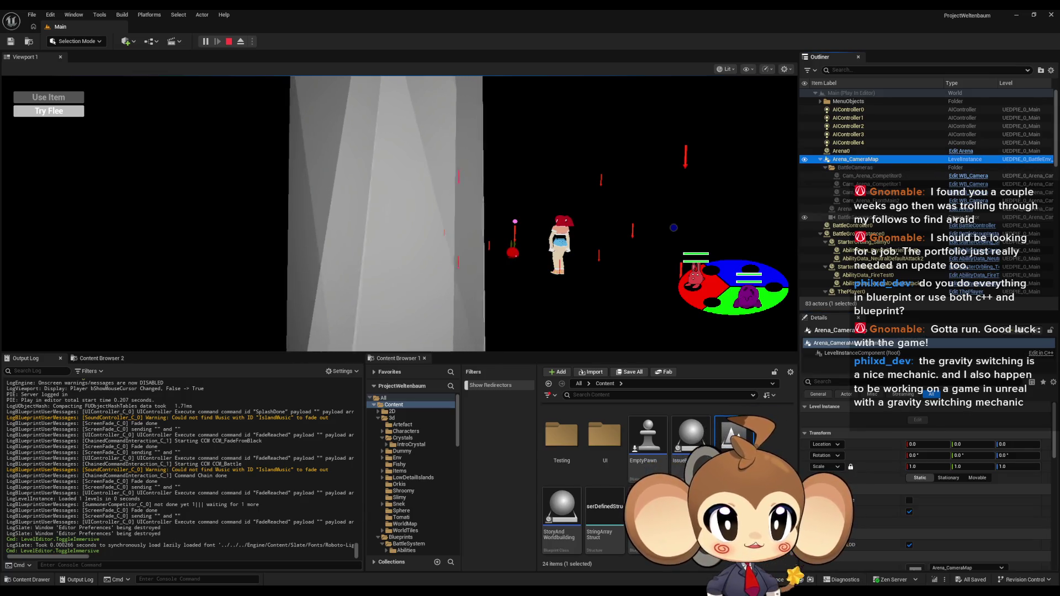
pyautogui.press('Down')
pyautogui.press('Down')
pyautogui.press('Down')
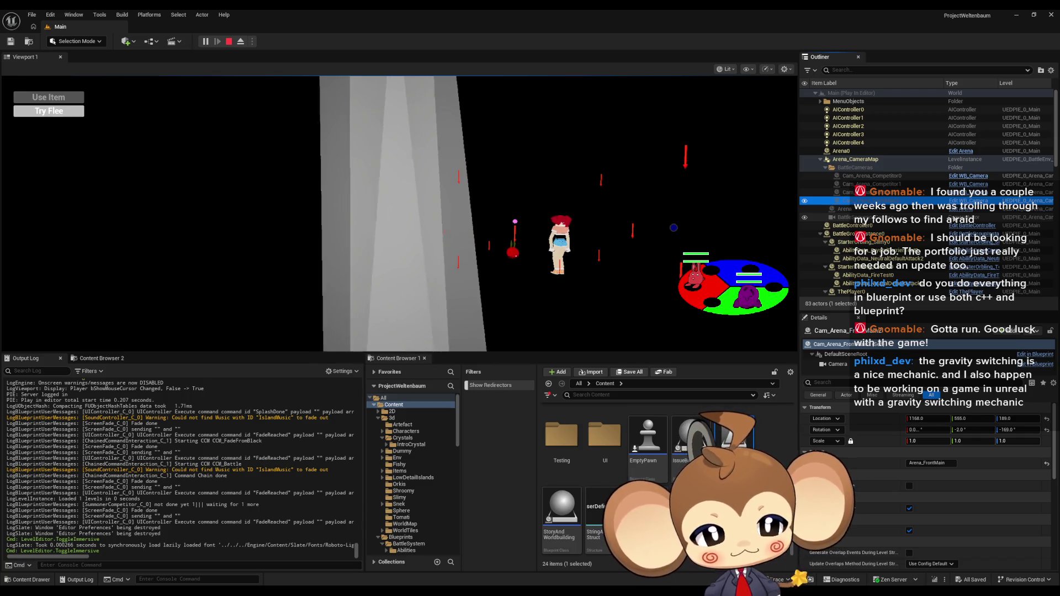
# Set the camera component's field of view to about 57
pyautogui.click(838, 364)
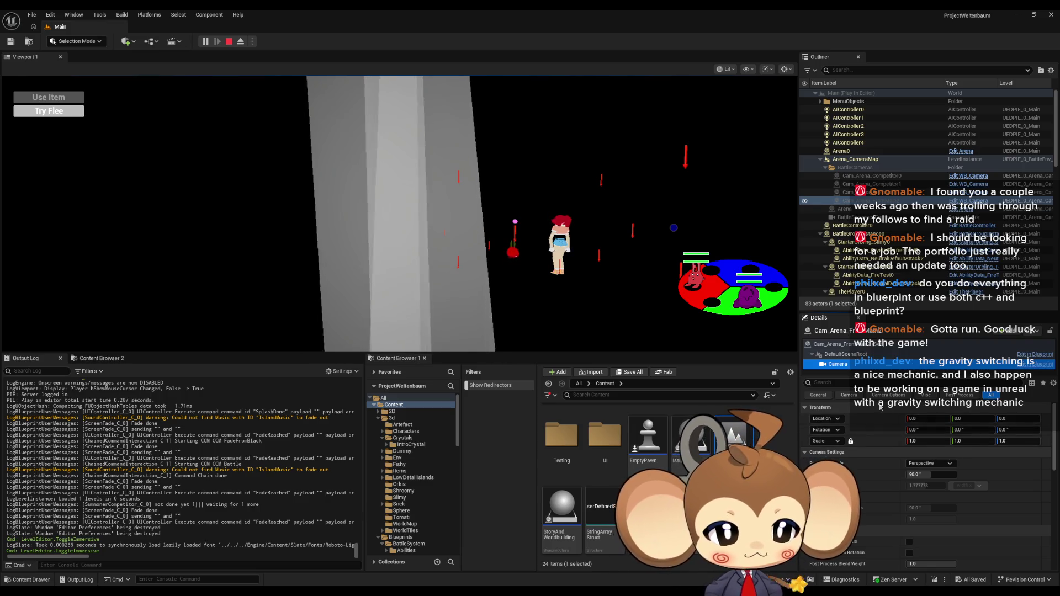
pyautogui.moveTo(931, 474); pyautogui.dragTo(967, 474)
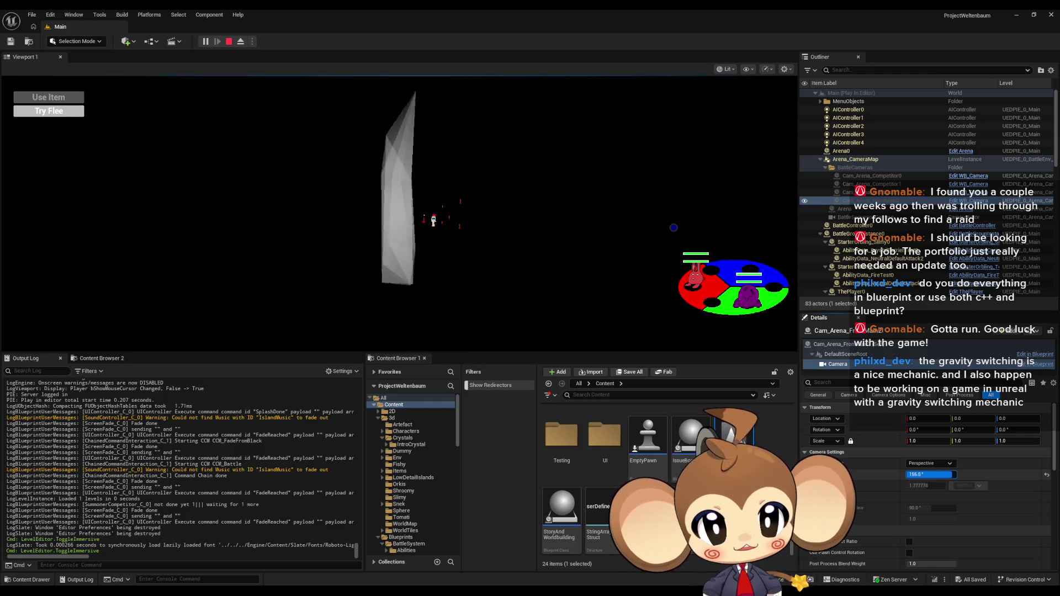
pyautogui.moveTo(933, 475); pyautogui.dragTo(921, 474)
# Try Orthographic projection with a slightly wider Ortho Width, then switch back to Perspective
pyautogui.click(929, 463)
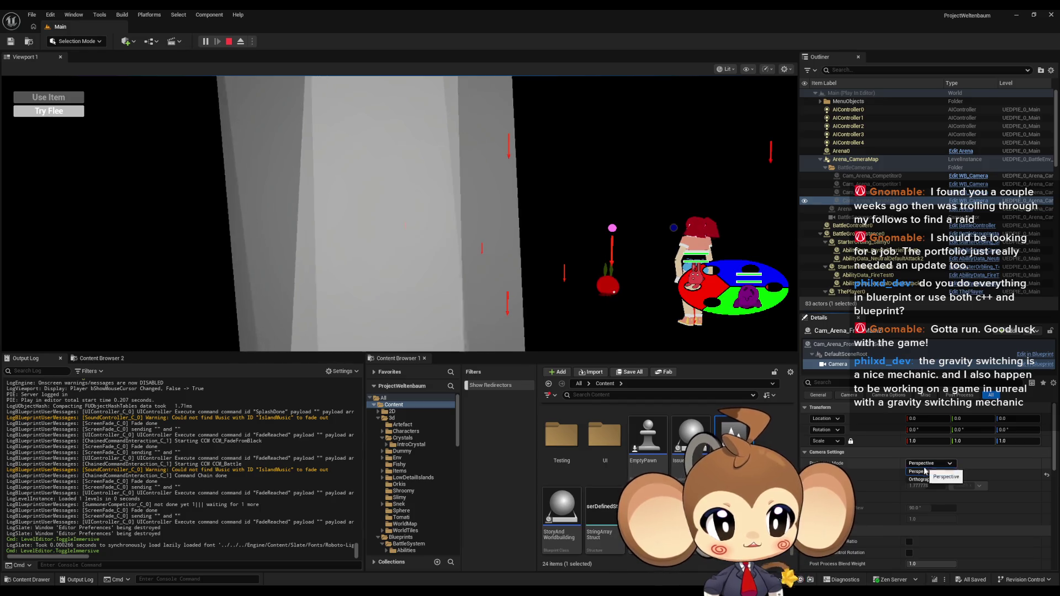
pyautogui.click(924, 478)
pyautogui.moveTo(923, 478)
pyautogui.mouseDown()
pyautogui.moveTo(967, 478)
pyautogui.moveTo(955, 470)
pyautogui.mouseUp()
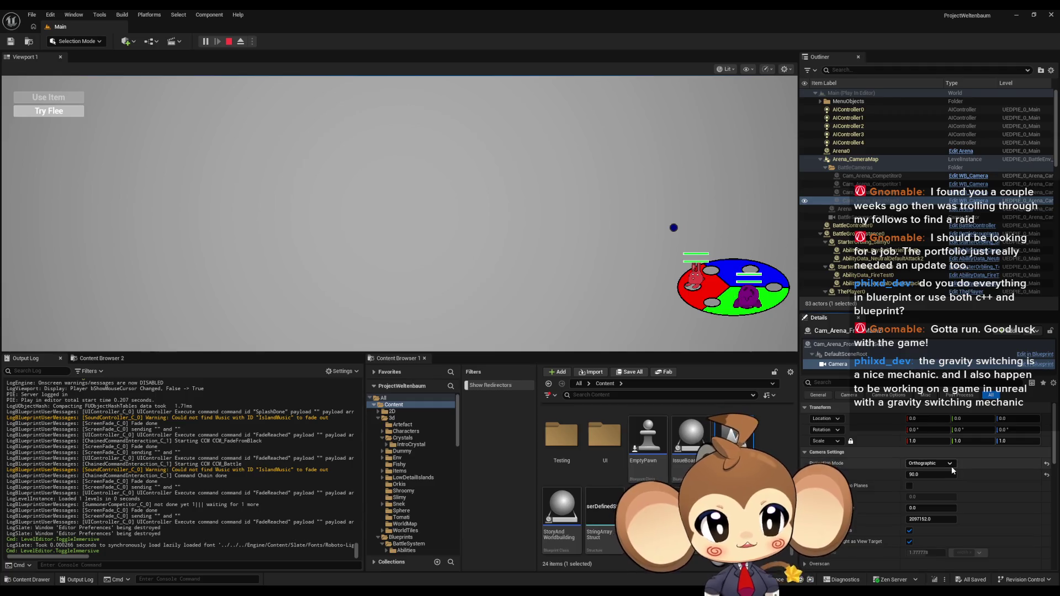
pyautogui.click(951, 465)
pyautogui.click(927, 472)
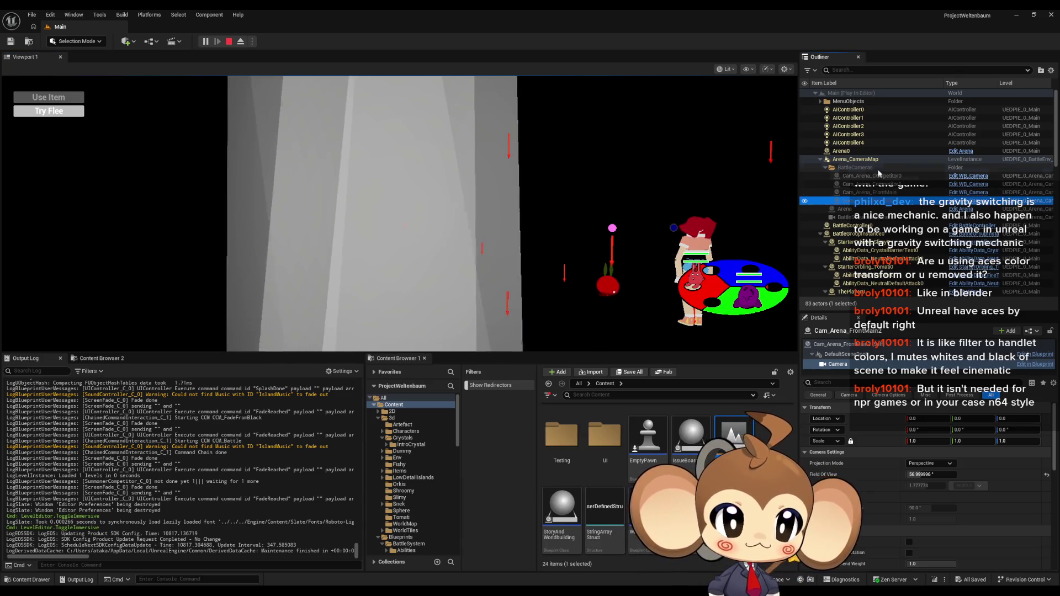
# Select Cam_Arena_FrontMain2 and try X 1329, pitch -28° and yaw -188°
pyautogui.click(875, 161)
pyautogui.press('Down')
pyautogui.press('Down')
pyautogui.press('Down')
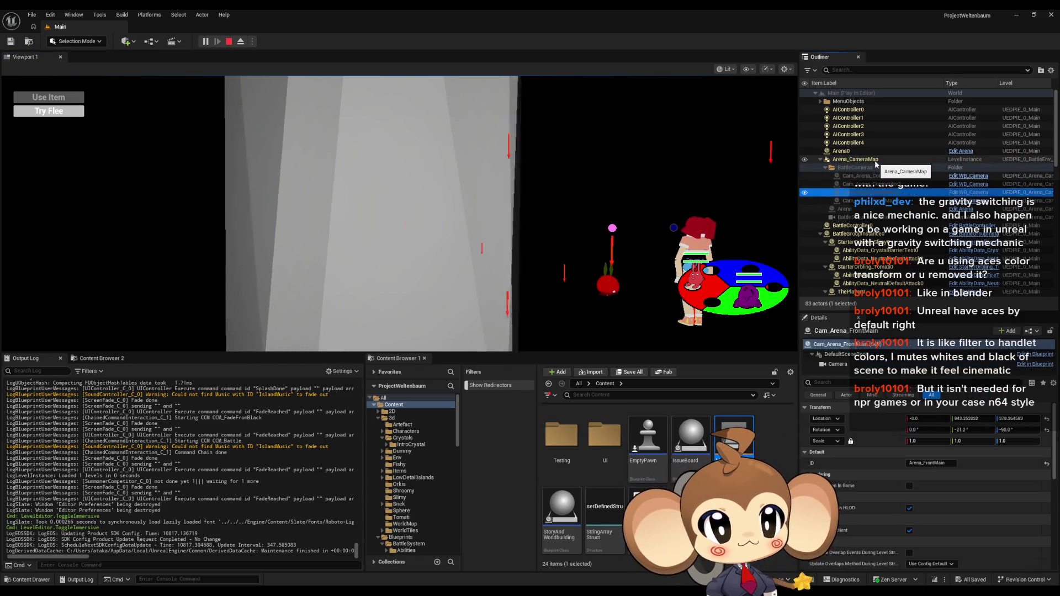
pyautogui.moveTo(917, 418); pyautogui.dragTo(971, 421)
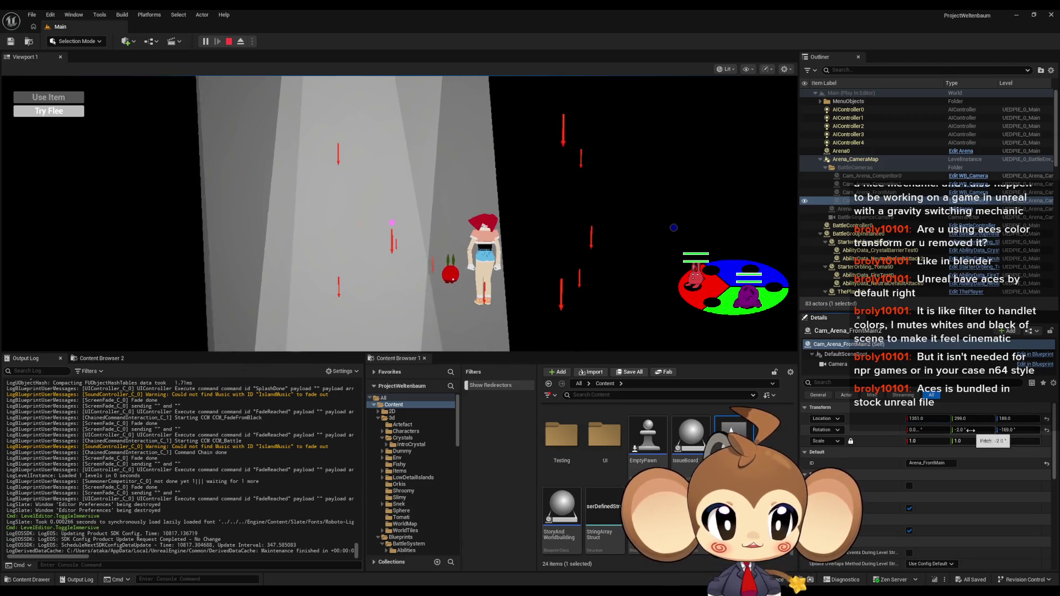
pyautogui.moveTo(973, 429); pyautogui.dragTo(957, 429)
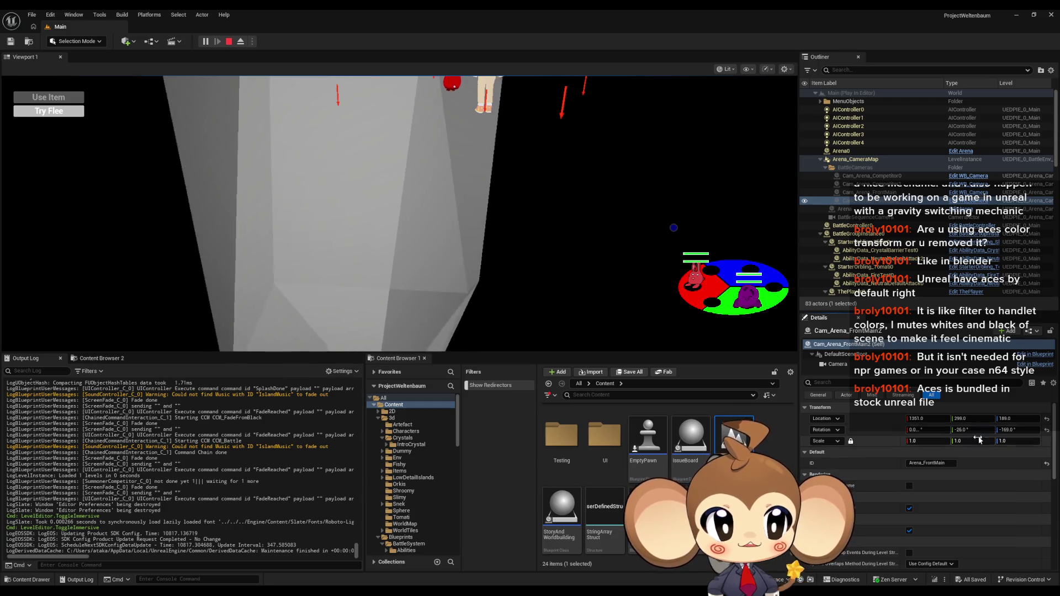
pyautogui.moveTo(1018, 430)
pyautogui.mouseDown()
pyautogui.moveTo(957, 419)
pyautogui.moveTo(1009, 419)
pyautogui.mouseUp()
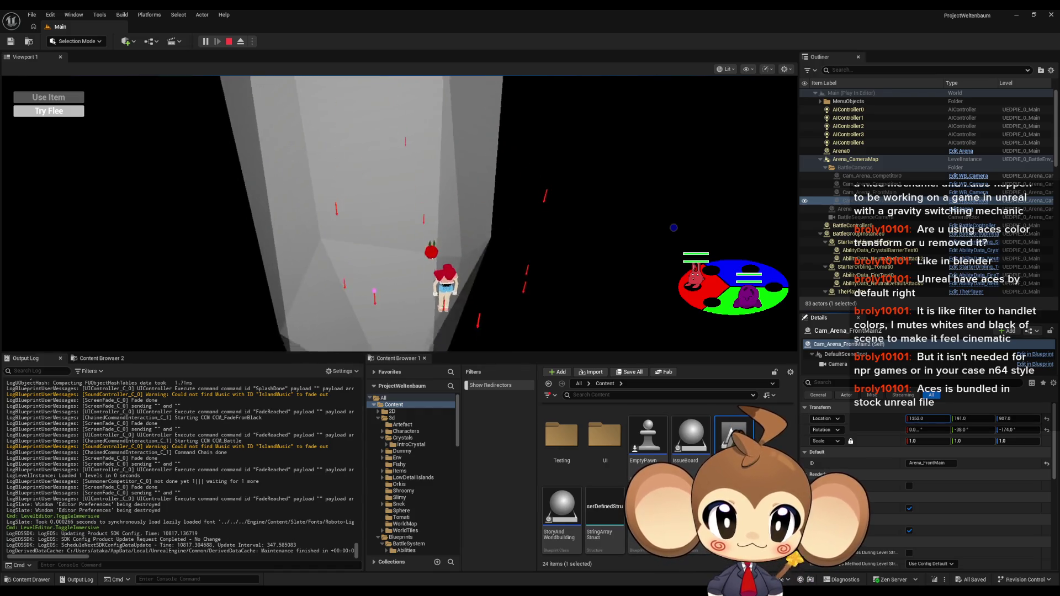
# Refine the camera to X 1336, Y 468, Z 249, yaw -164° and pitch about -5°
pyautogui.moveTo(968, 419); pyautogui.dragTo(988, 420)
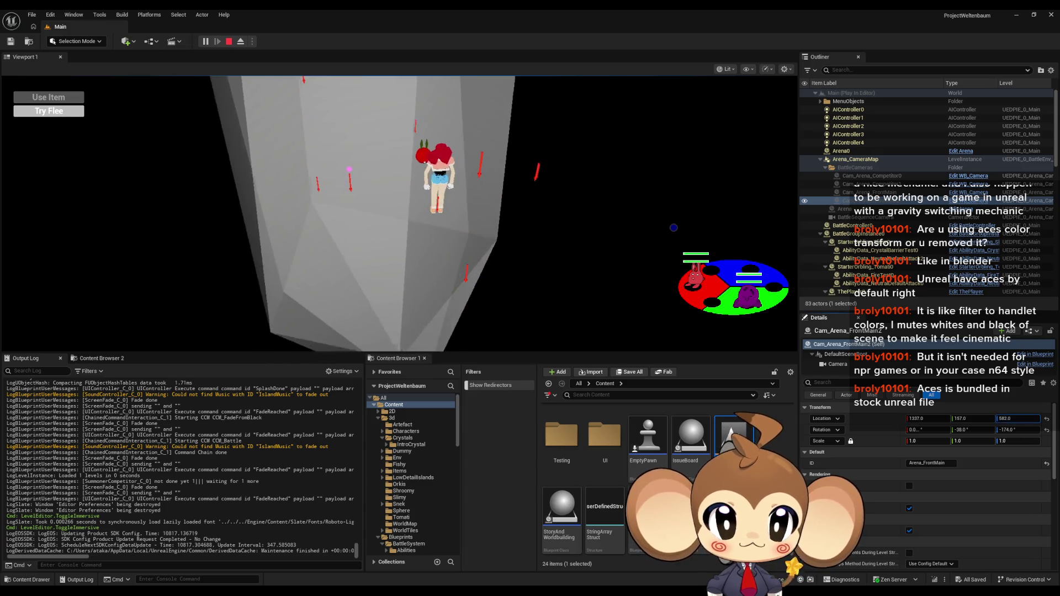
pyautogui.moveTo(1005, 430); pyautogui.dragTo(1001, 436)
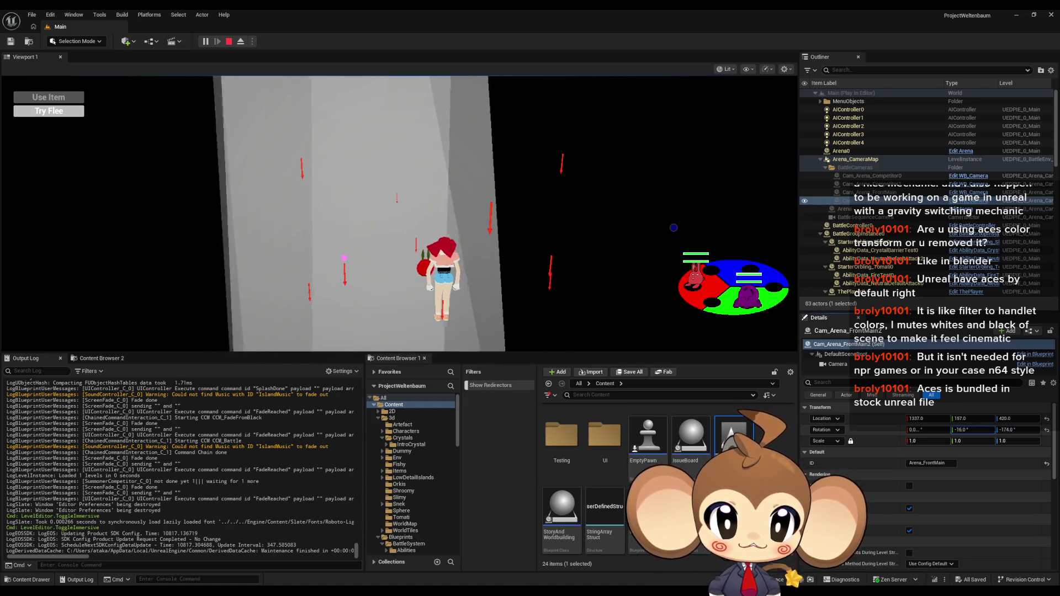
pyautogui.moveTo(1004, 429)
pyautogui.mouseDown()
pyautogui.moveTo(950, 418)
pyautogui.moveTo(994, 419)
pyautogui.mouseUp()
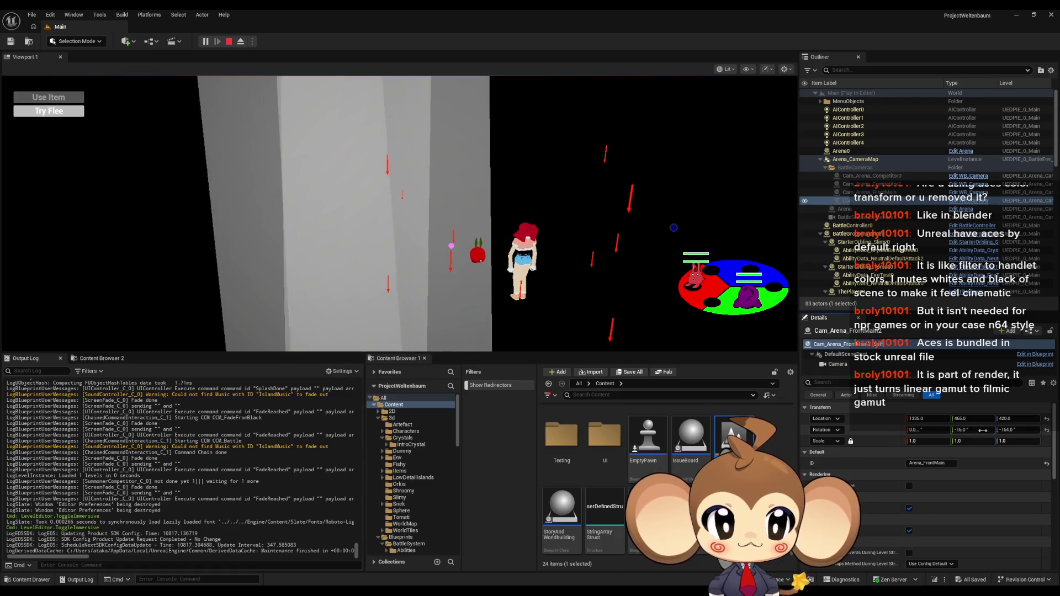
pyautogui.moveTo(983, 431); pyautogui.dragTo(1014, 419)
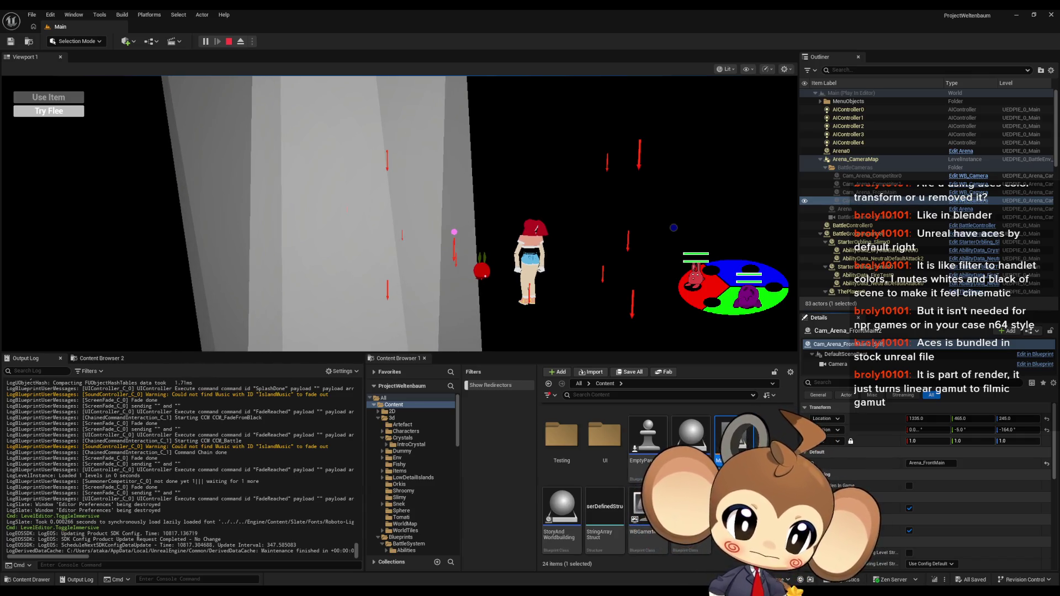
pyautogui.rightClick(854, 429)
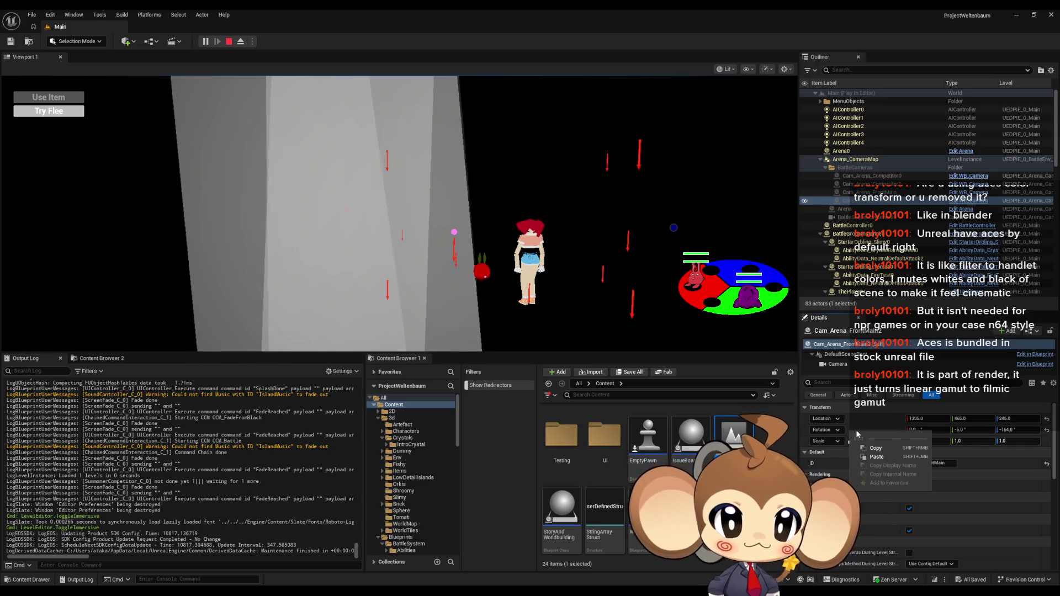
# Stop the play session and open Arena_CameraMap from Maps > Arena > Cameras
pyautogui.press('Escape')
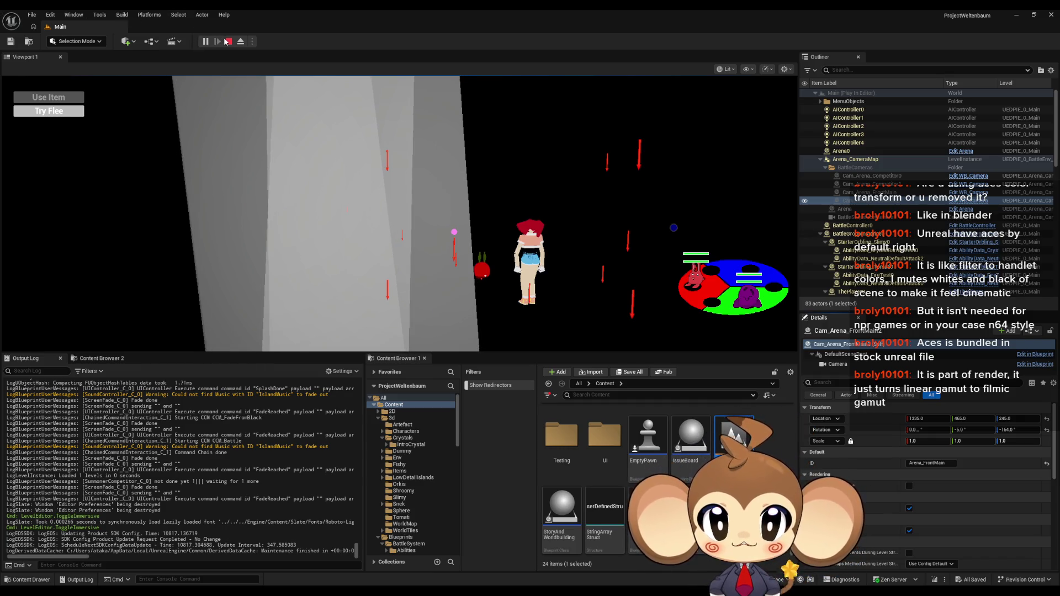
pyautogui.click(227, 41)
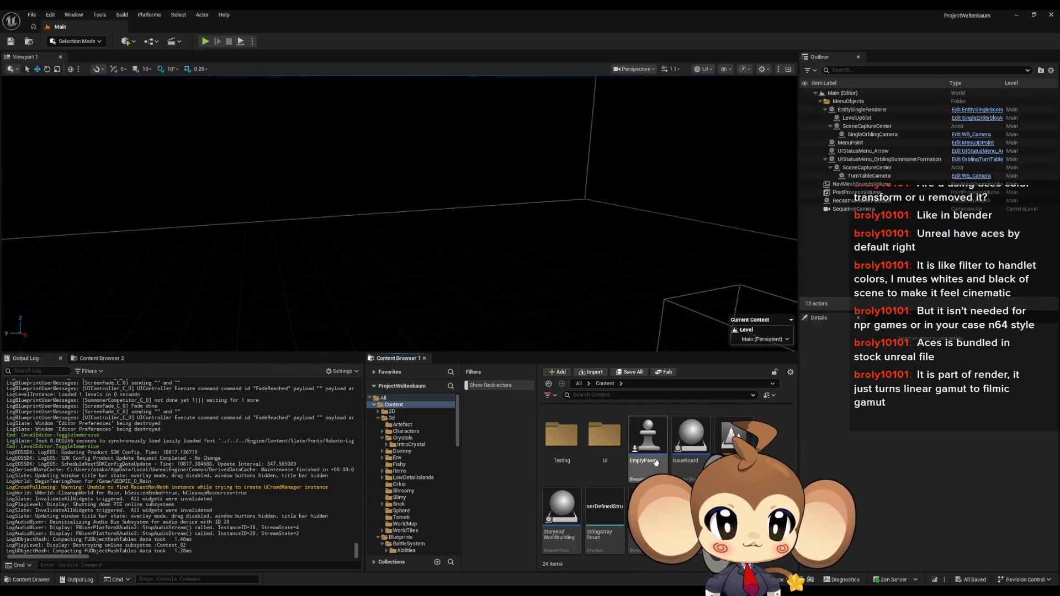
pyautogui.scroll(3, 561, 434)
pyautogui.doubleClick(561, 434)
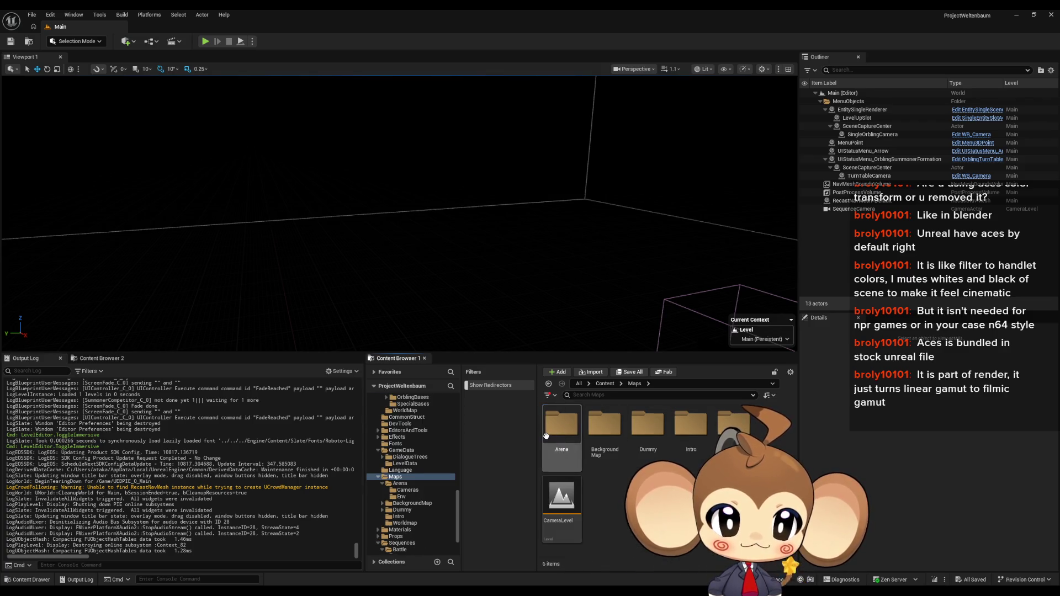
pyautogui.doubleClick(561, 434)
pyautogui.doubleClick(561, 430)
pyautogui.doubleClick(569, 448)
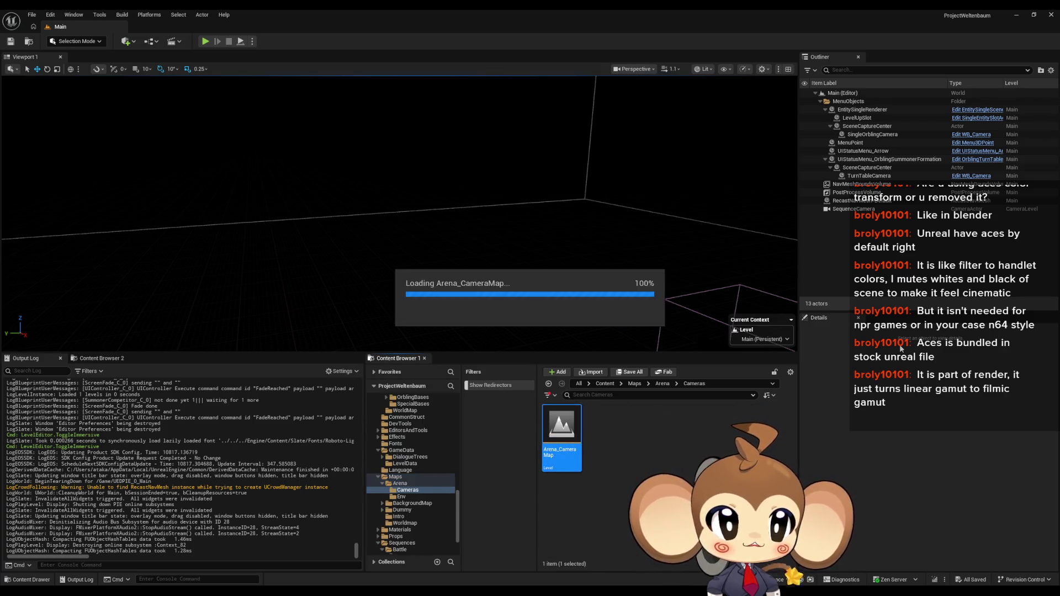
# Rename Cam_Arena_FrontMain2 to Cam_Arena_BehindPlayerLeft
pyautogui.click(883, 134)
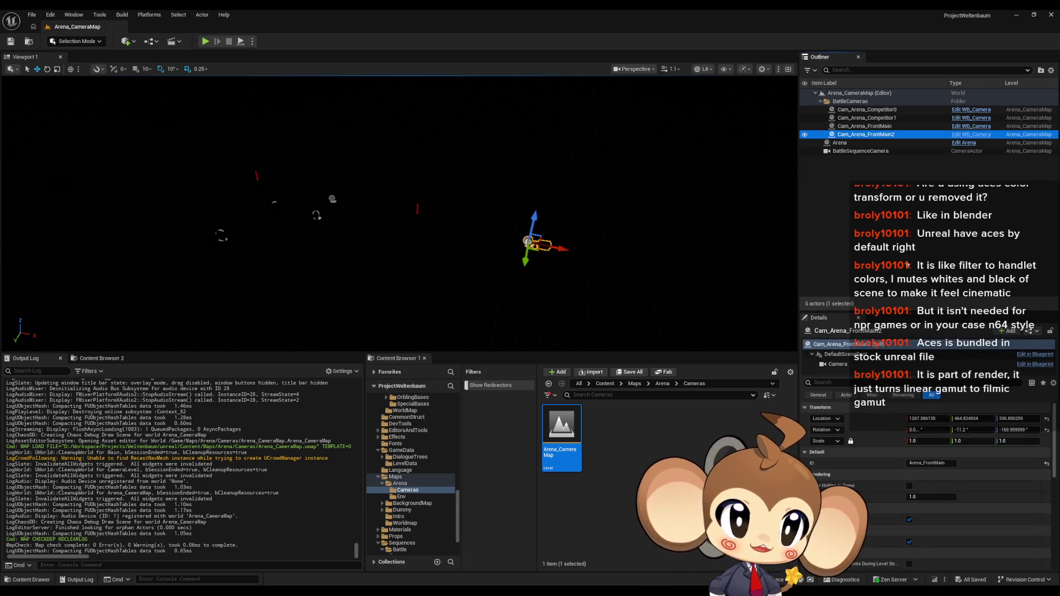
pyautogui.press('F2')
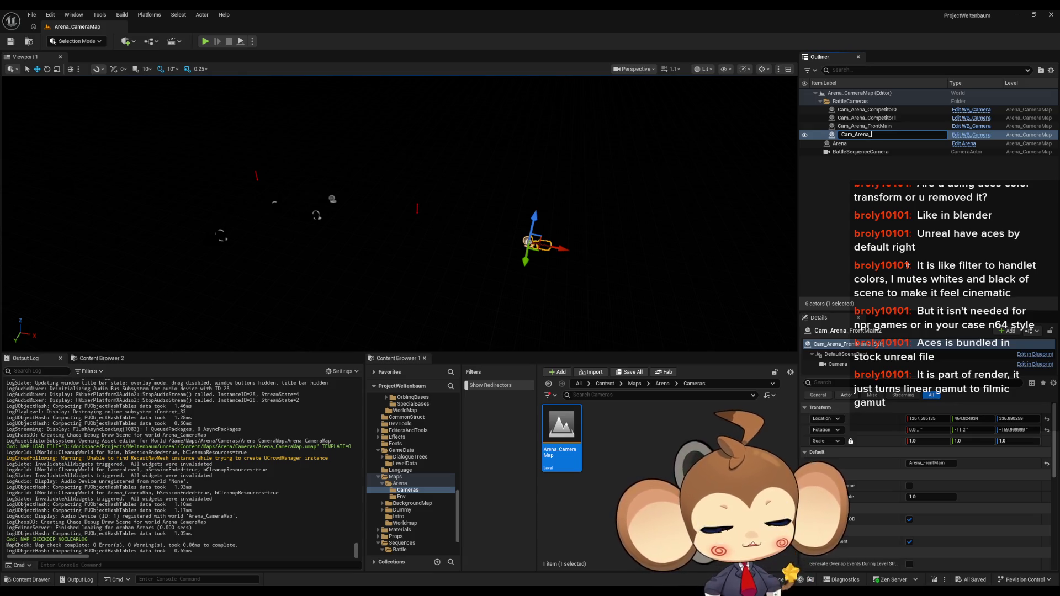
pyautogui.write('BehindPayerLef')
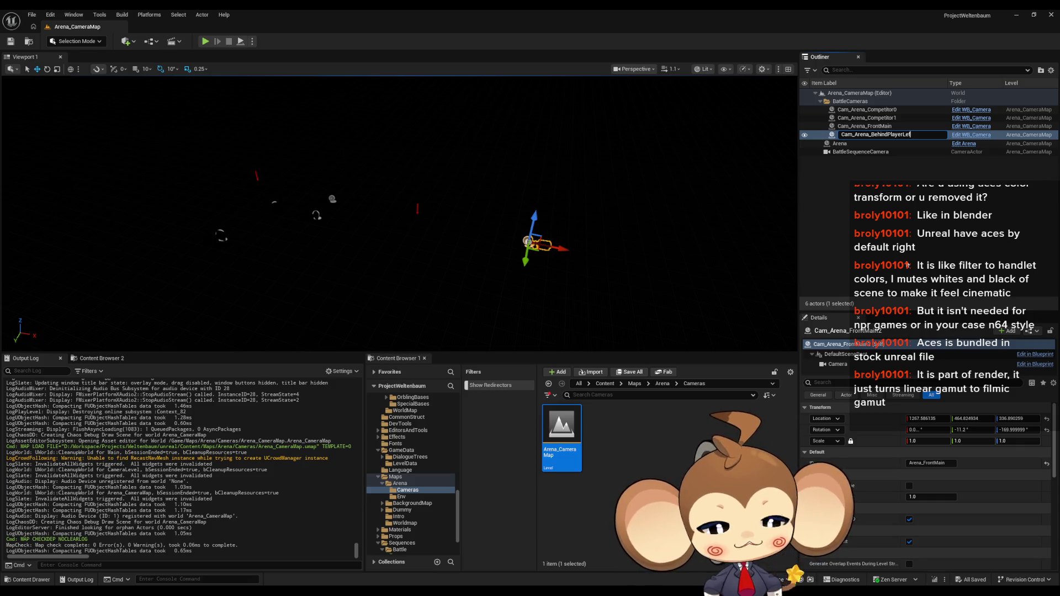
pyautogui.write('t')
pyautogui.press('Return')
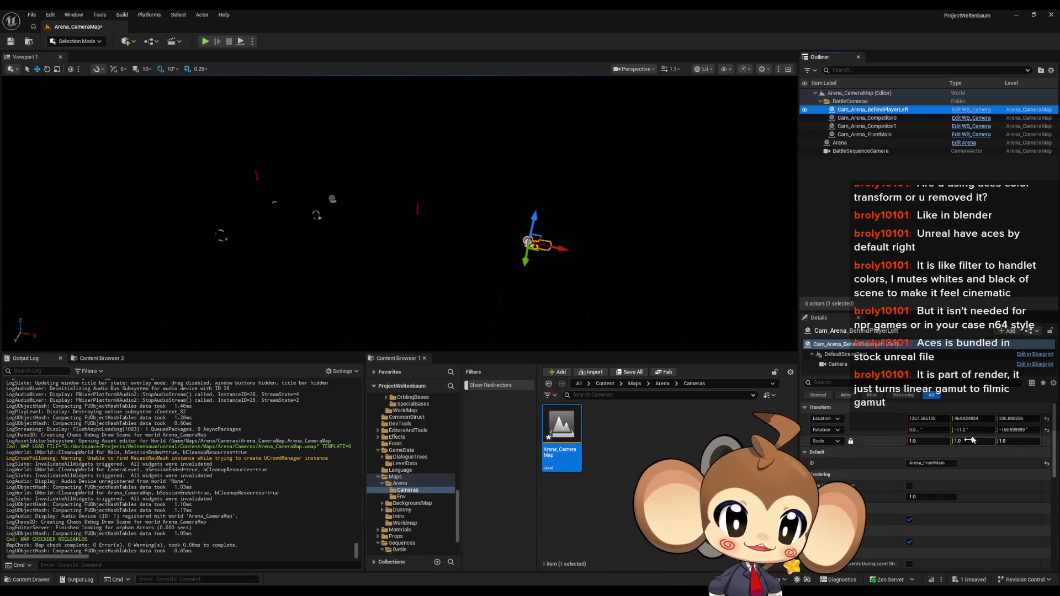
# Set the camera's ID to Arena_BehindPlayerLeft by copying its name and trimming the Cam_ prefix
pyautogui.click(941, 464)
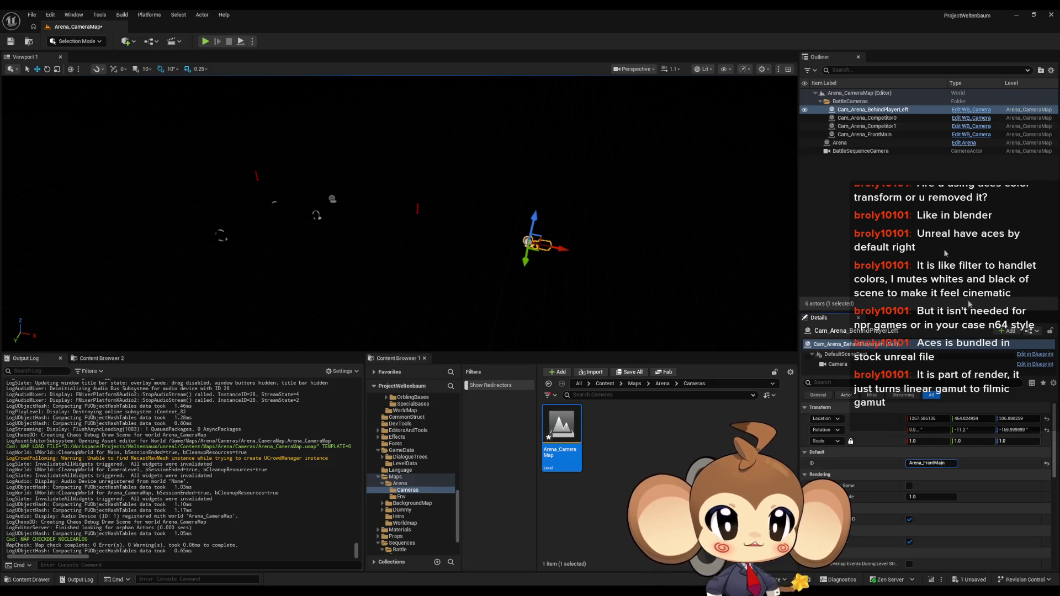
pyautogui.click(883, 109)
pyautogui.hotkey('ctrl', 'c')
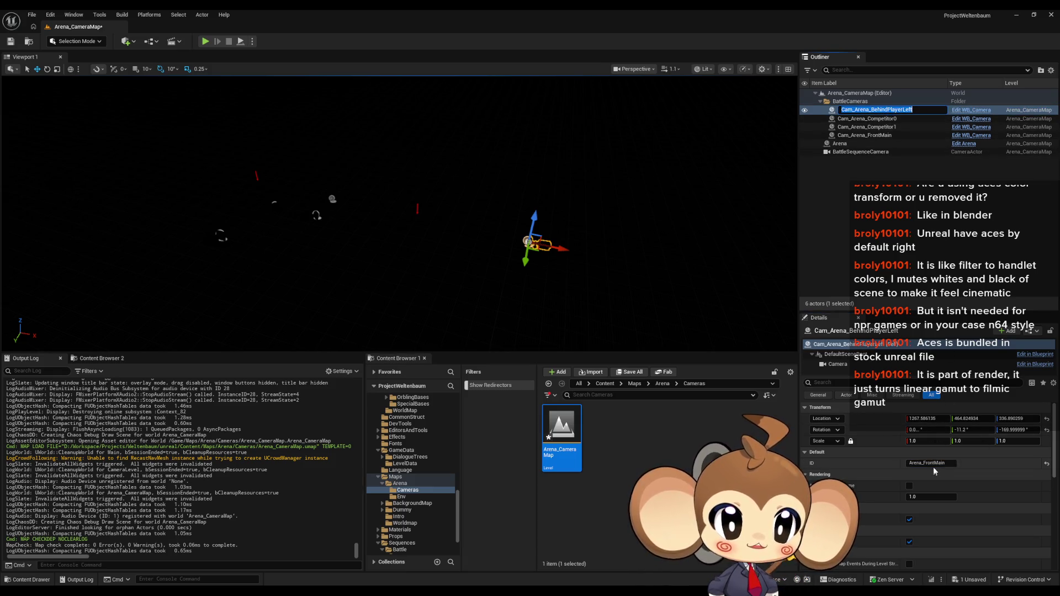
pyautogui.click(939, 464)
pyautogui.hotkey('ctrl', 'v')
pyautogui.press('Delete')
pyautogui.press('Delete')
pyautogui.press('Delete')
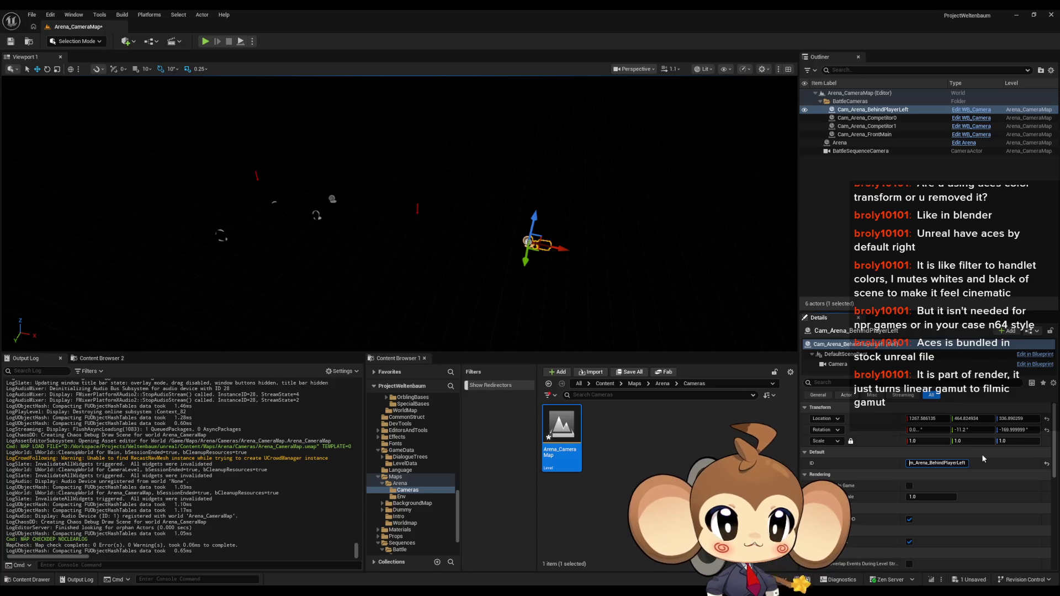
pyautogui.hotkey('ctrl', 'a')
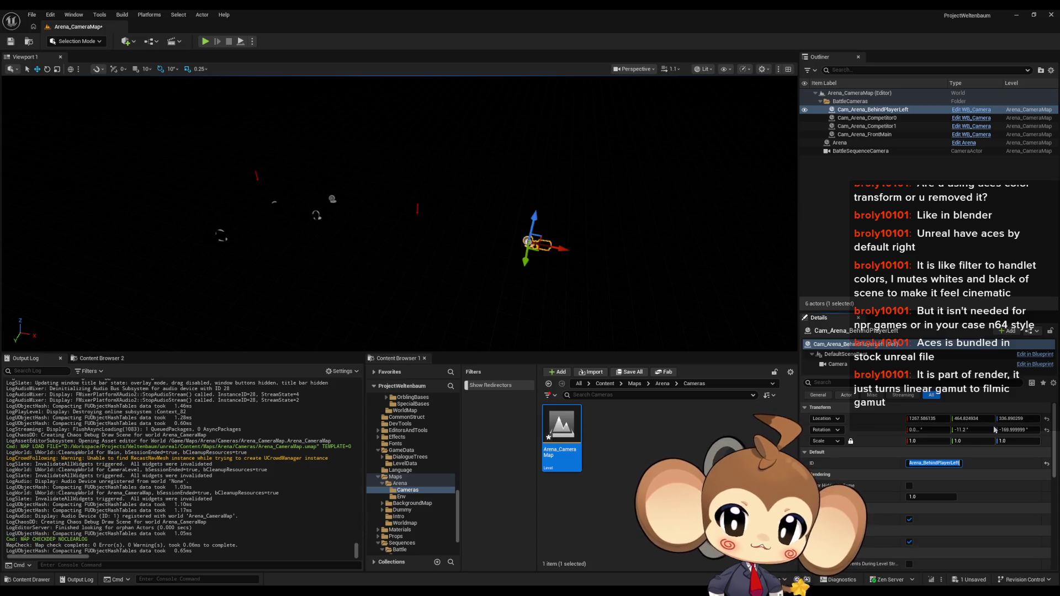
# Paste the copied location 1335/465/245 and rotation 0/-5/-164 onto the camera
pyautogui.rightClick(869, 419)
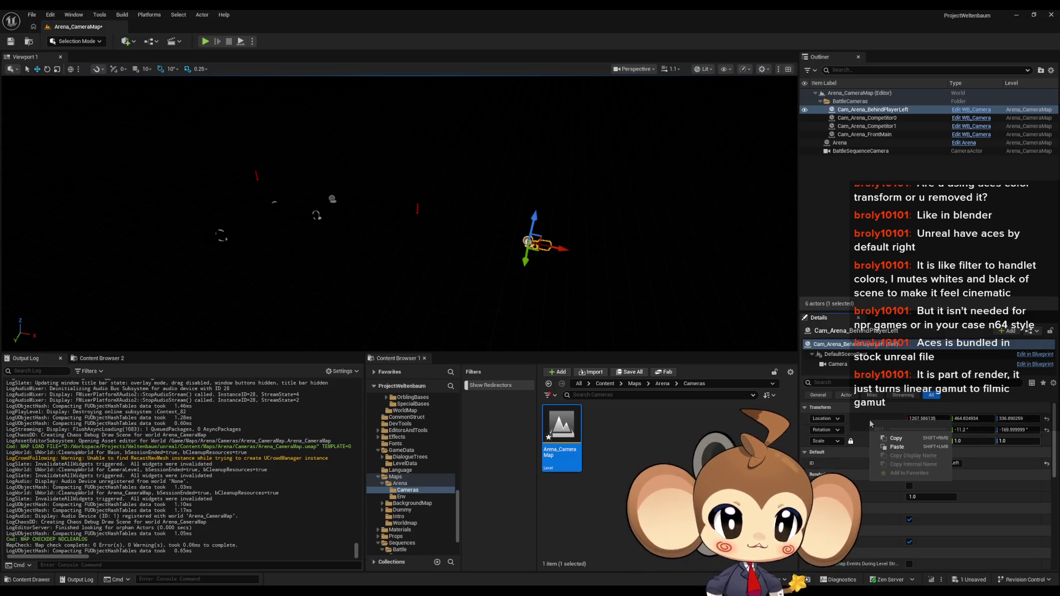
pyautogui.click(926, 446)
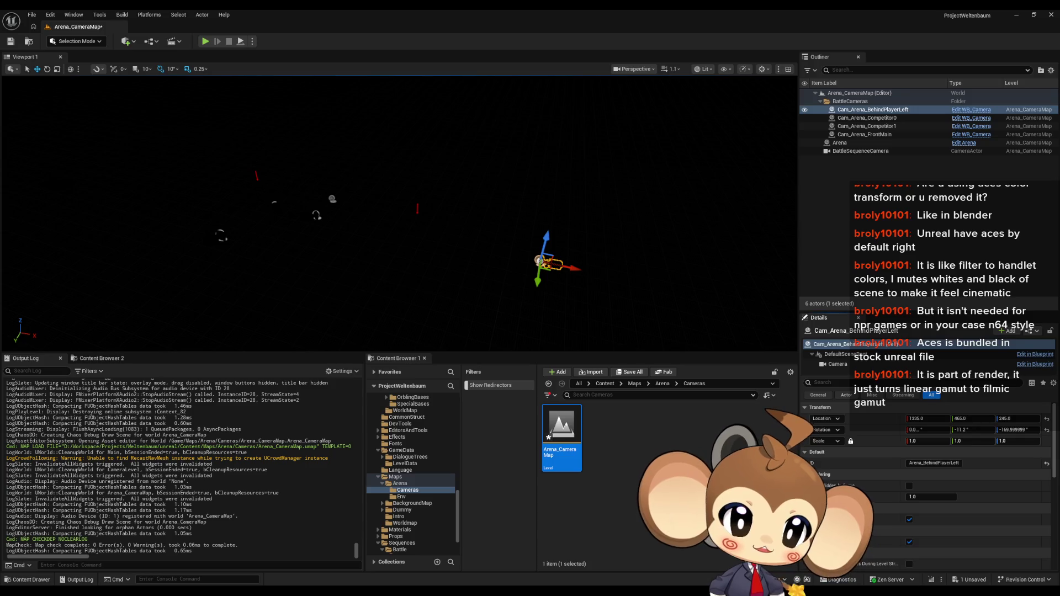
pyautogui.rightClick(881, 431)
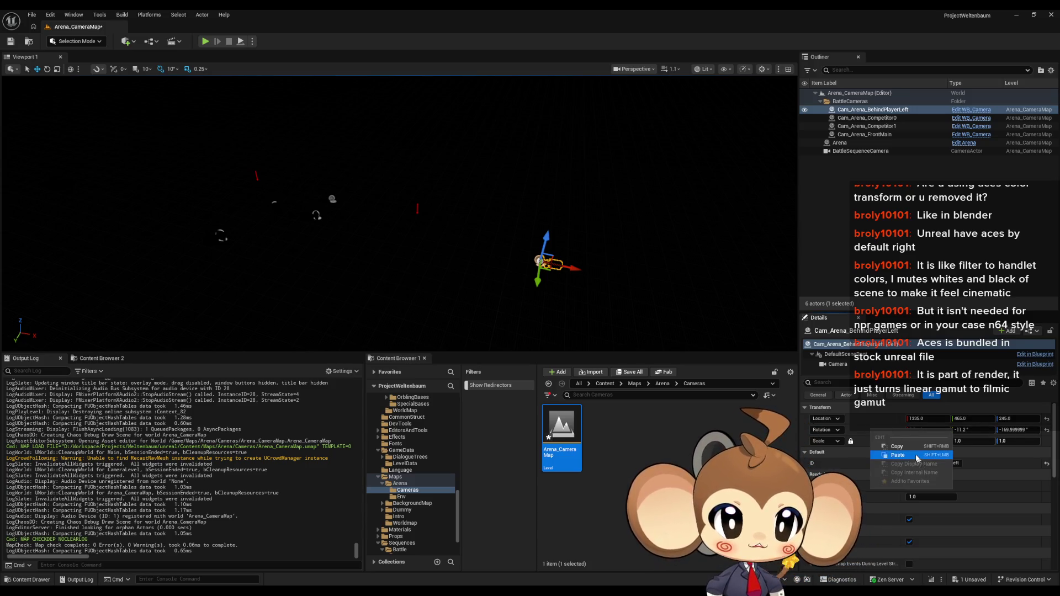
pyautogui.click(898, 455)
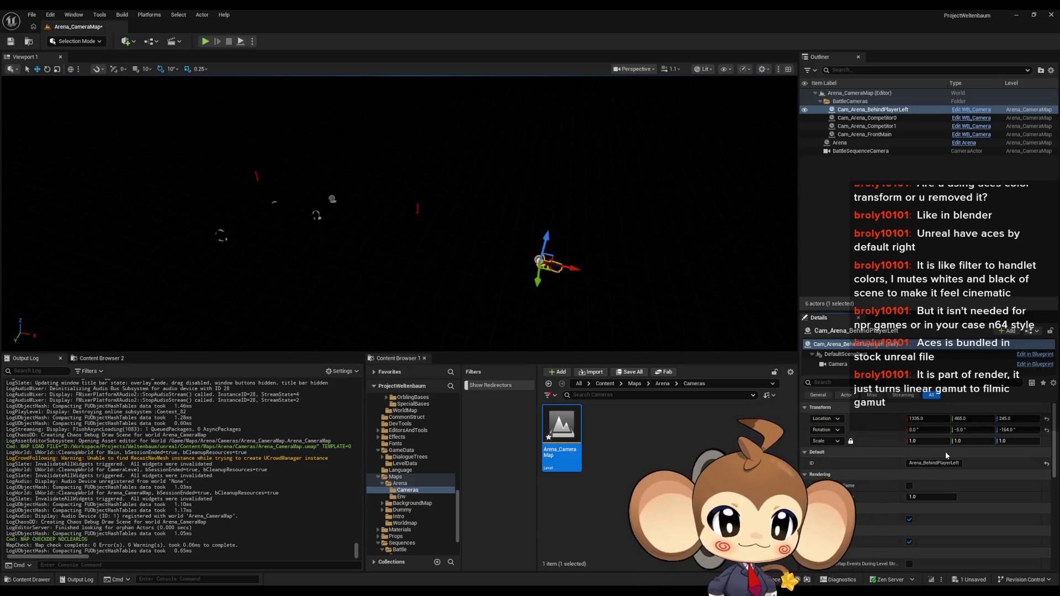
# Open introcrystalmaterial from Content > 3d > Crystals > IntroCrystal
pyautogui.click(609, 384)
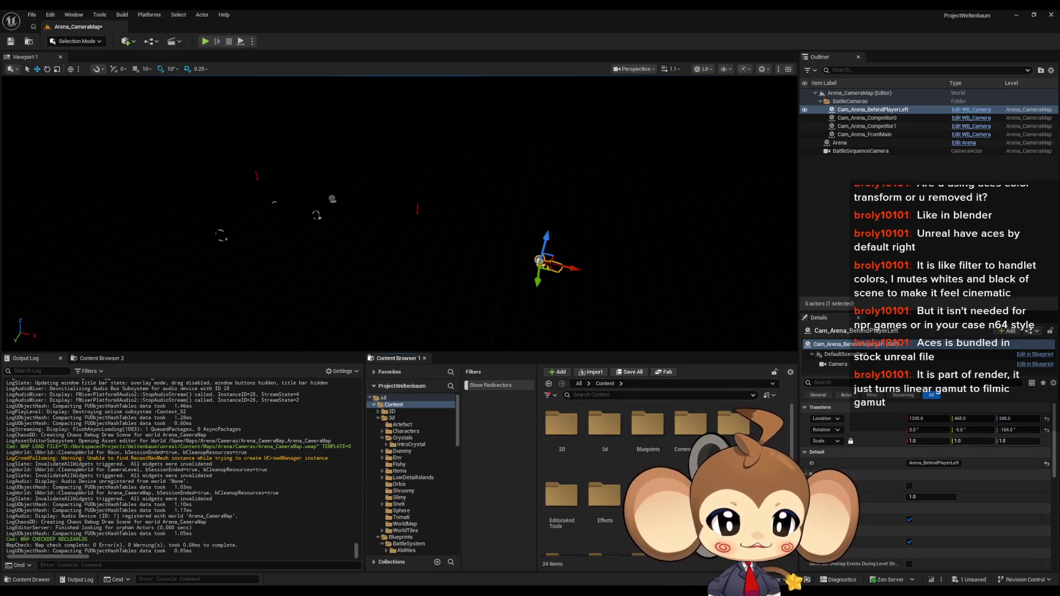
pyautogui.click(648, 431)
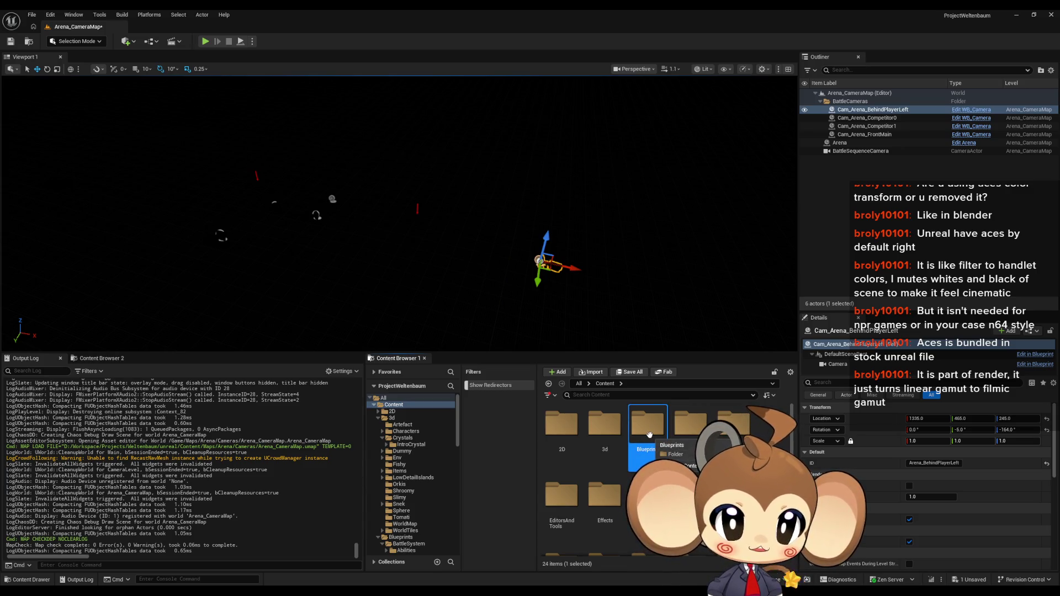
pyautogui.doubleClick(607, 435)
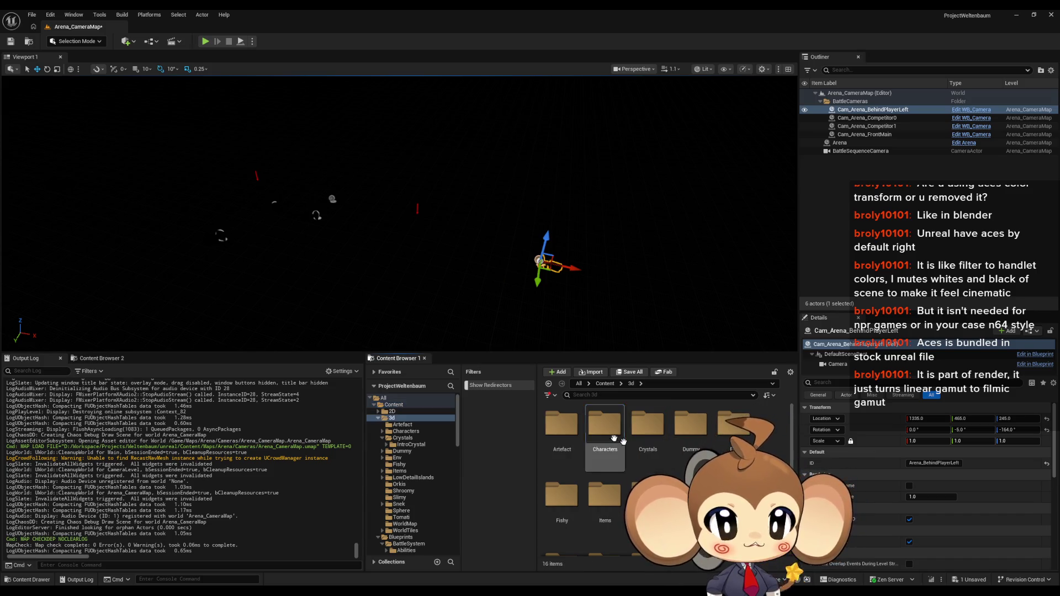
pyautogui.doubleClick(632, 456)
pyautogui.doubleClick(562, 425)
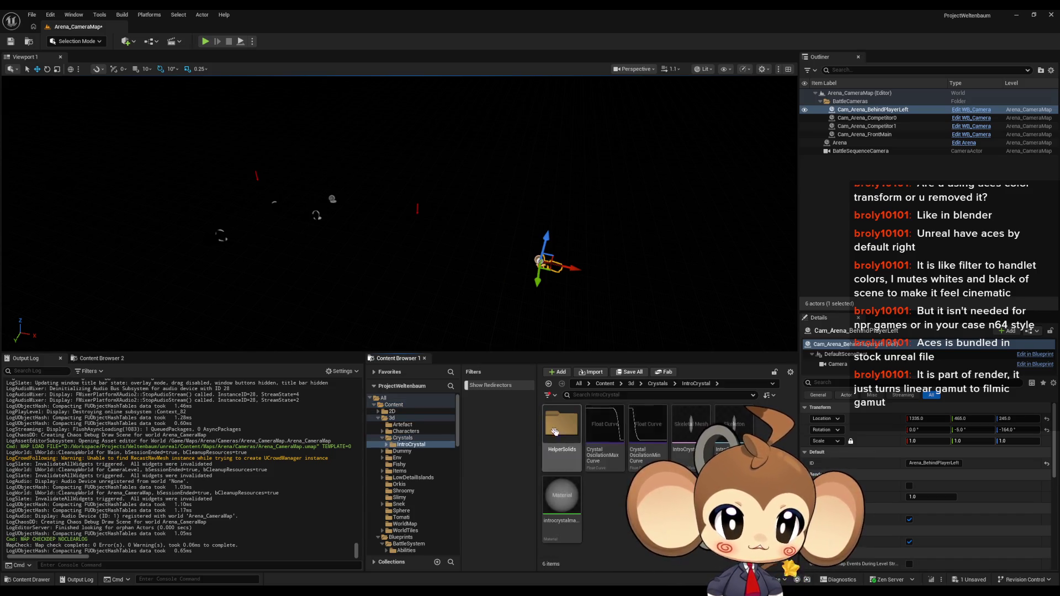
pyautogui.doubleClick(561, 511)
# Tidy the graph: nudge Camera Vector up and move the Abs node beside the Dot node
pyautogui.moveTo(620, 511); pyautogui.dragTo(689, 409)
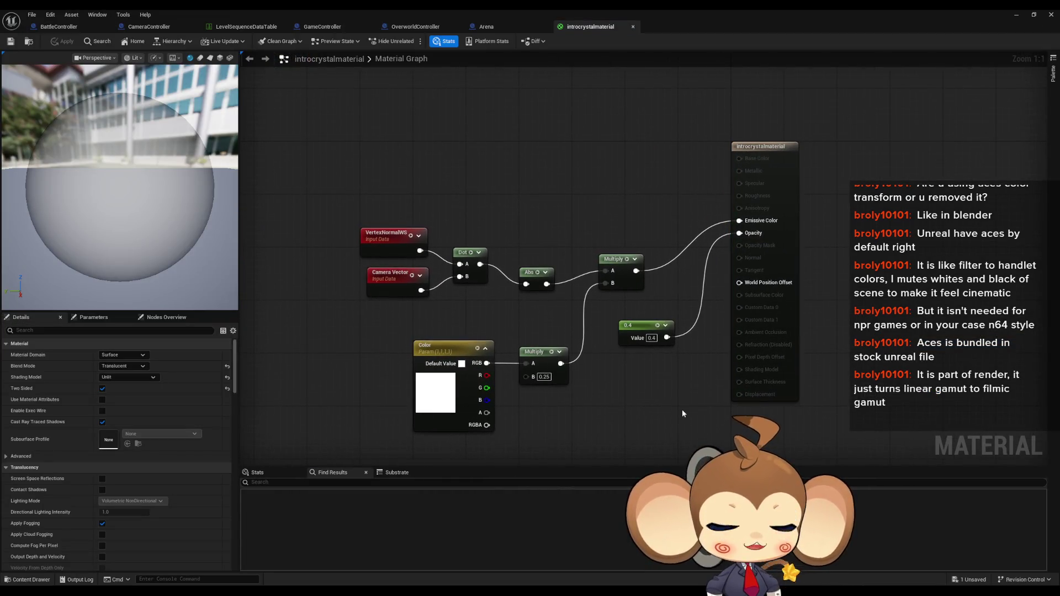
pyautogui.click(795, 343)
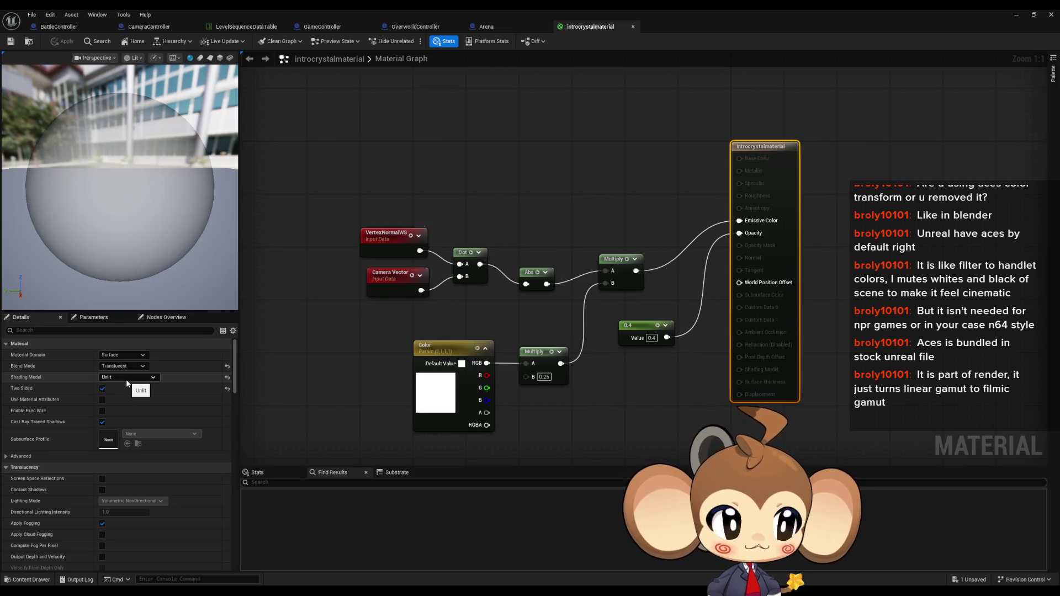
pyautogui.click(396, 241)
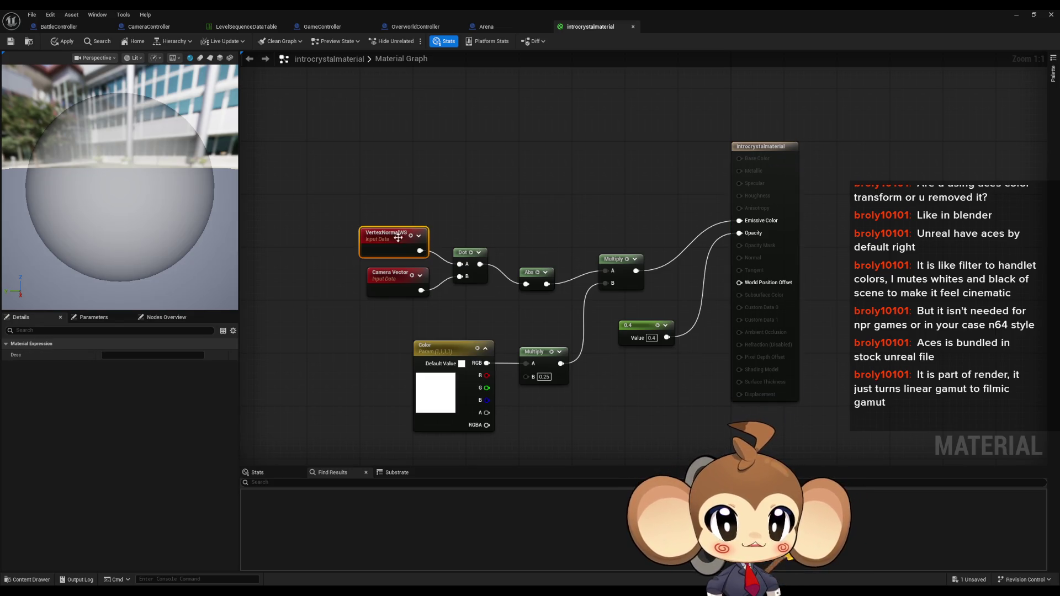
pyautogui.click(406, 278)
pyautogui.moveTo(391, 281); pyautogui.dragTo(391, 278)
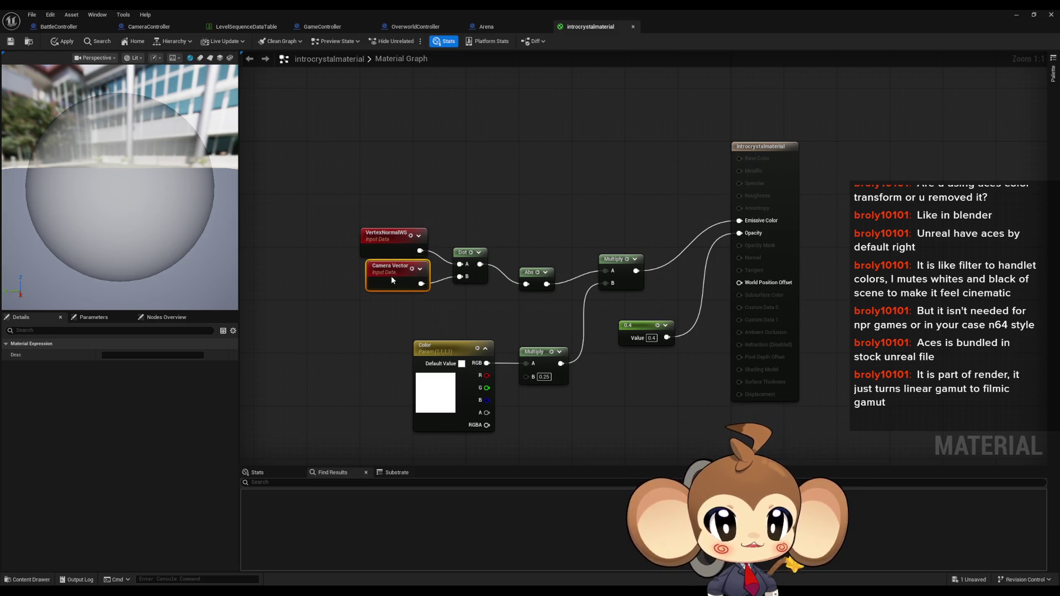
pyautogui.click(469, 271)
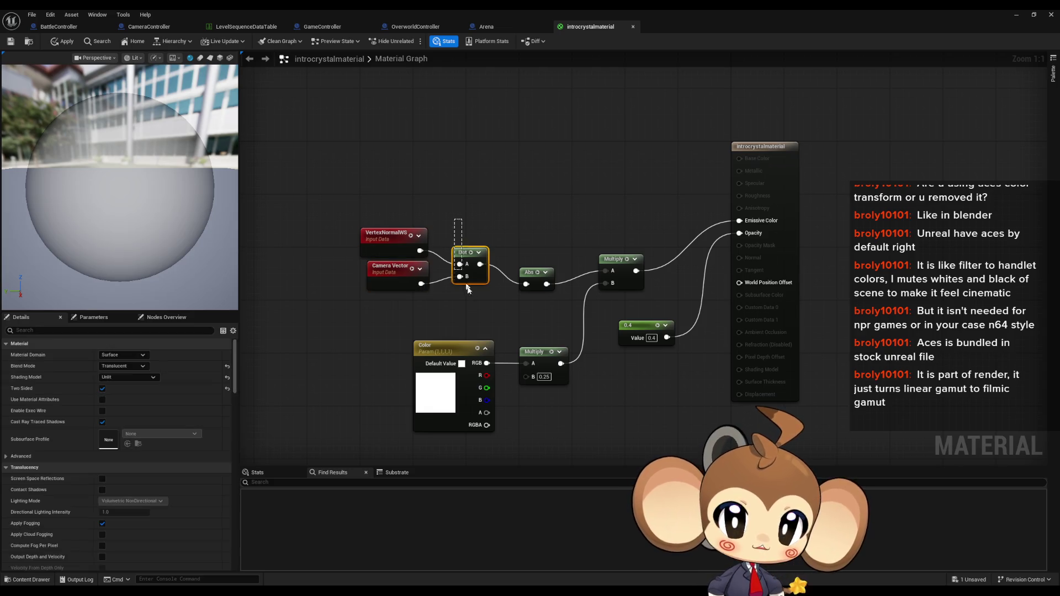
pyautogui.moveTo(529, 272); pyautogui.dragTo(509, 252)
pyautogui.click(551, 287)
pyautogui.moveTo(409, 318); pyautogui.dragTo(588, 434)
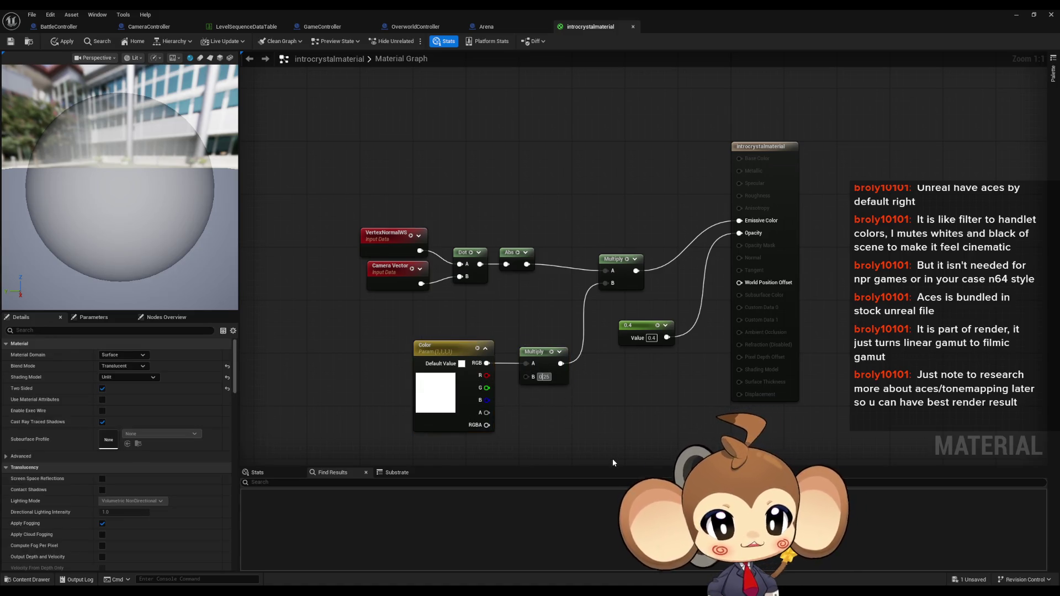
pyautogui.click(635, 326)
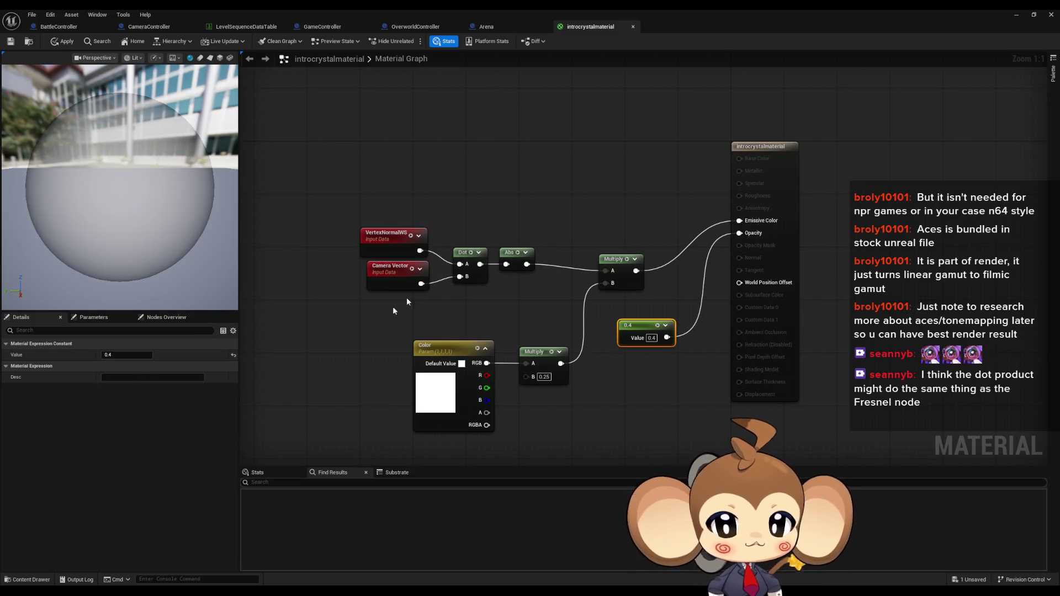
# Inspect the material's Blend Mode, Material Domain and Shading Model options
pyautogui.click(515, 302)
pyautogui.moveTo(722, 138); pyautogui.dragTo(816, 227)
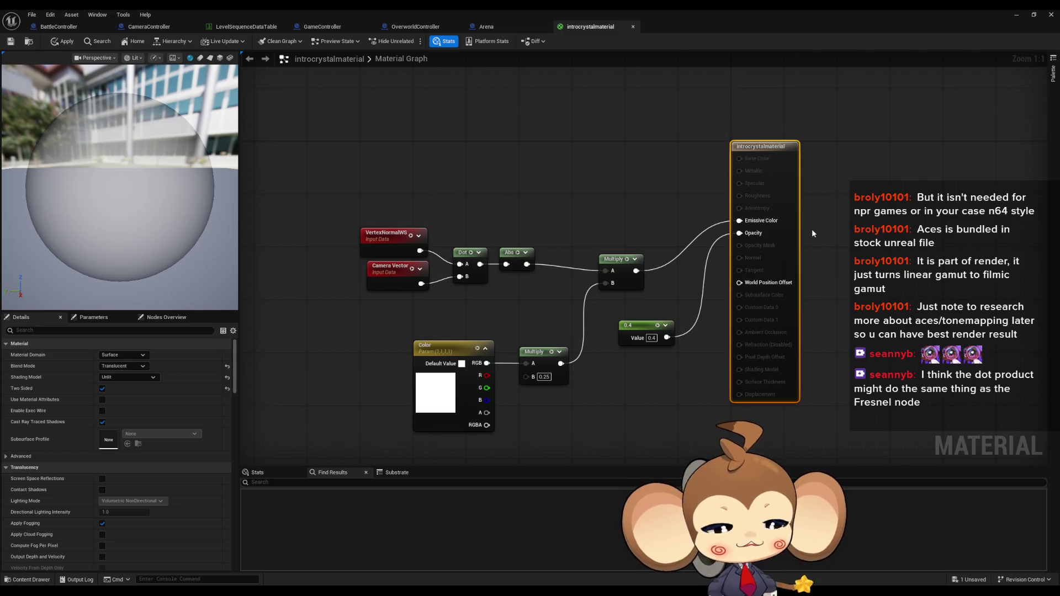
pyautogui.click(132, 366)
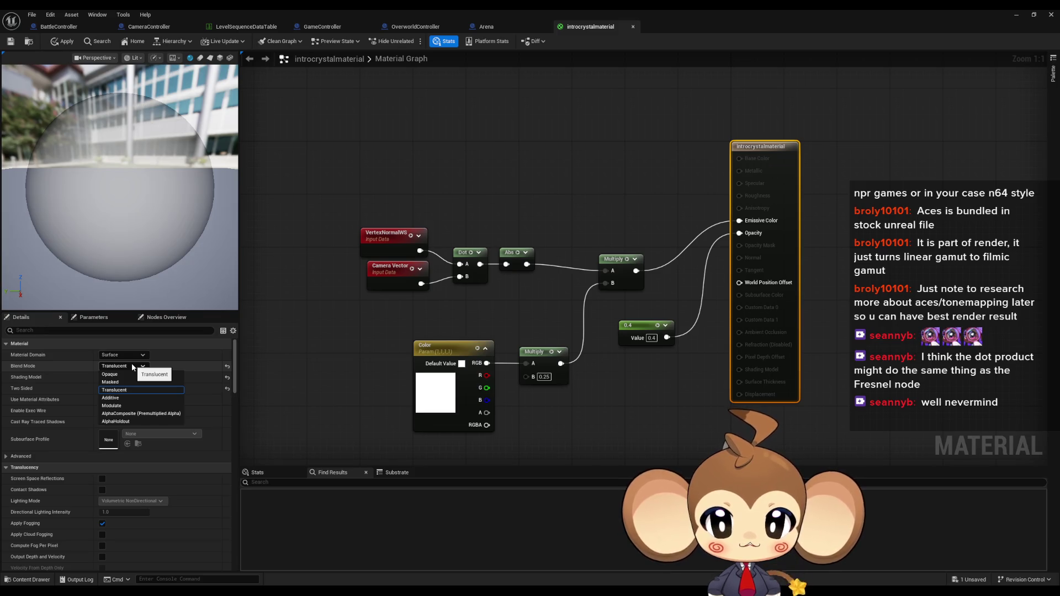
pyautogui.click(132, 355)
pyautogui.click(132, 355)
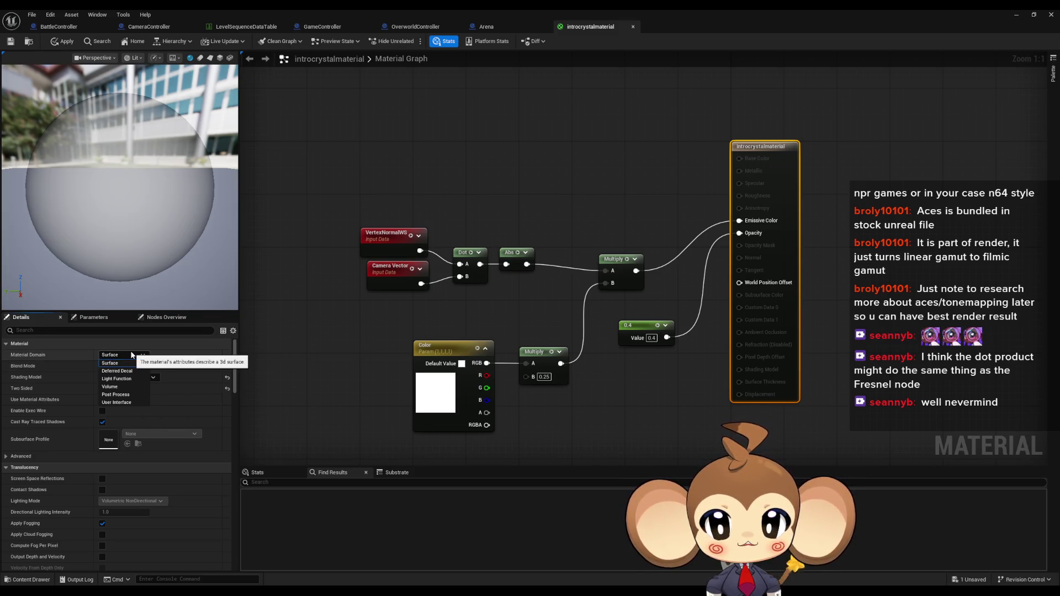
pyautogui.click(131, 355)
pyautogui.click(128, 377)
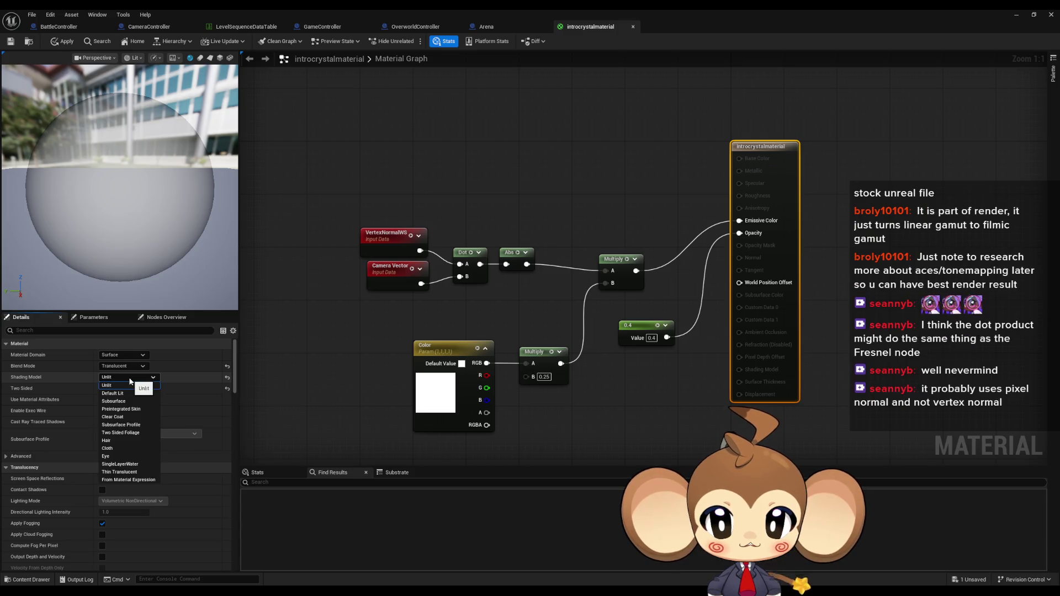